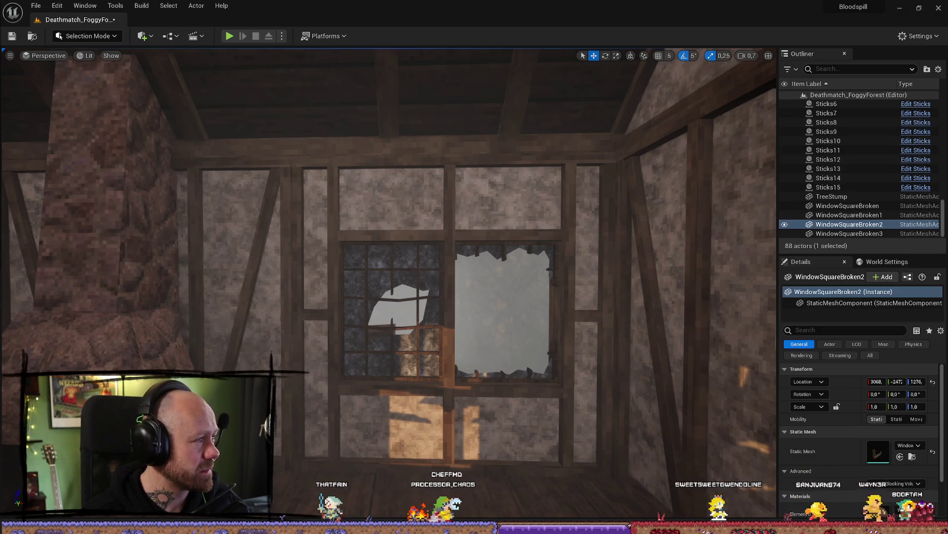
- Look around the timbered corner, walls and roof beams while bringing up the asset library
key(ctrl+e)
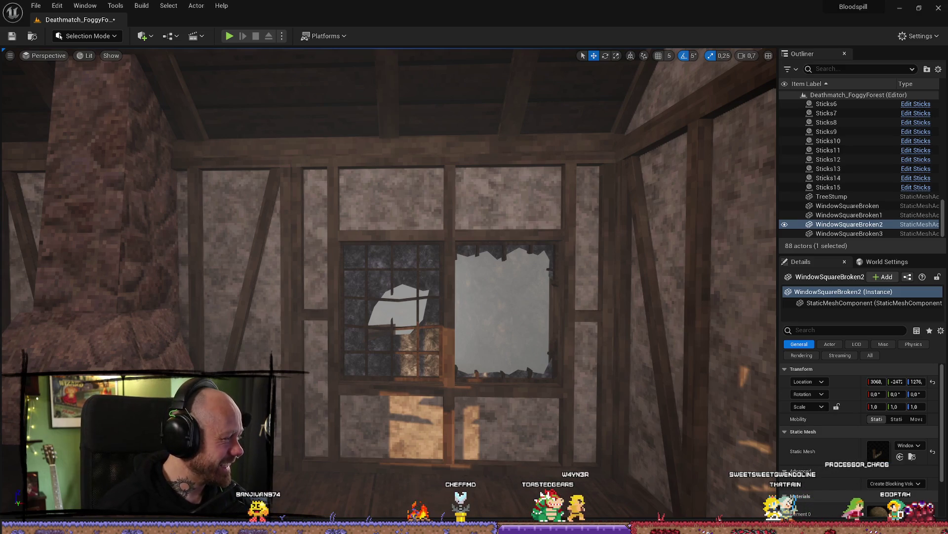
drag(354, 222, 353, 222)
key(ctrl+space)
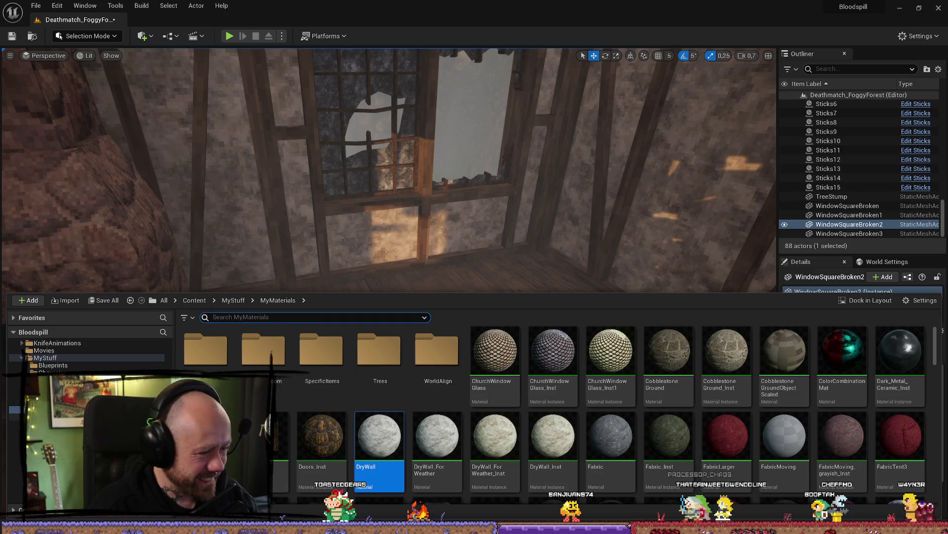
mouse_move(544, 206)
mouse_down()
mouse_move(524, 198)
mouse_move(543, 206)
mouse_up()
key(ctrl+space)
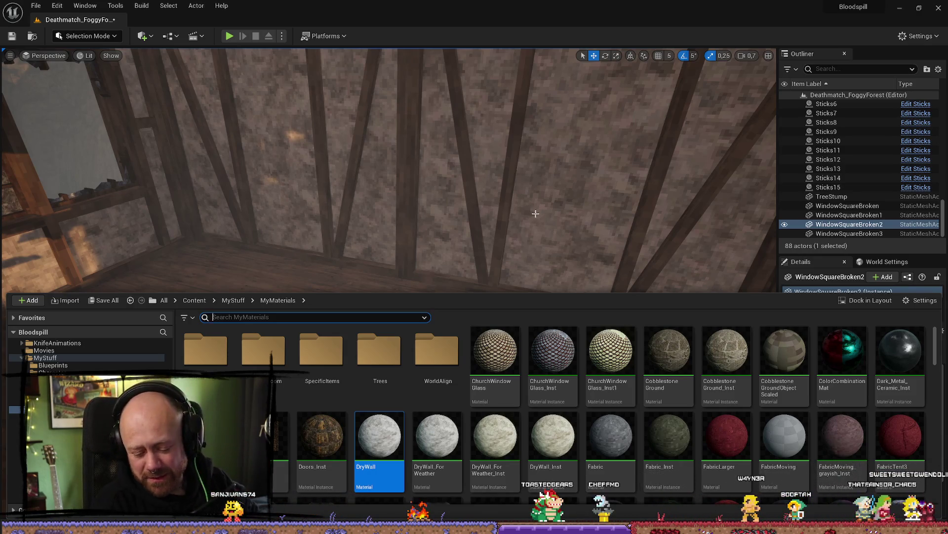
drag(569, 197, 500, 197)
key(ctrl+space)
key(ctrl+space)
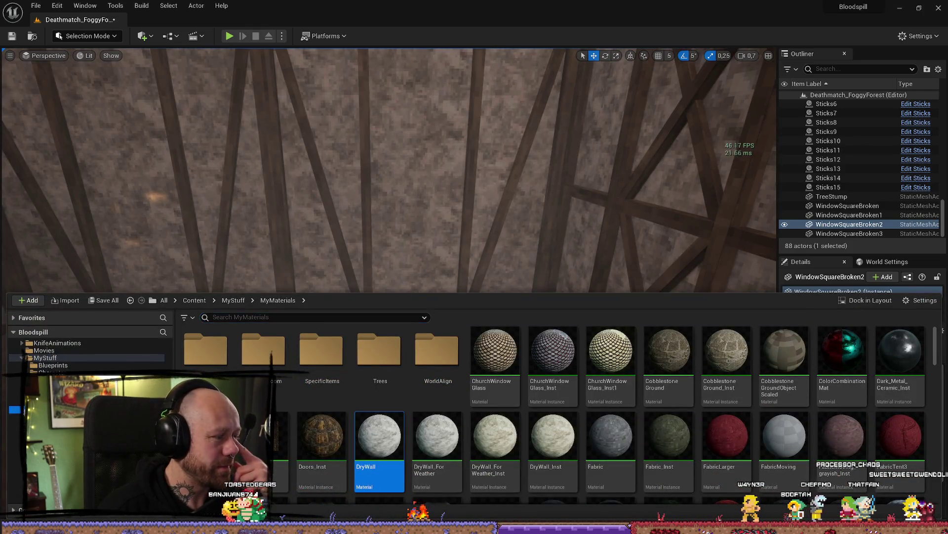
- Browse from MyMaterials to MyMeshes > Buildings and scroll down to the cage meshes
key(alt+Left)
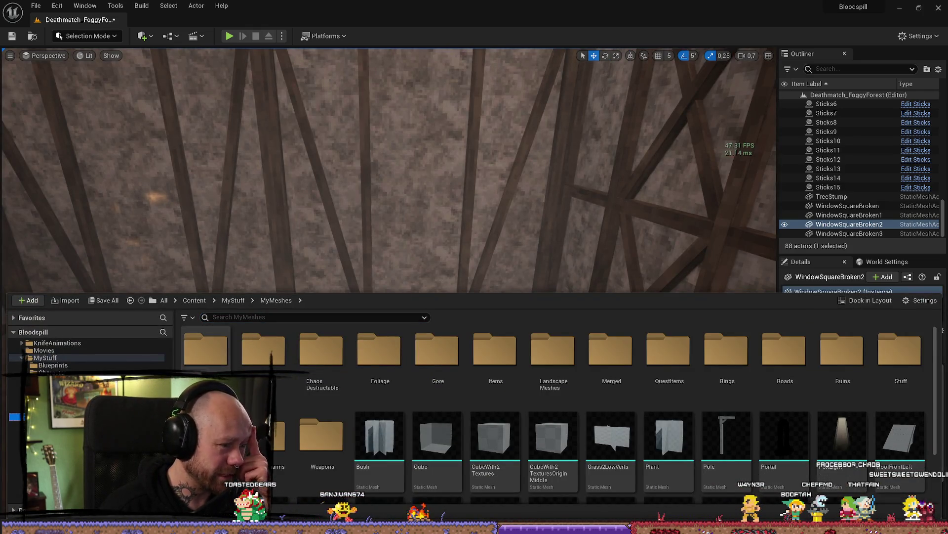
key(alt+Right)
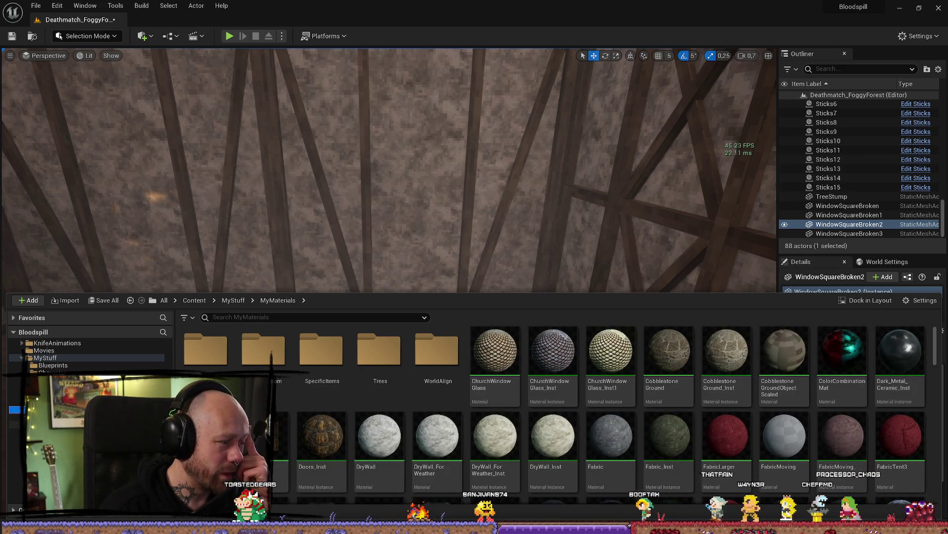
key(alt+Left)
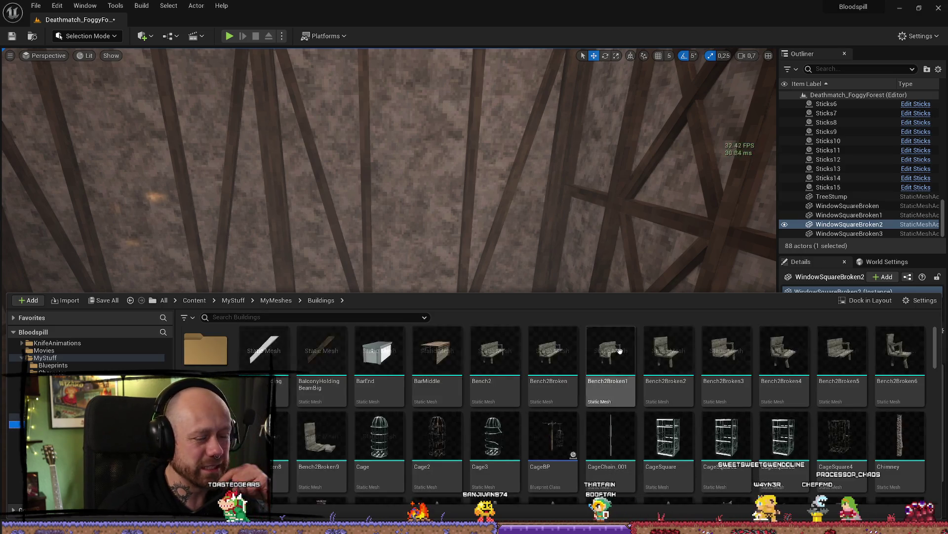
scroll(569, 437, down, 1)
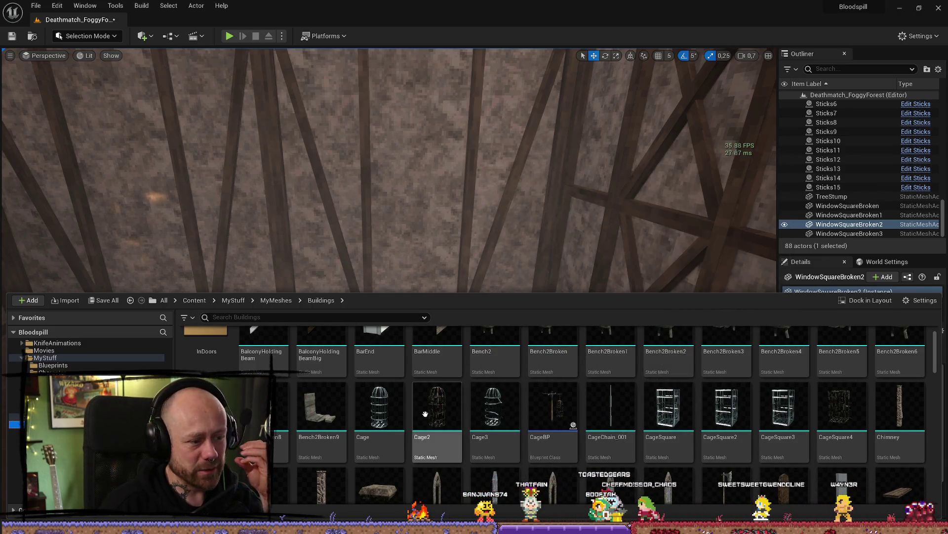
- Drop Cage3 into the house and tip it onto its side, 90° on X and about 16° on Y
mouse_move(498, 297)
mouse_down()
mouse_move(498, 383)
mouse_move(514, 396)
mouse_up()
scroll(513, 388, up, 3)
key(e)
drag(576, 377, 568, 392)
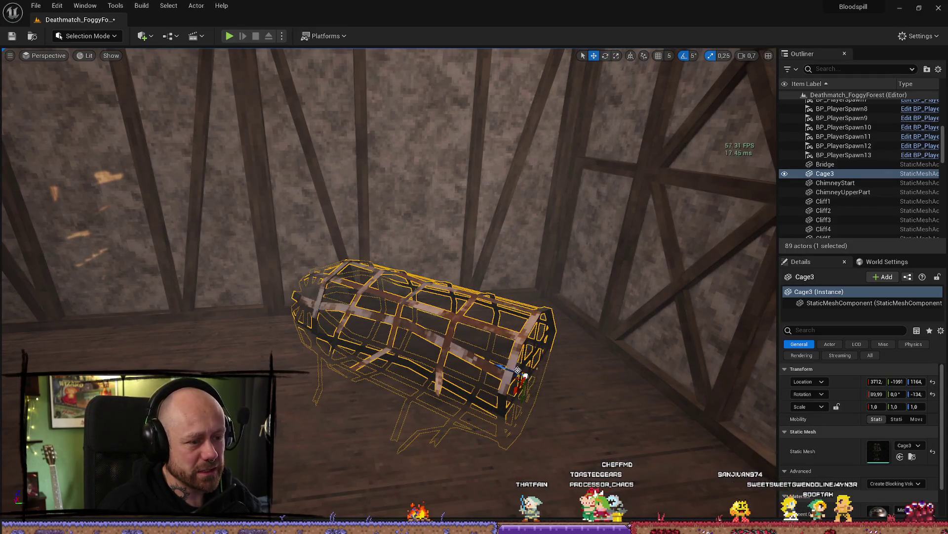
drag(518, 366, 539, 338)
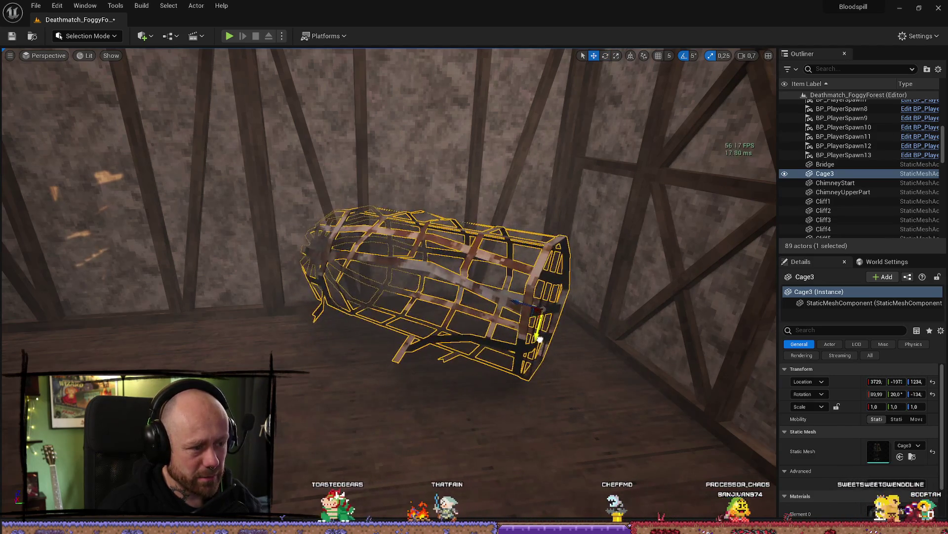
scroll(540, 338, up, 5)
- Move the tipped cage to its floor spot near the wall and raise it slightly
mouse_move(392, 222)
mouse_down()
mouse_move(494, 219)
mouse_move(568, 232)
mouse_move(548, 220)
mouse_move(567, 219)
mouse_move(550, 202)
mouse_move(557, 177)
mouse_move(530, 138)
mouse_move(533, 178)
mouse_move(518, 218)
mouse_move(527, 213)
mouse_move(470, 233)
mouse_move(430, 230)
mouse_move(410, 203)
mouse_move(444, 193)
mouse_up()
key(w)
click(417, 207)
mouse_move(470, 233)
mouse_down()
mouse_move(454, 274)
mouse_move(504, 259)
mouse_up()
click(482, 247)
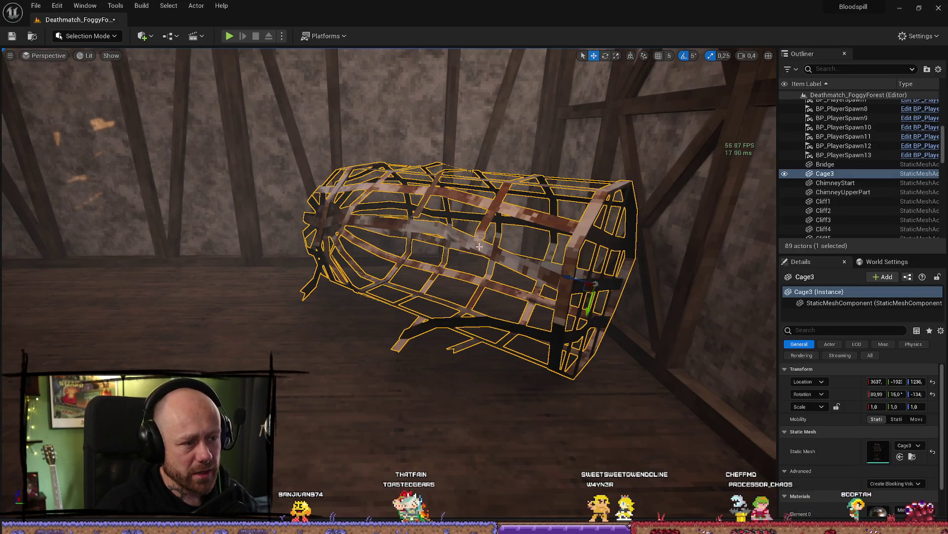
mouse_move(589, 312)
mouse_down()
mouse_move(430, 264)
mouse_move(426, 321)
mouse_move(560, 362)
mouse_up()
click(198, 148)
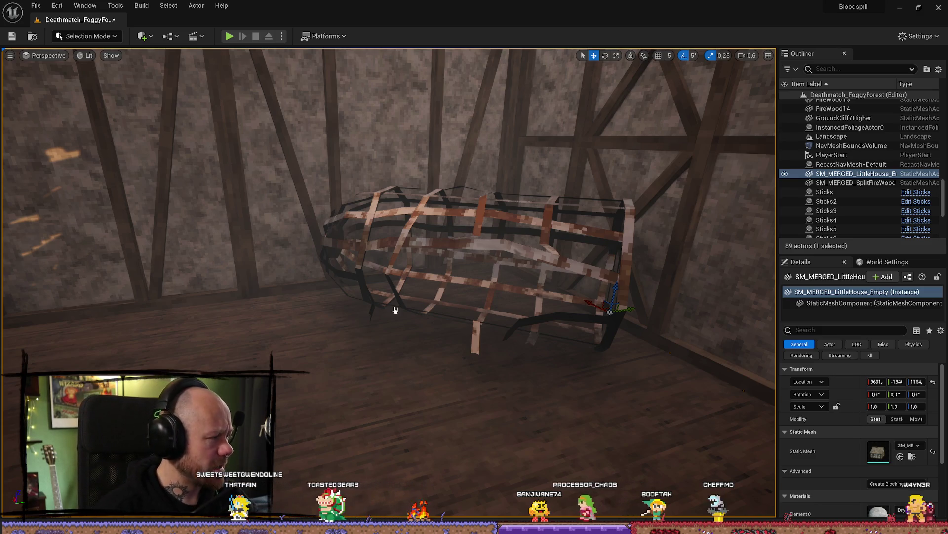
mouse_move(390, 308)
mouse_down()
mouse_move(238, 55)
mouse_move(257, 93)
mouse_up()
click(474, 261)
mouse_move(474, 261)
mouse_down()
mouse_move(454, 242)
mouse_move(479, 268)
mouse_up()
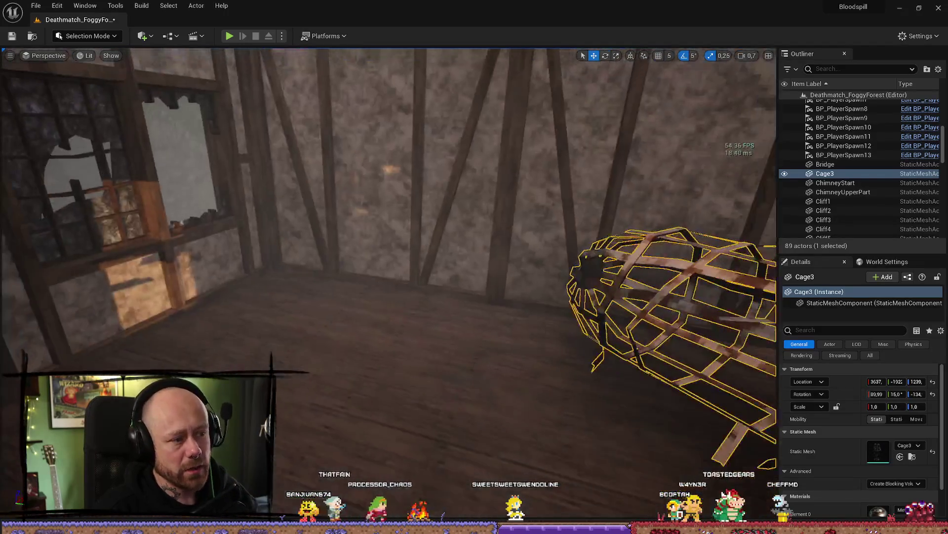
- Find the cage asset in the Buildings folder, then browse up to the Merged meshes folder
key(ctrl+b)
scroll(377, 376, down, 5)
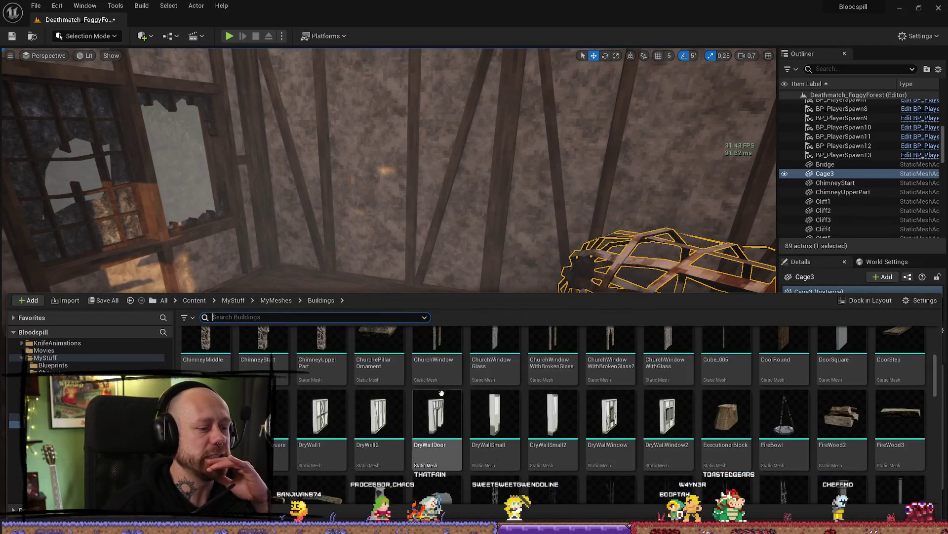
scroll(680, 405, down, 4)
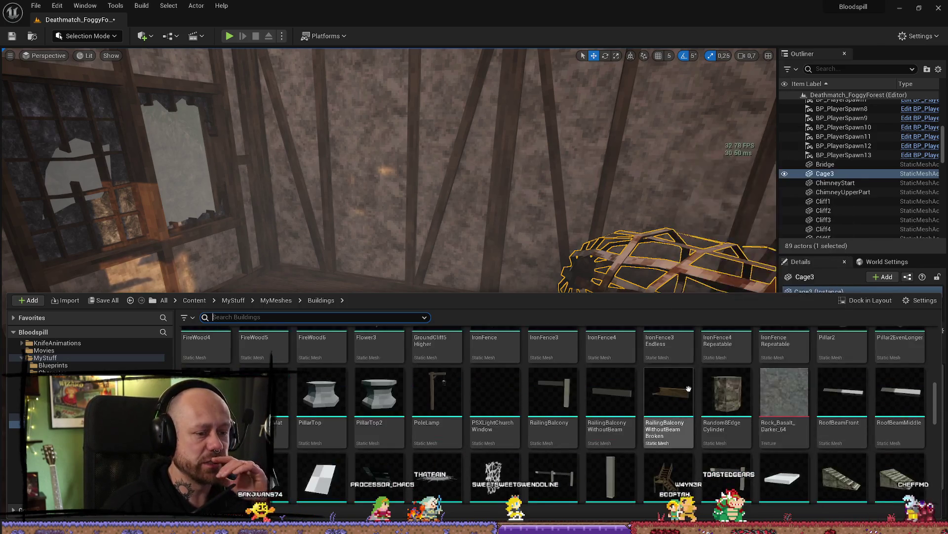
scroll(720, 341, down, 5)
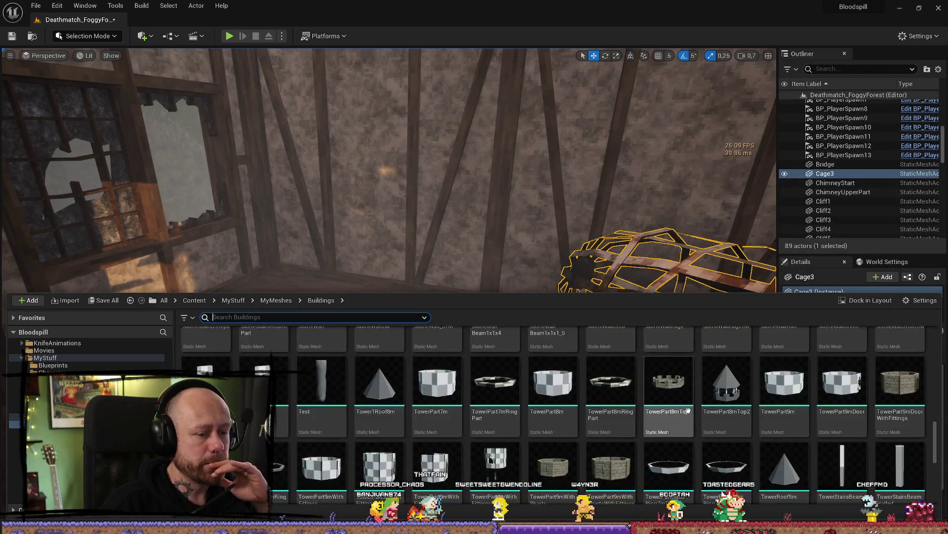
key(alt+Left)
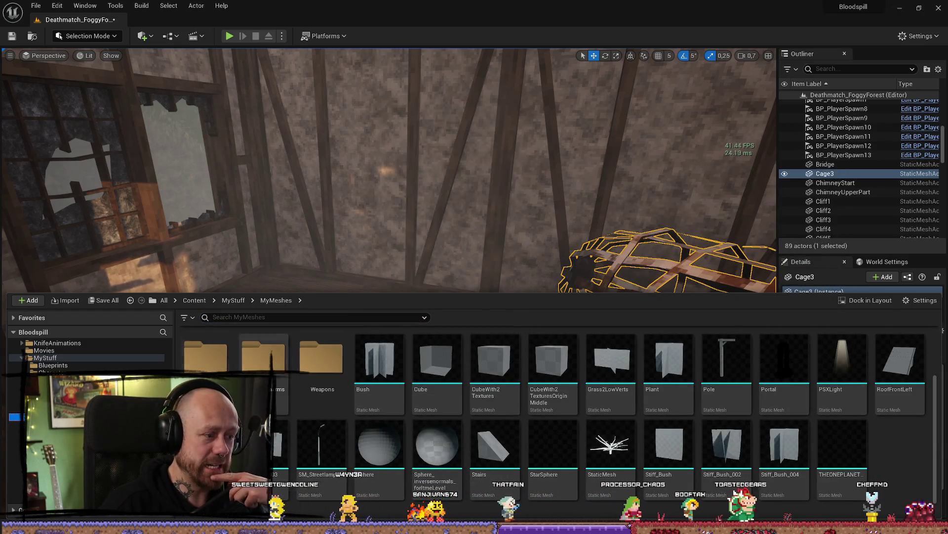
key(alt+Right)
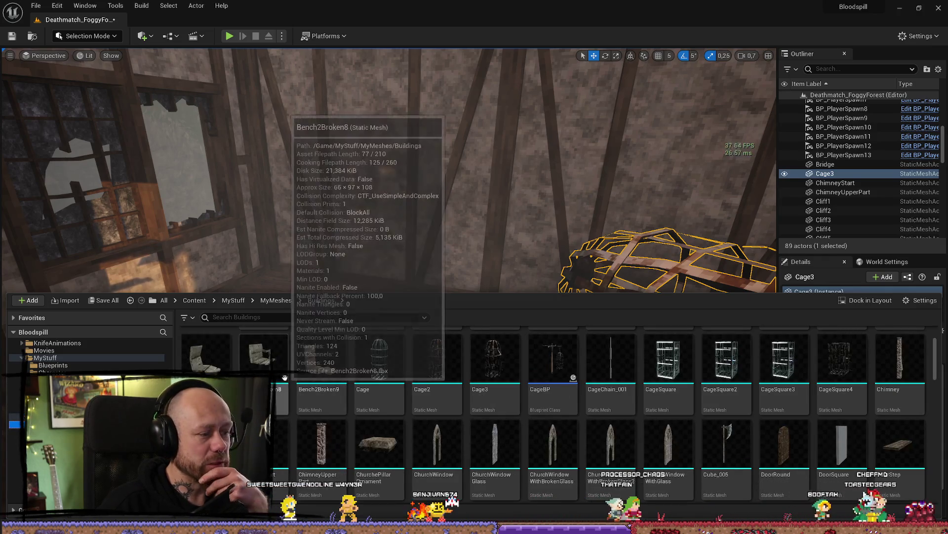
scroll(84, 353, down, 3)
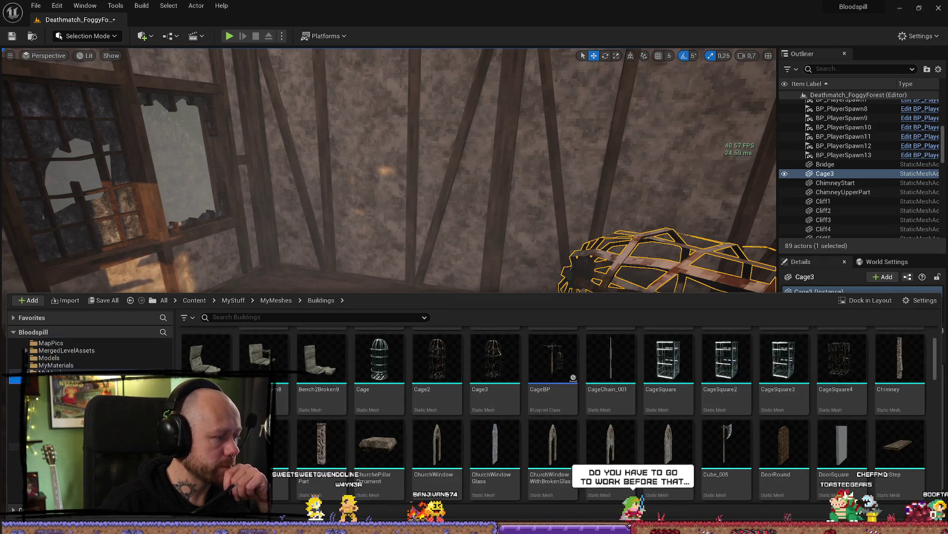
key(alt+Left)
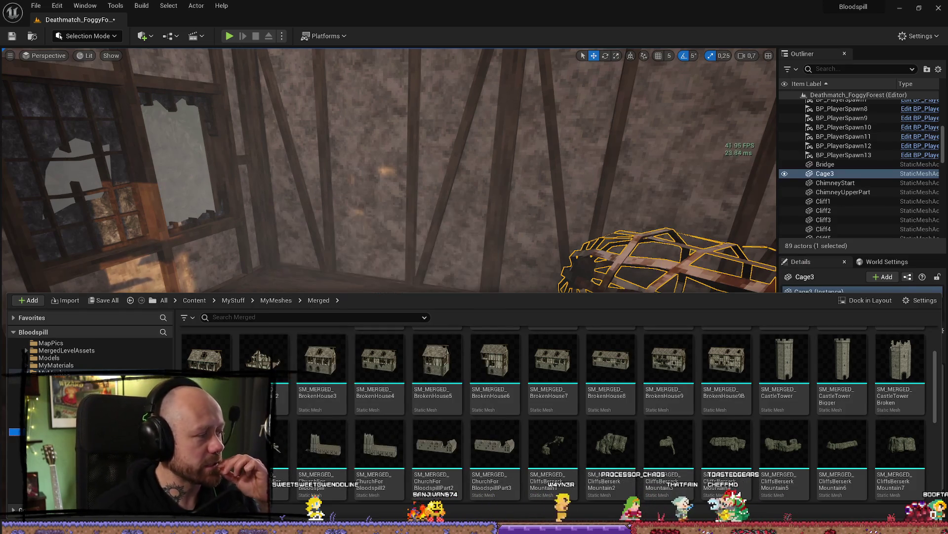
scroll(445, 450, up, 2)
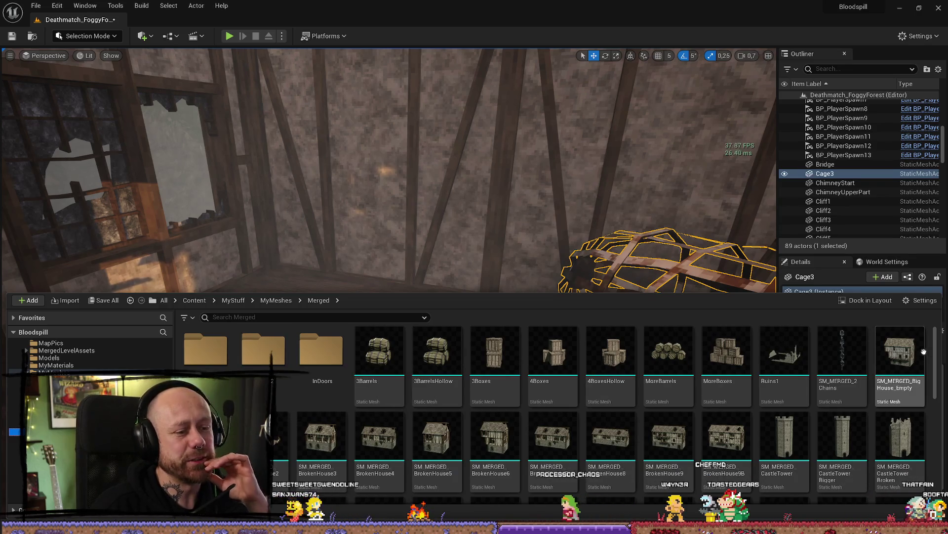
- Peek into the Camp2 folder, then open Merged > InDoors with its drinks, shelf and table meshes
double_click(221, 354)
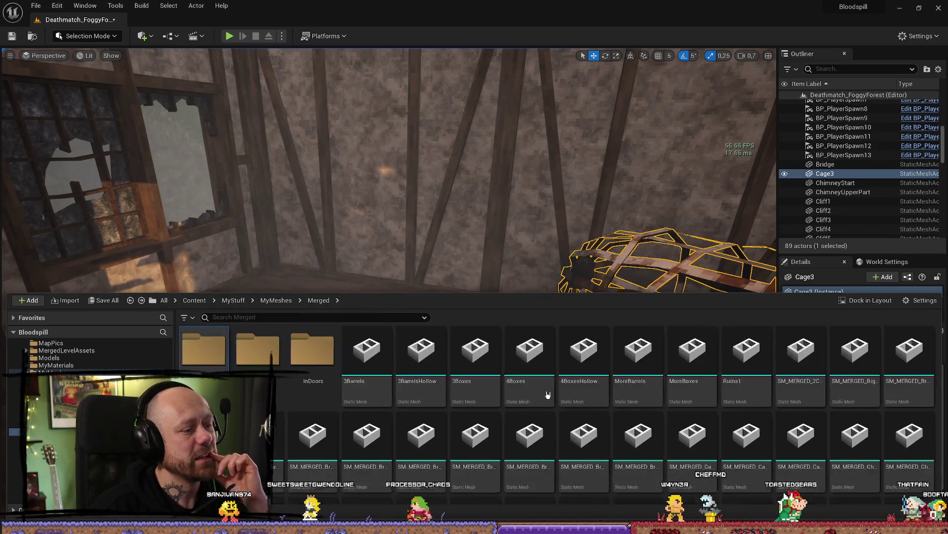
key(alt+Left)
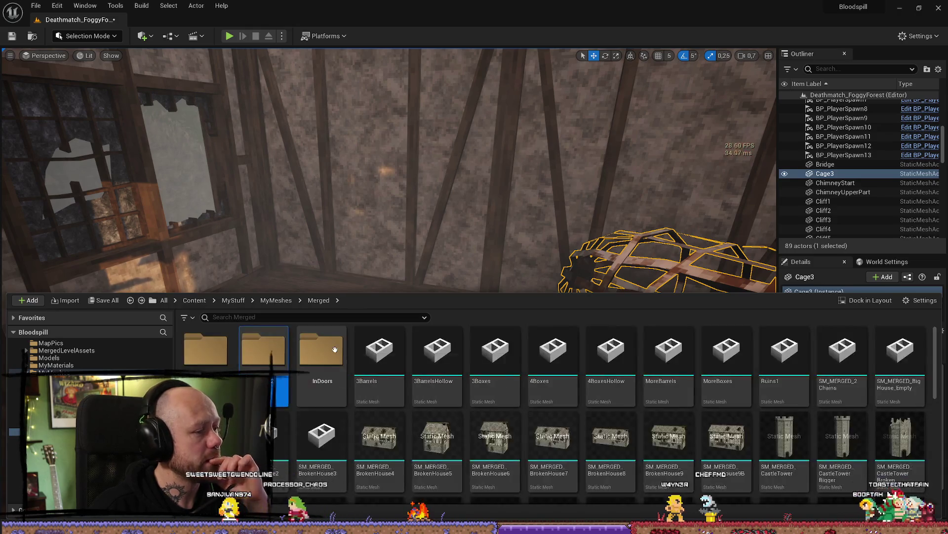
key(Right)
key(Return)
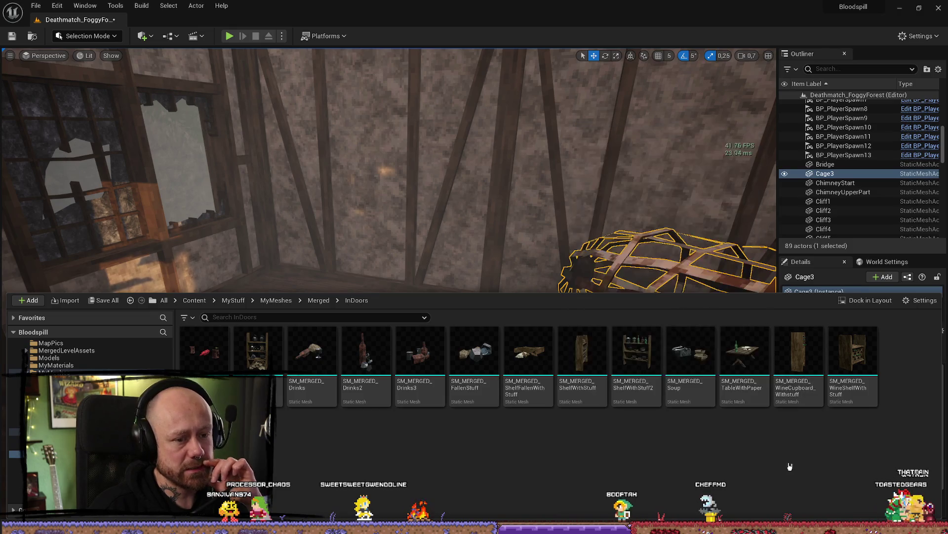
key(Up)
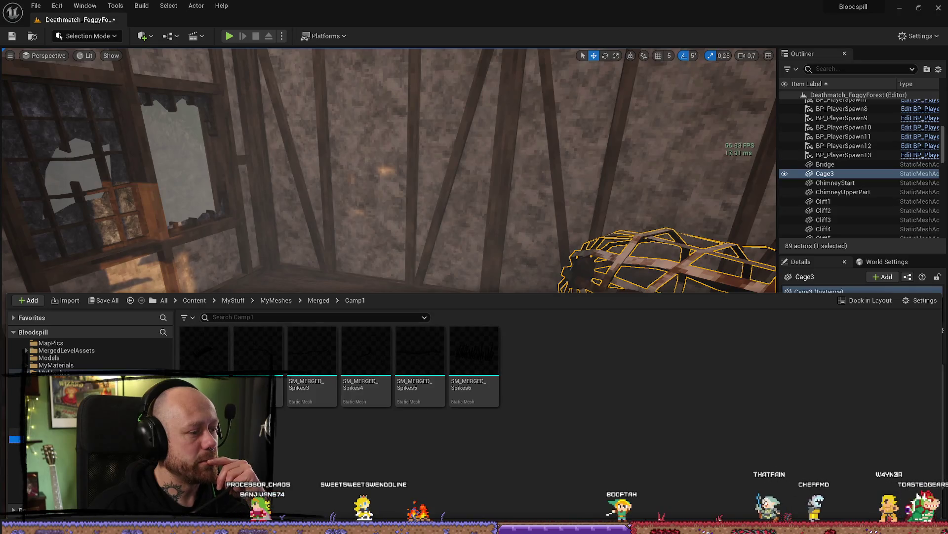
key(alt+Left)
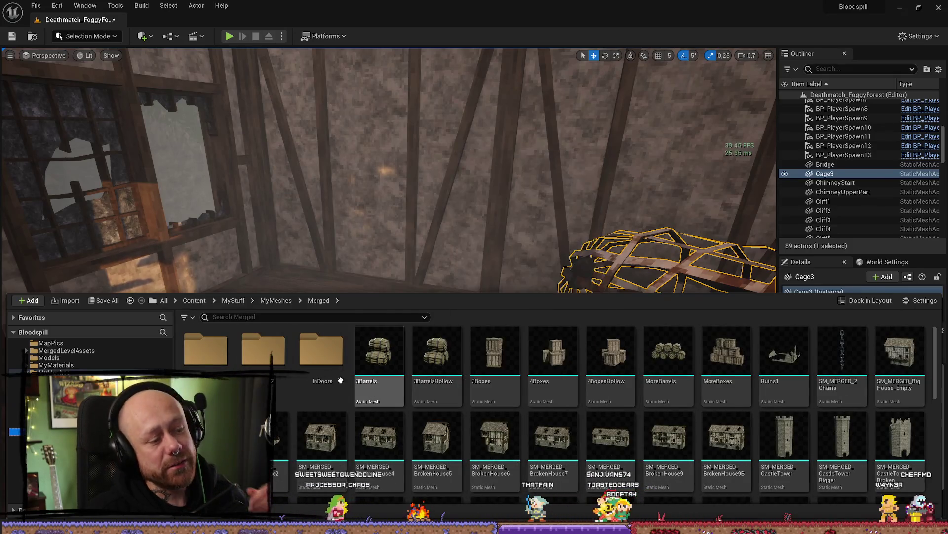
double_click(317, 359)
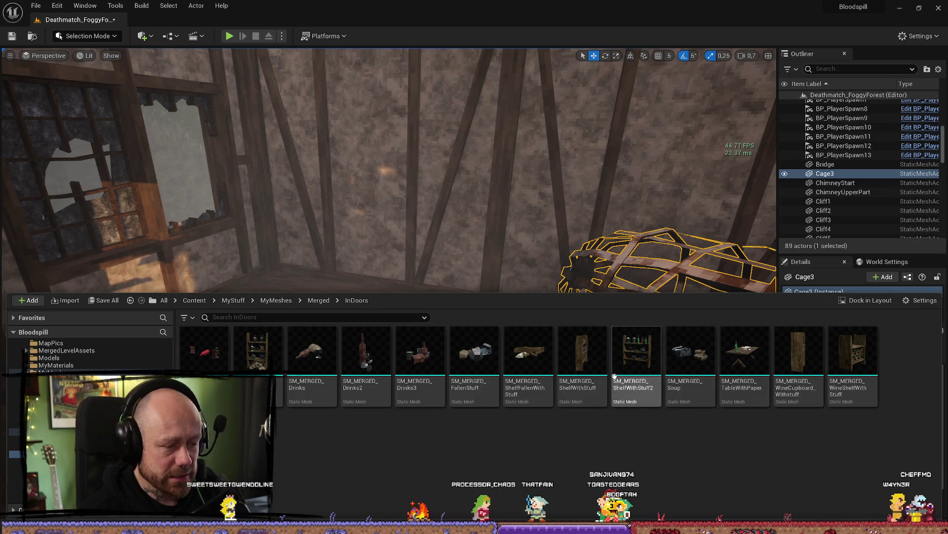
- Move closer to the cage, then browse the Merged and Camp2 mesh folders before opening QuestItems
mouse_move(568, 181)
mouse_down()
mouse_move(558, 207)
mouse_move(554, 198)
mouse_up()
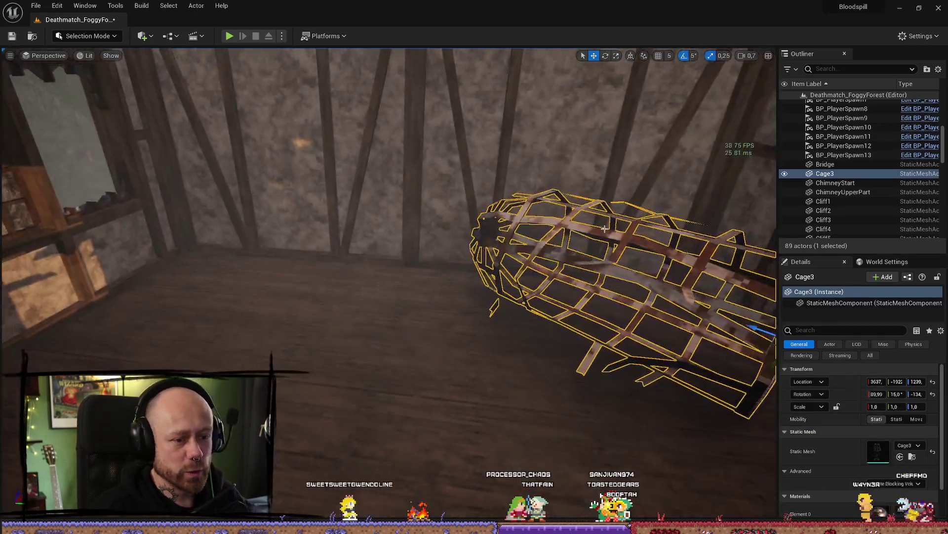
key(ctrl+space)
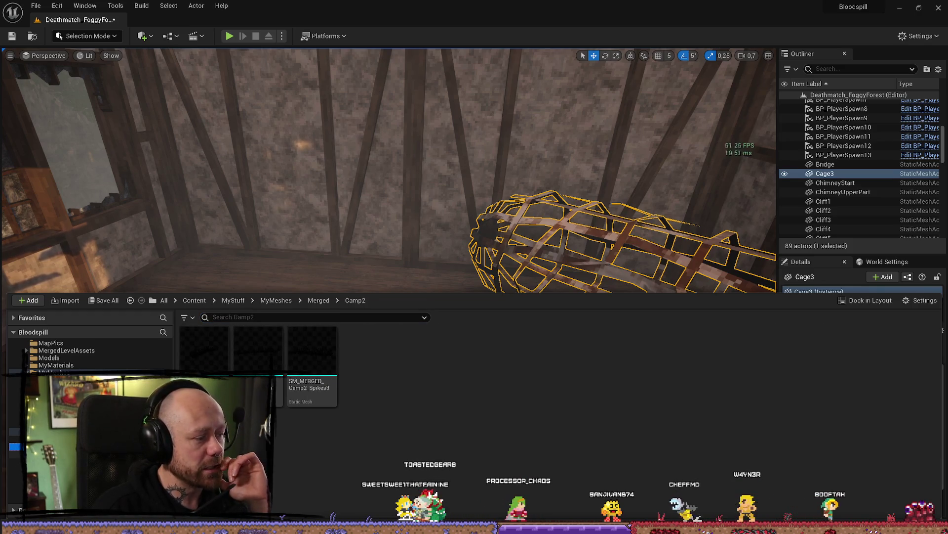
key(alt+Left)
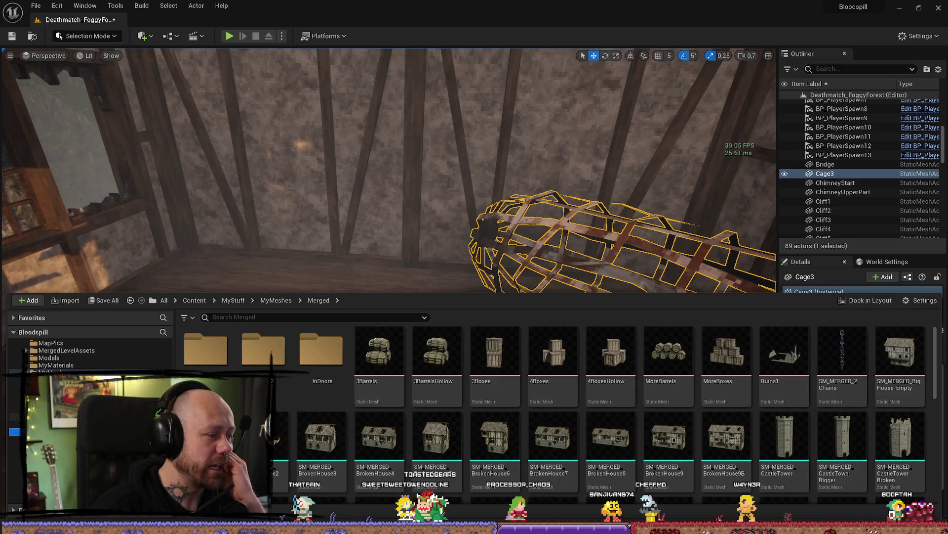
double_click(264, 348)
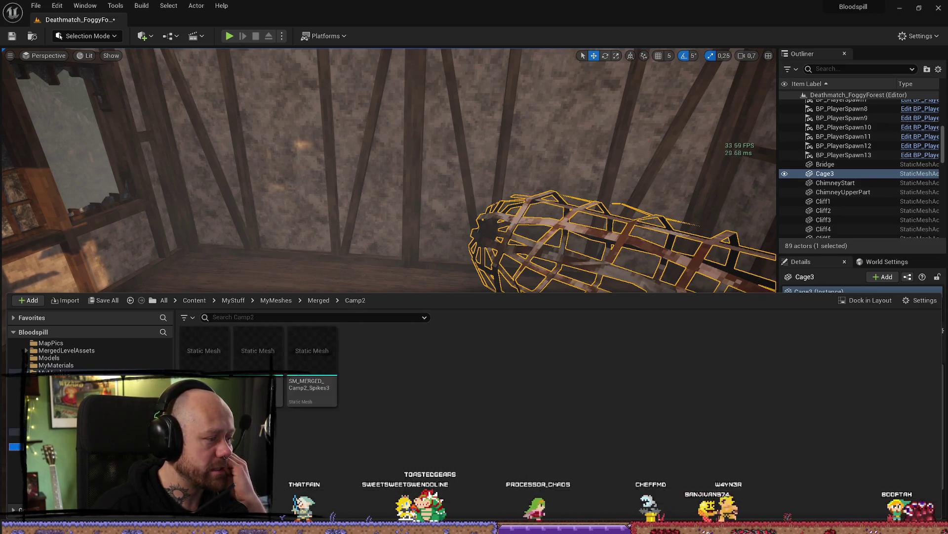
key(alt+Left)
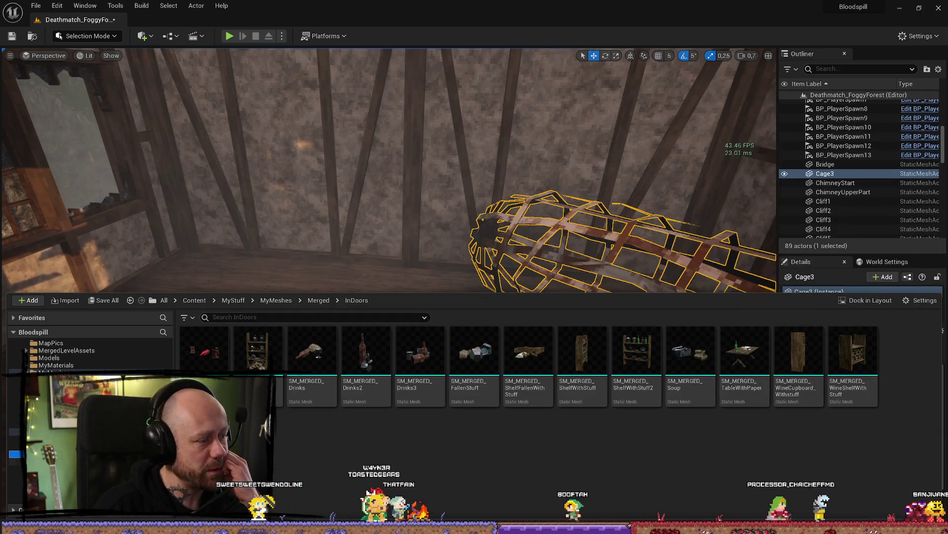
click(15, 461)
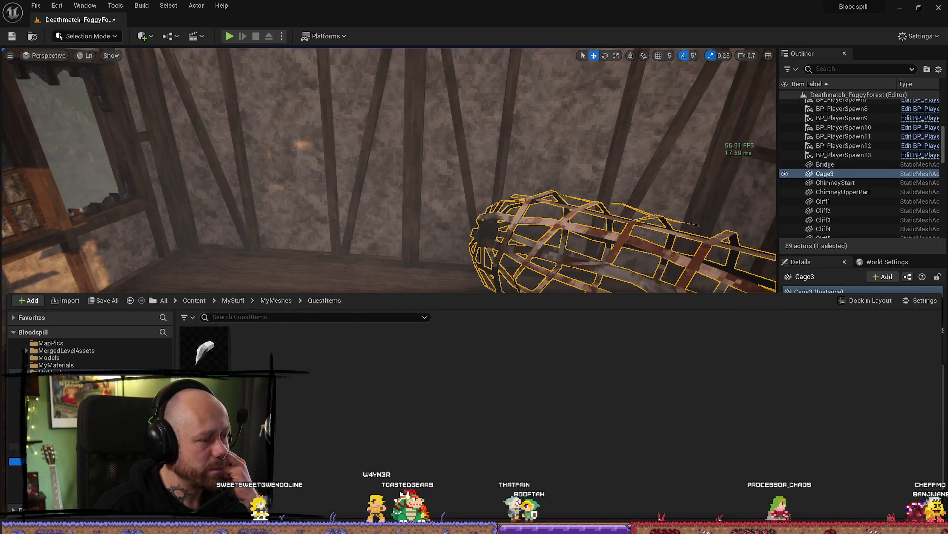
- Step through QuestItems, Items and Armor in the folder tree to reach MyMeshes/Buildings/InDoors
click(14, 439)
click(15, 417)
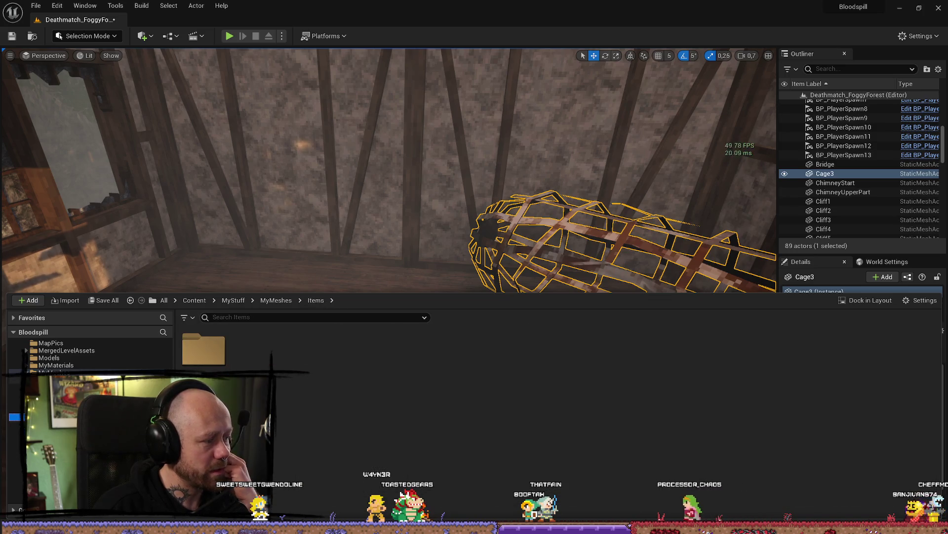
click(15, 424)
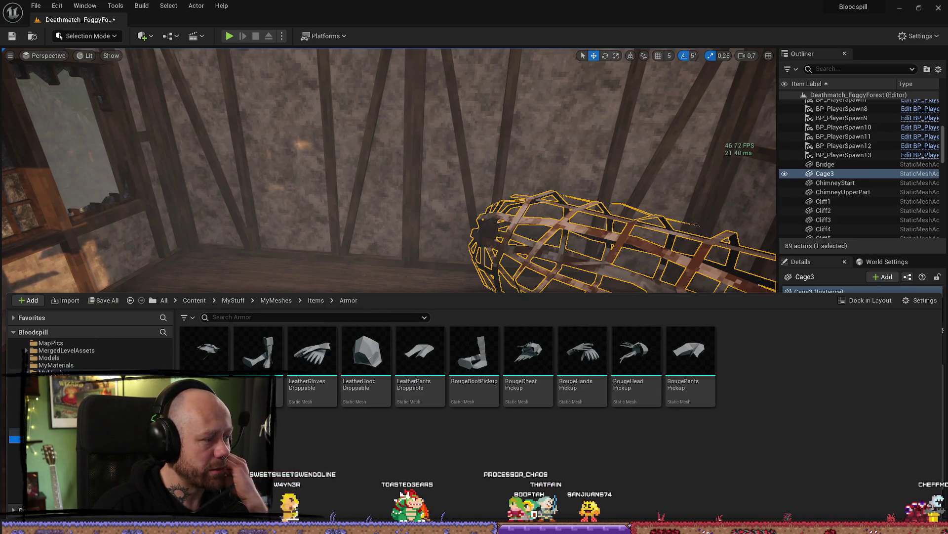
click(15, 387)
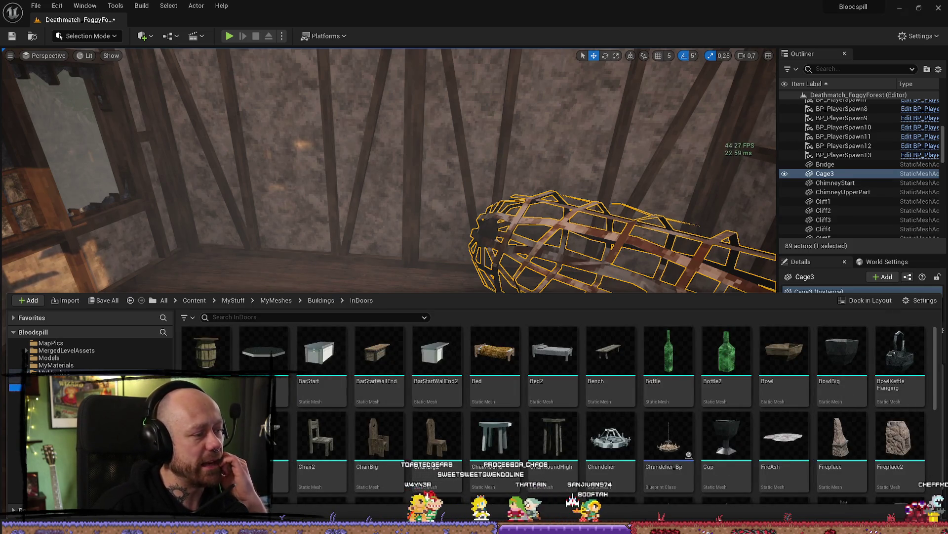
- Scroll the InDoors furniture, enlarge the asset grid, and drag the Table into the room beside Cage3
scroll(469, 392, down, 10)
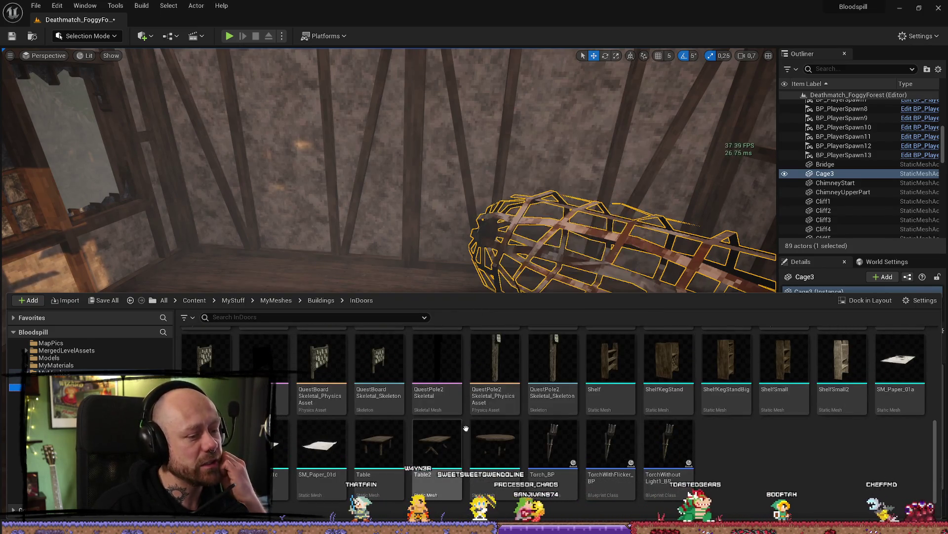
scroll(770, 443, up, 5)
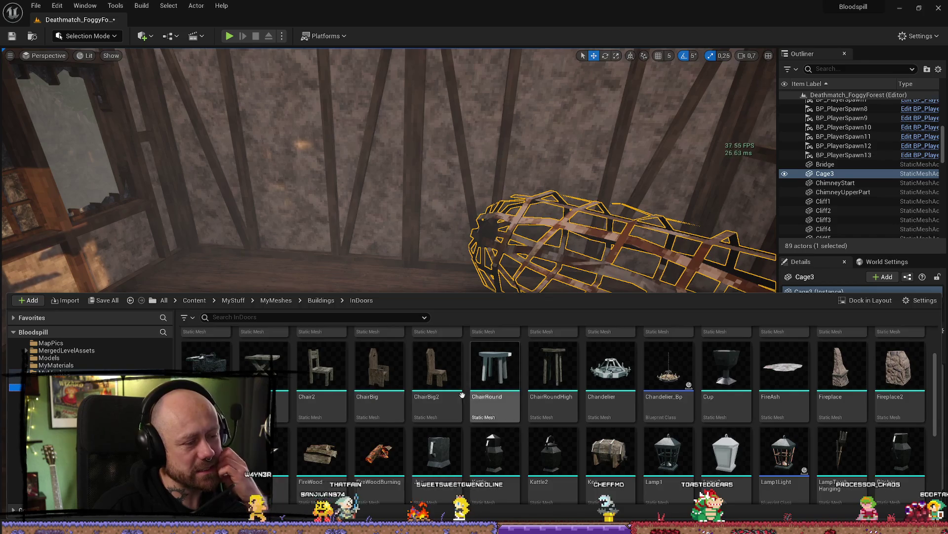
scroll(471, 391, up, 2)
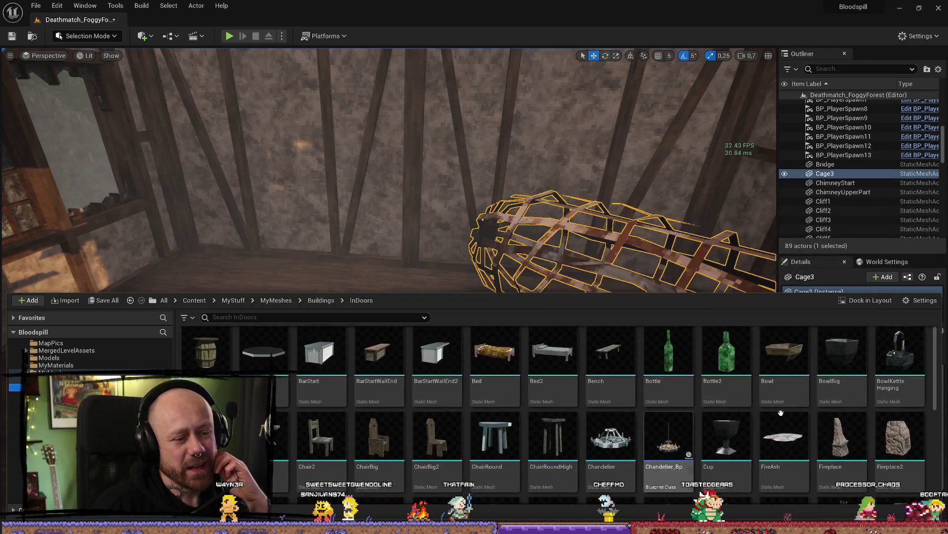
scroll(872, 405, down, 2)
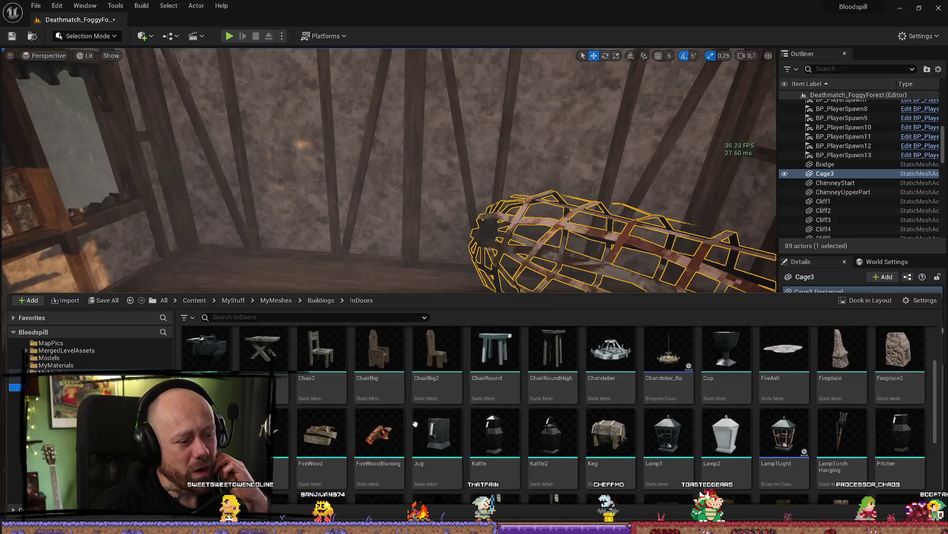
scroll(473, 404, down, 5)
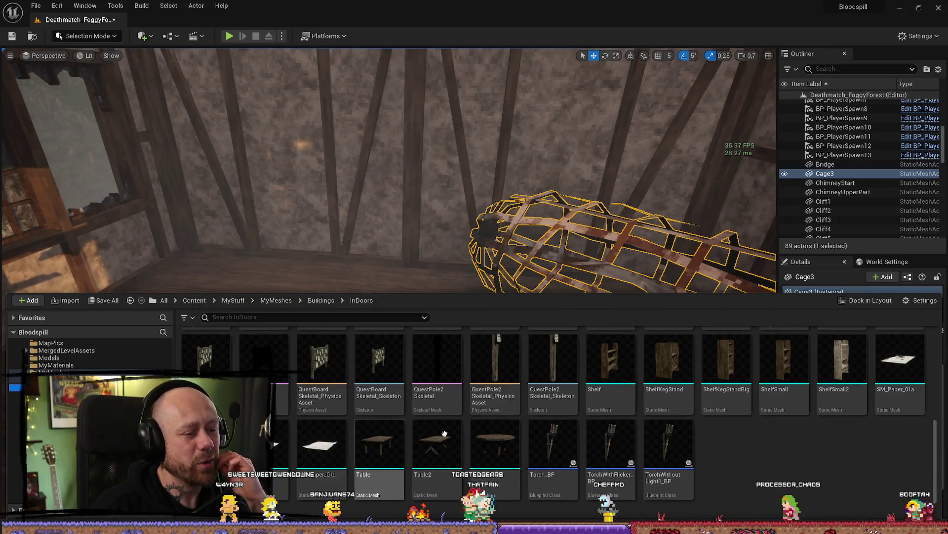
scroll(417, 434, up, 5)
scroll(512, 395, up, 2)
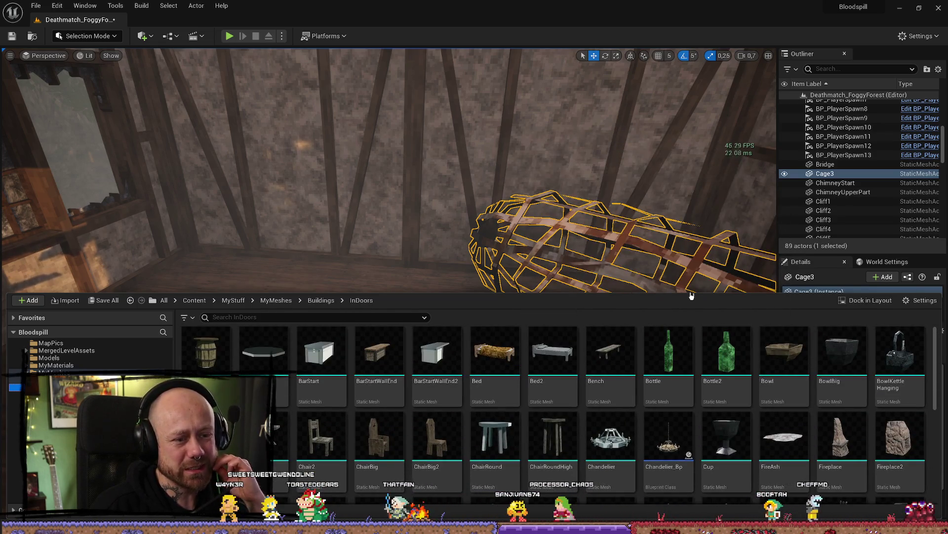
drag(689, 292, 686, 267)
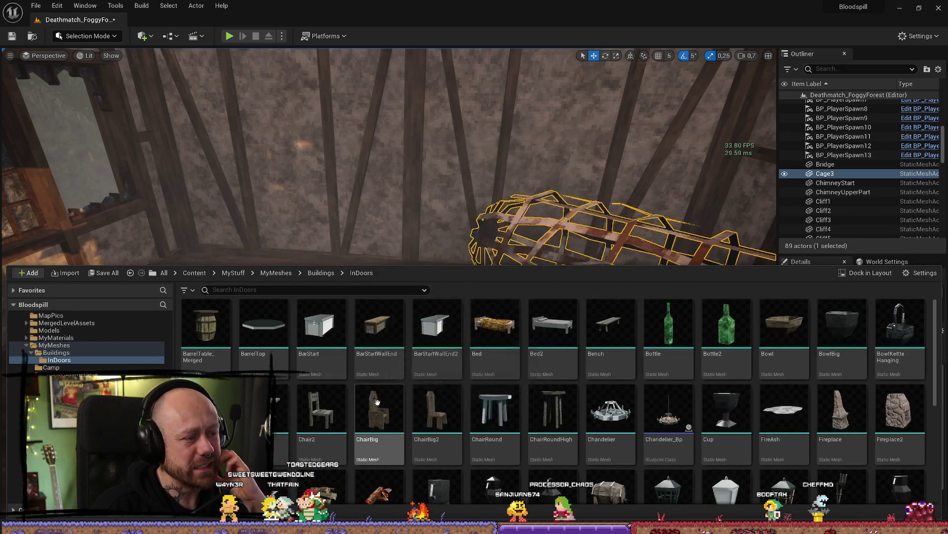
scroll(549, 420, down, 1)
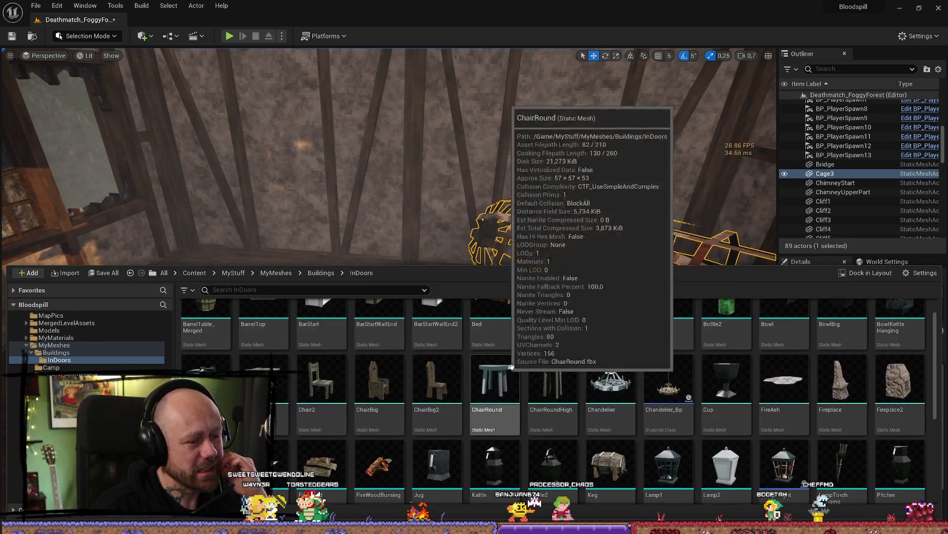
scroll(689, 435, down, 2)
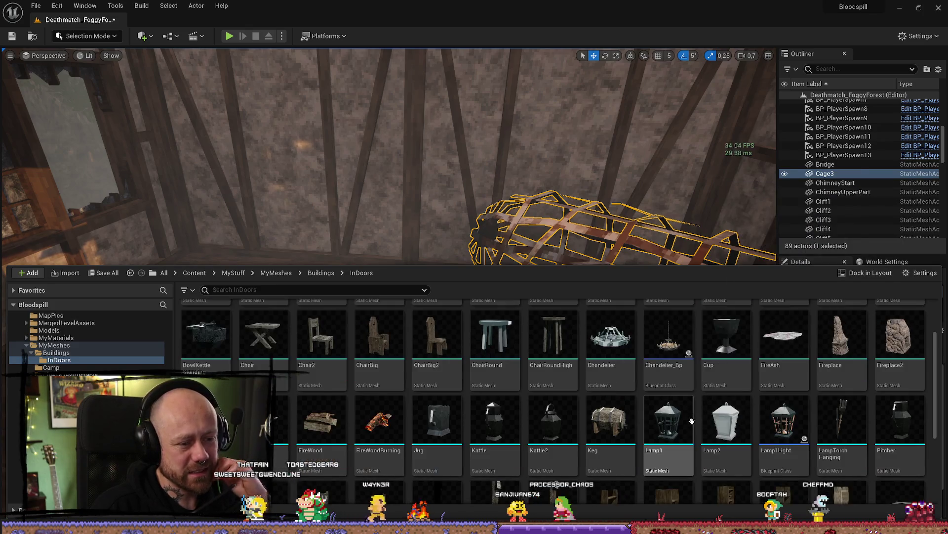
scroll(696, 421, down, 3)
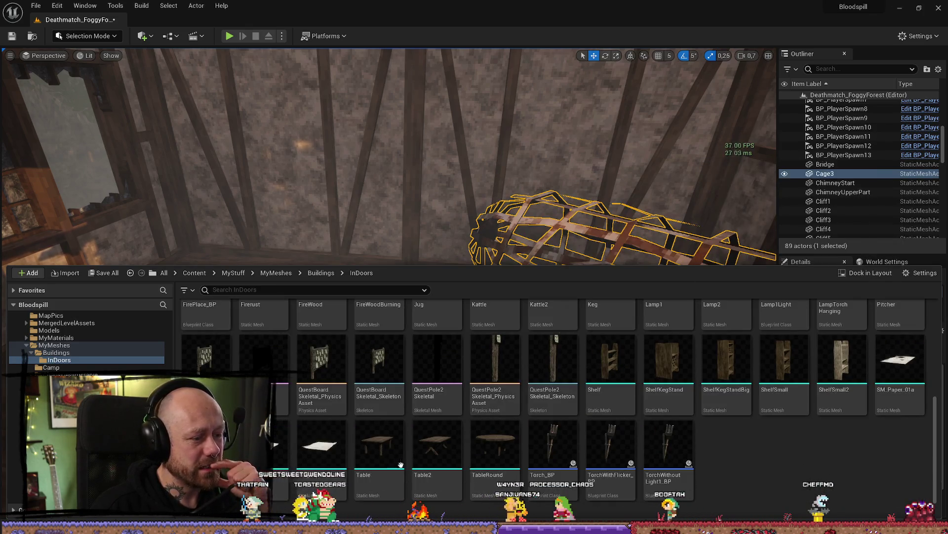
mouse_move(395, 446)
mouse_down()
mouse_move(356, 197)
mouse_move(307, 292)
mouse_up()
- Focus the table, slide and lower it onto the floor at X about 3629, then orbit to check it
key(f)
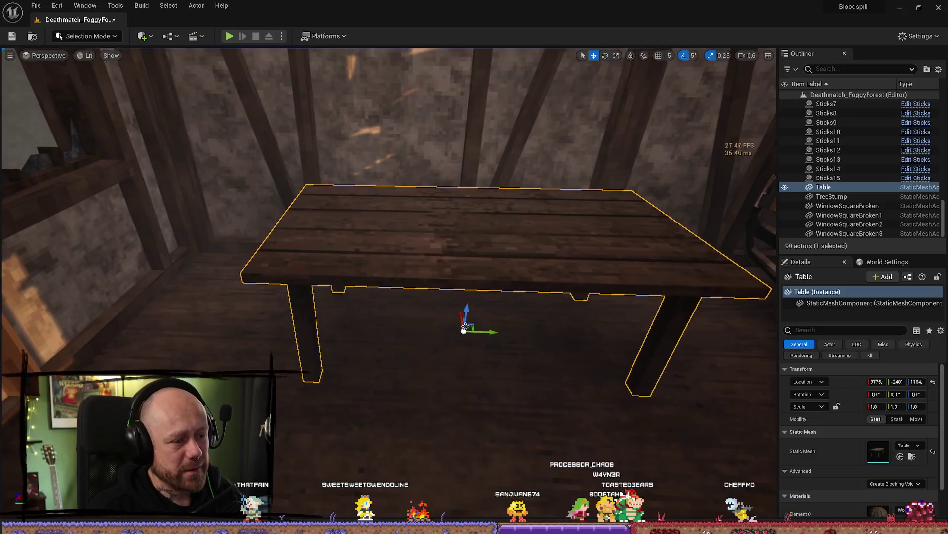
mouse_move(466, 318)
mouse_down()
mouse_move(462, 271)
mouse_move(463, 280)
mouse_up()
scroll(465, 298, up, 3)
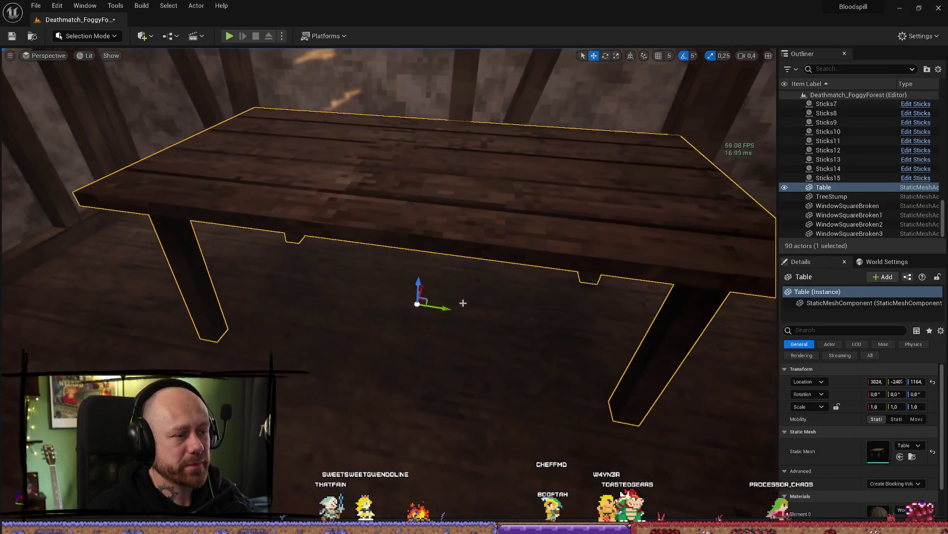
scroll(465, 298, up, 5)
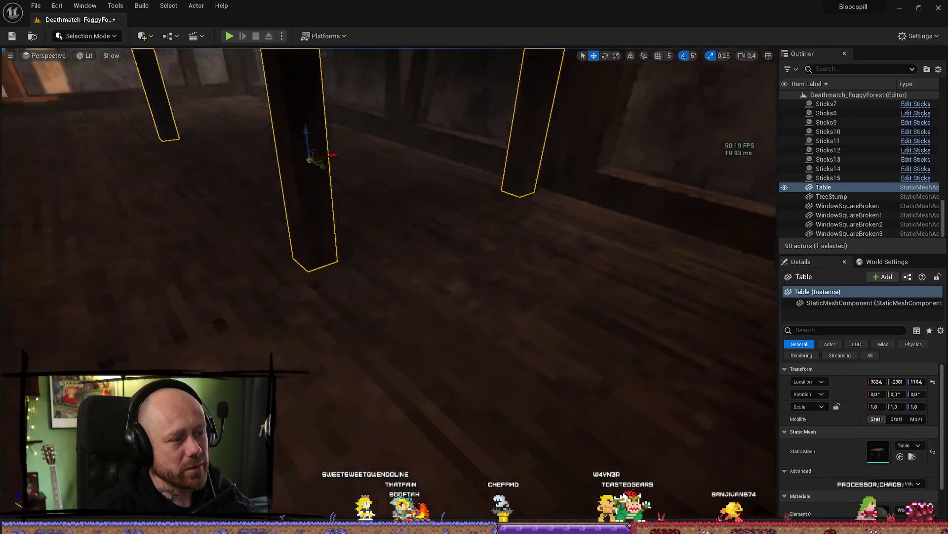
key(f)
drag(376, 302, 362, 309)
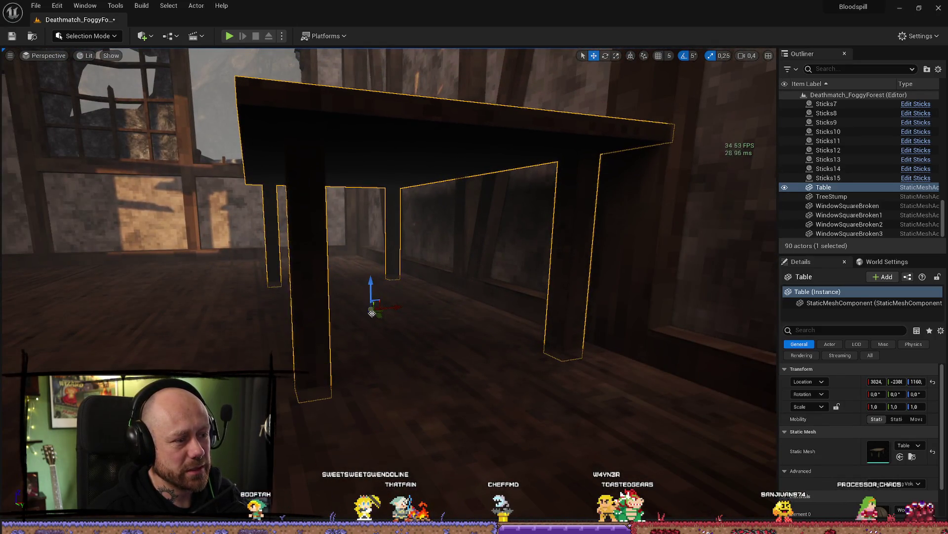
mouse_move(341, 246)
mouse_down()
mouse_move(320, 303)
mouse_move(372, 386)
mouse_up()
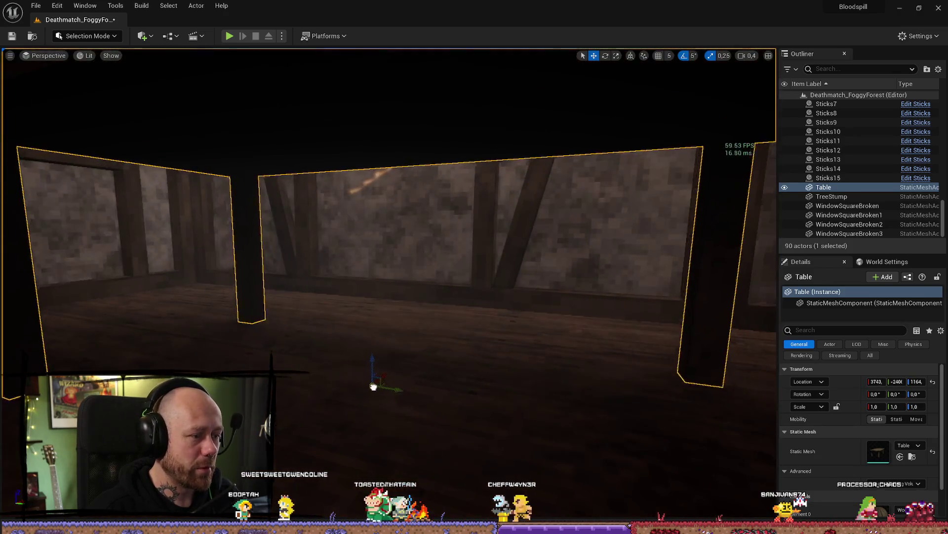
drag(420, 357, 415, 390)
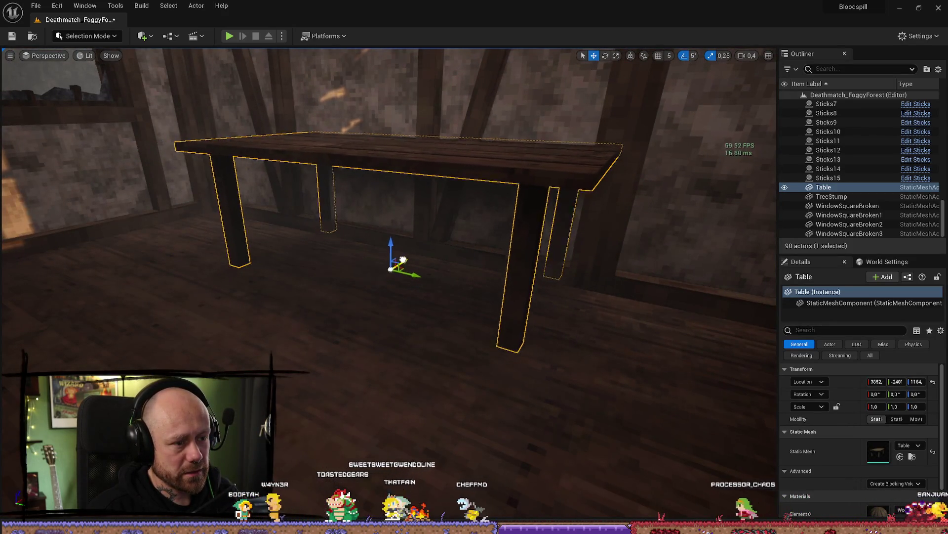
mouse_move(386, 265)
mouse_down()
mouse_move(386, 220)
mouse_move(386, 232)
mouse_move(356, 254)
mouse_move(355, 269)
mouse_move(355, 247)
mouse_move(356, 257)
mouse_move(398, 273)
mouse_move(398, 294)
mouse_move(380, 302)
mouse_move(390, 319)
mouse_up()
key(ctrl+space)
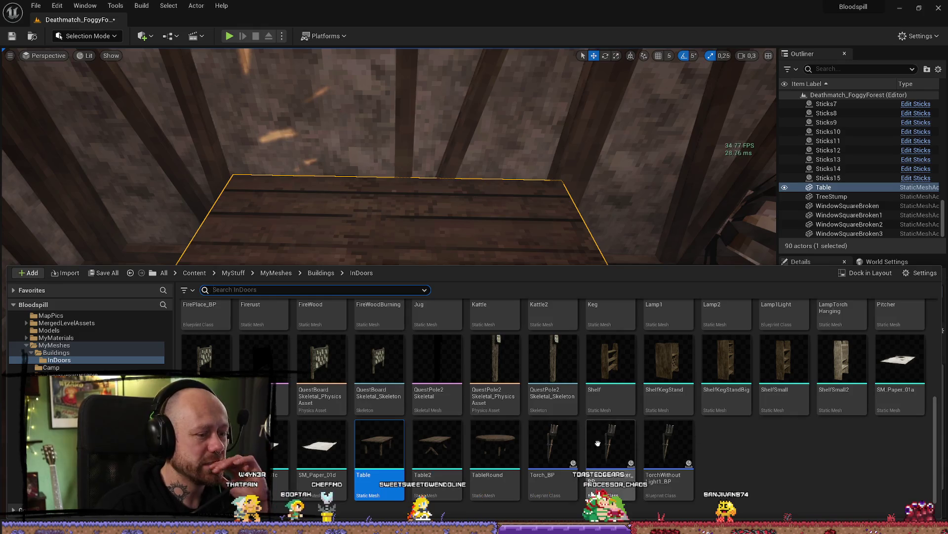
- Drag Chair2 from the chairs listing into the room in front of the table
scroll(544, 395, up, 3)
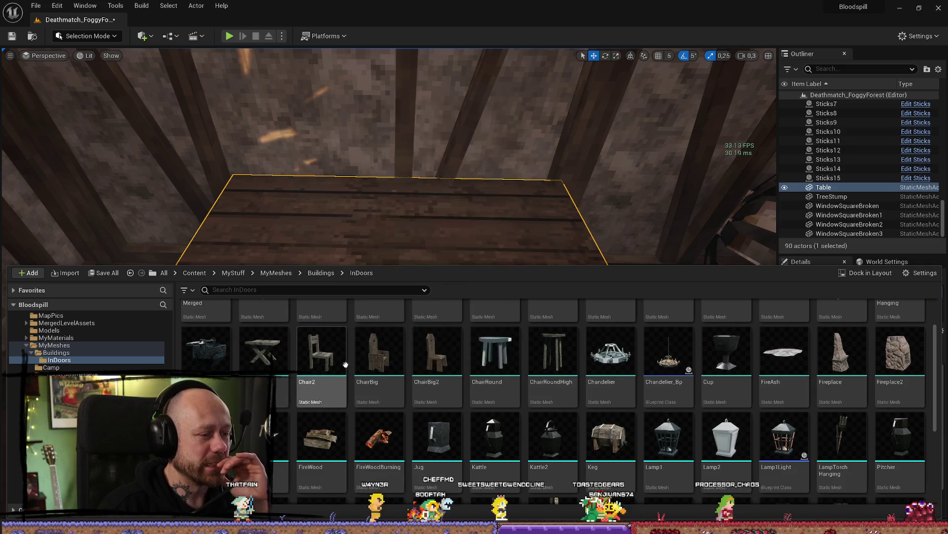
drag(380, 390, 436, 450)
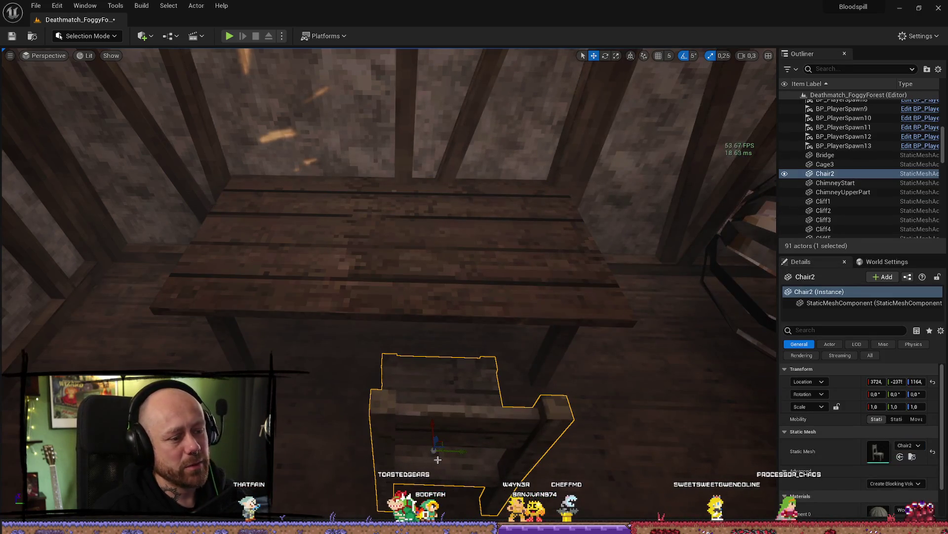
- Try turning the chair to -15° then 15°, and nudge it slightly along X
drag(409, 487, 426, 489)
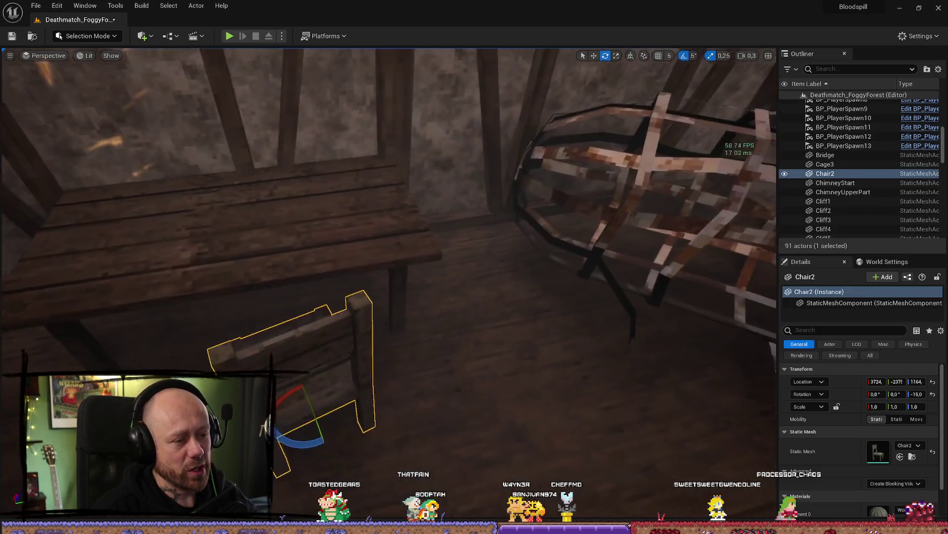
mouse_move(395, 429)
mouse_down()
mouse_move(361, 430)
mouse_move(356, 410)
mouse_move(430, 379)
mouse_up()
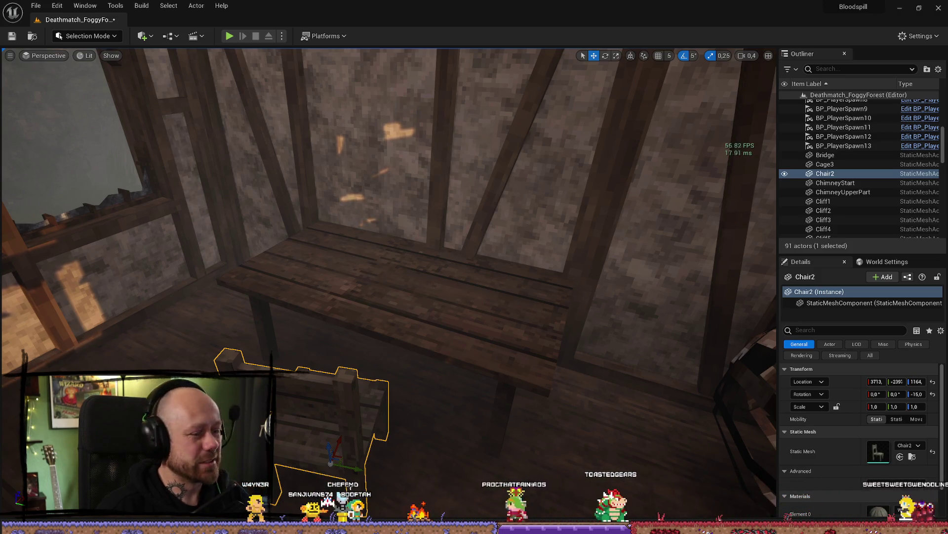
drag(350, 479, 344, 428)
drag(413, 462, 451, 449)
scroll(432, 456, up, 1)
key(w)
mouse_move(382, 376)
mouse_down()
mouse_move(396, 370)
mouse_move(346, 375)
mouse_move(361, 377)
mouse_move(346, 365)
mouse_move(355, 346)
mouse_move(366, 355)
mouse_move(376, 346)
mouse_move(361, 321)
mouse_move(409, 402)
mouse_up()
- Settle the chair at -20° yaw near X 3711 and reopen the InDoors mesh library
key(e)
drag(363, 425, 364, 349)
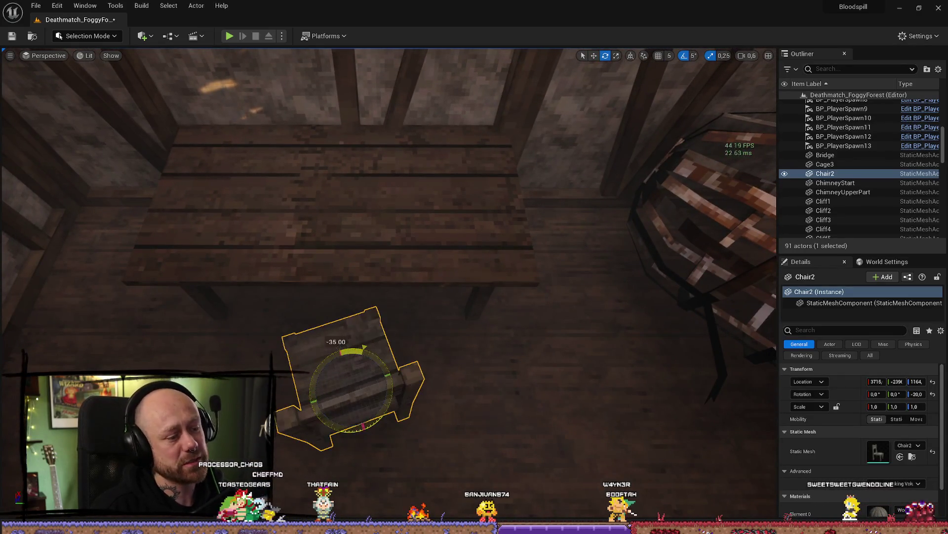
drag(356, 390, 405, 396)
drag(519, 372, 519, 316)
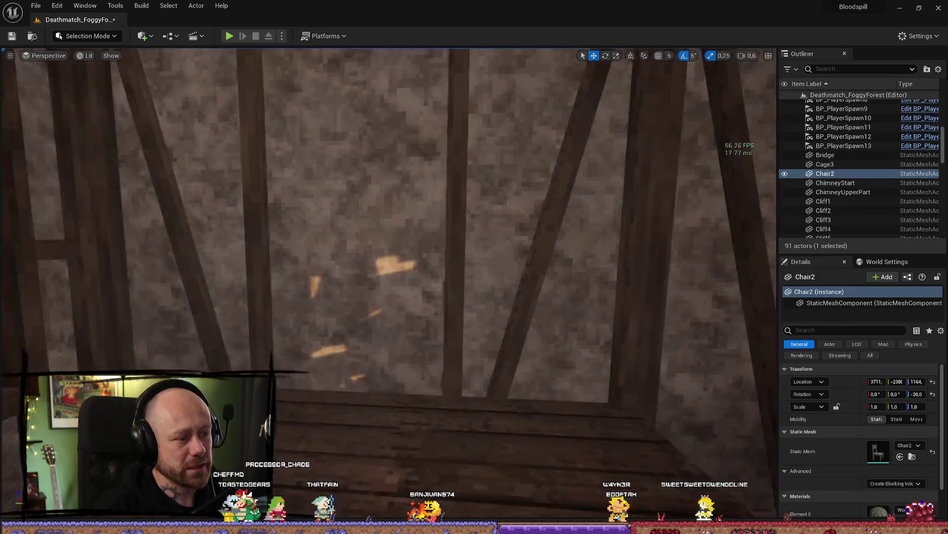
key(ctrl+space)
scroll(518, 372, down, 1)
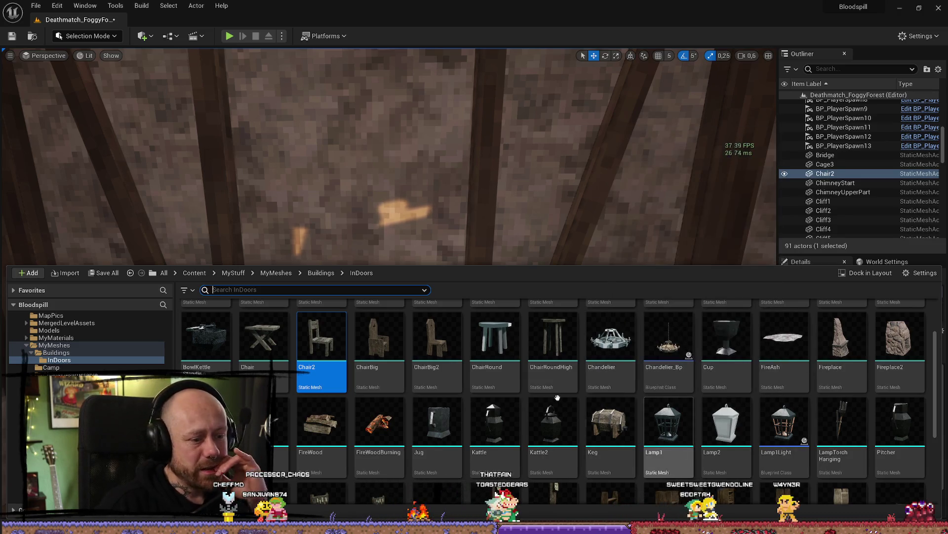
- Browse the InDoors, Buildings and ChaosDestructable/DataAssets folders, then close the asset library drawer
click(60, 360)
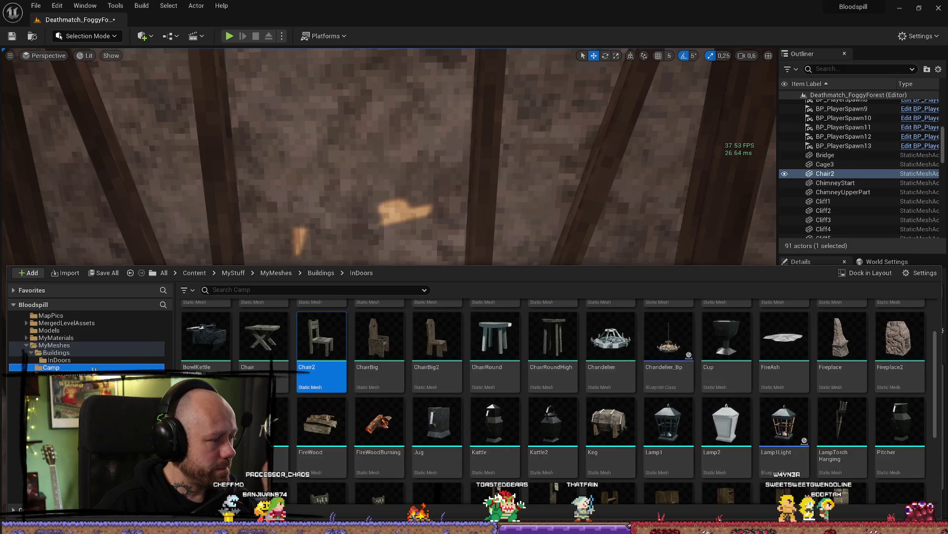
scroll(577, 355, down, 1)
scroll(576, 355, up, 2)
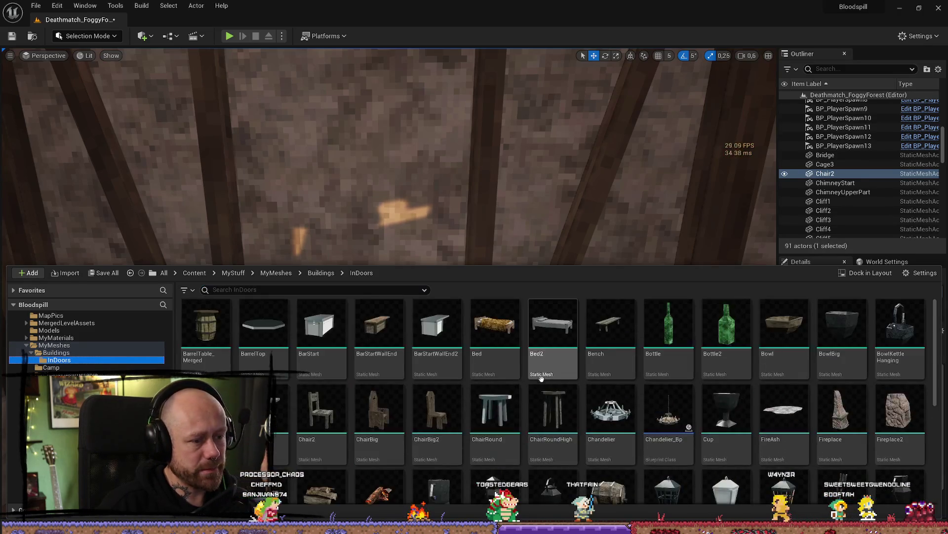
scroll(494, 420, down, 3)
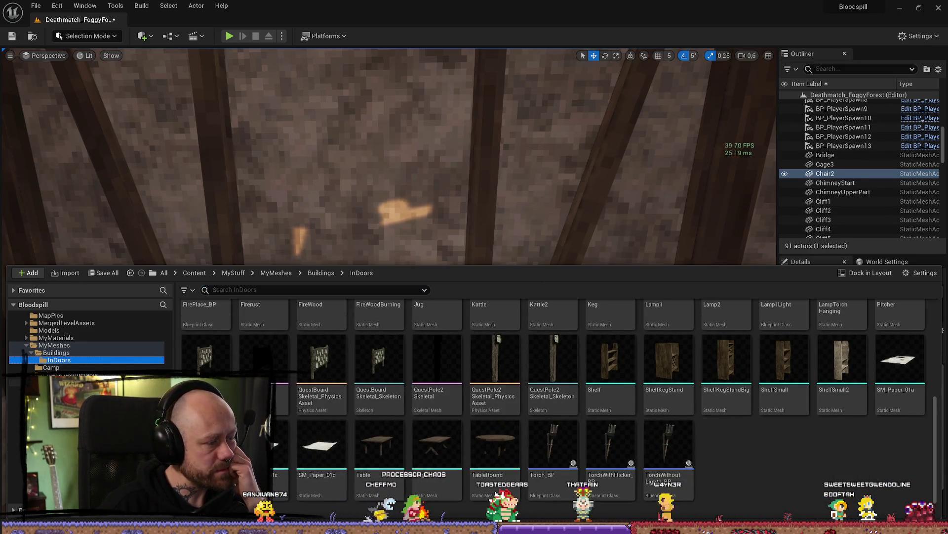
click(72, 353)
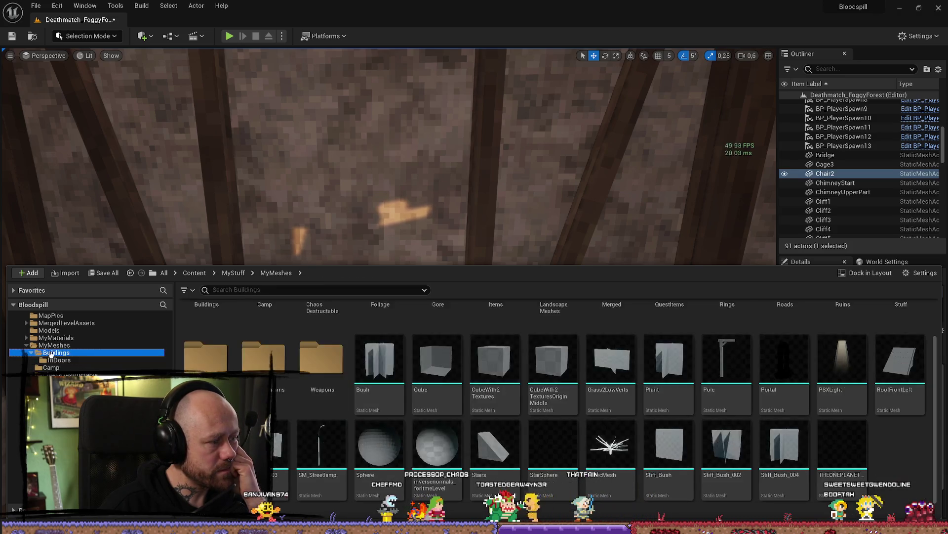
click(58, 360)
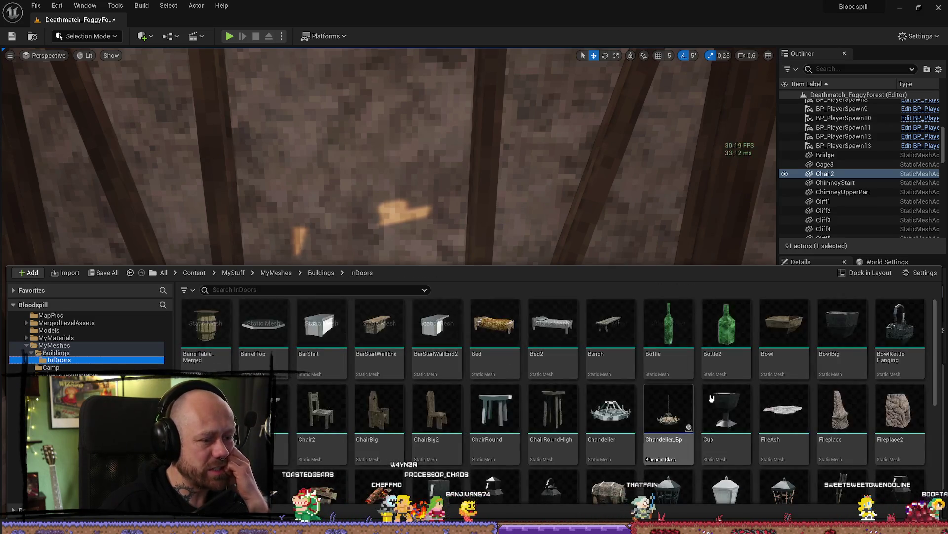
scroll(657, 410, down, 2)
scroll(658, 410, down, 3)
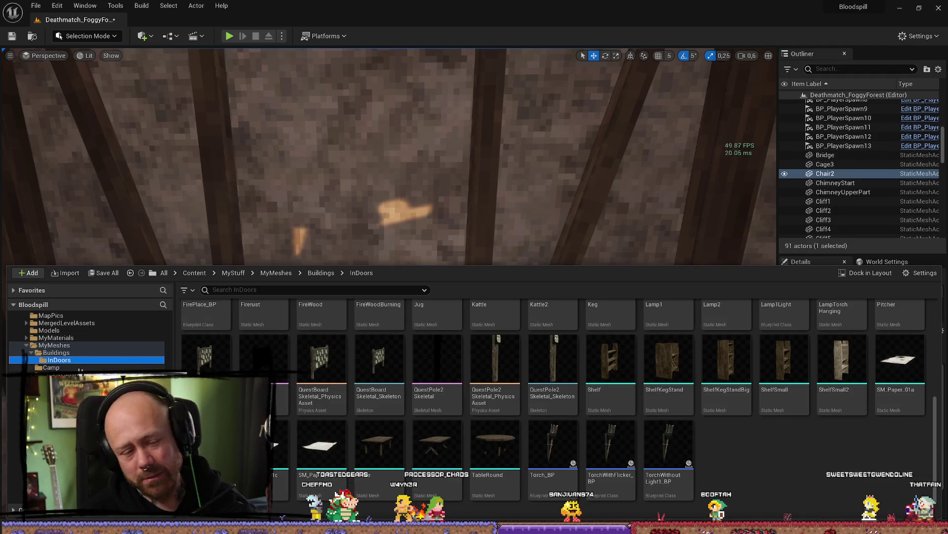
click(67, 353)
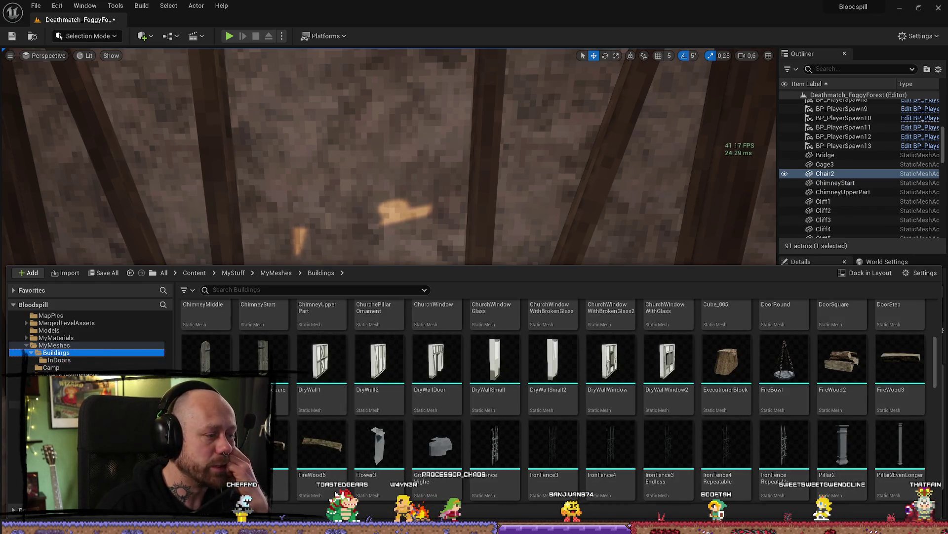
click(64, 382)
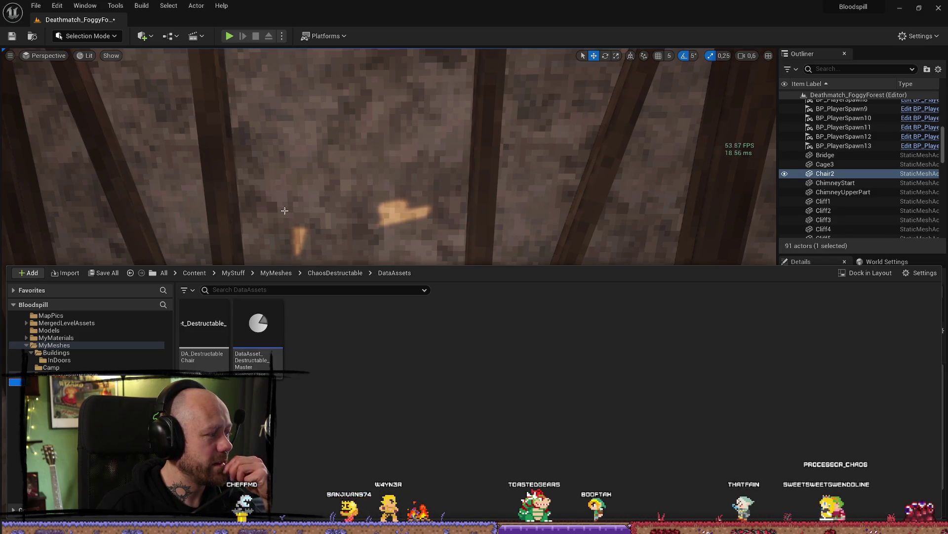
key(ctrl+space)
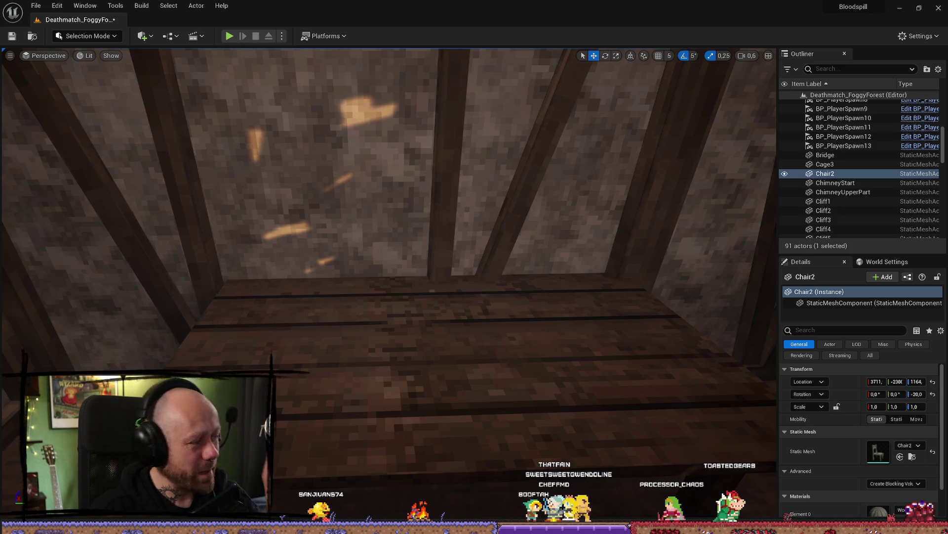
- Frame the chair, then browse the content drawer's Buildings, MyMeshes and Gore folders
key(f)
key(ctrl+space)
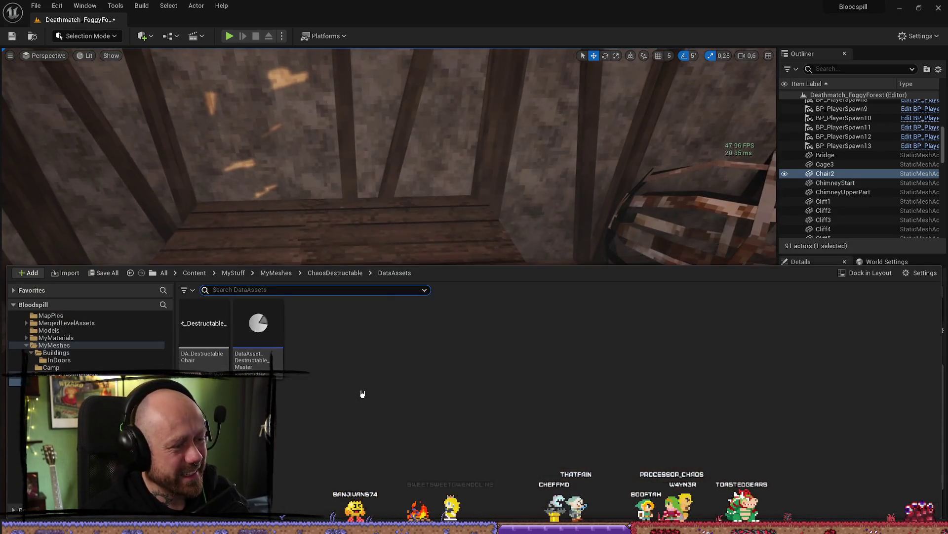
click(91, 353)
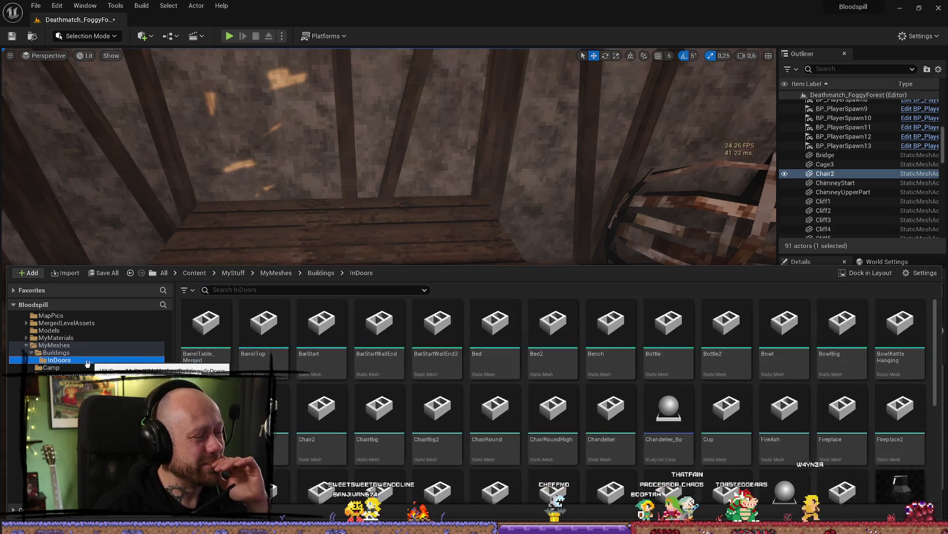
scroll(534, 380, down, 15)
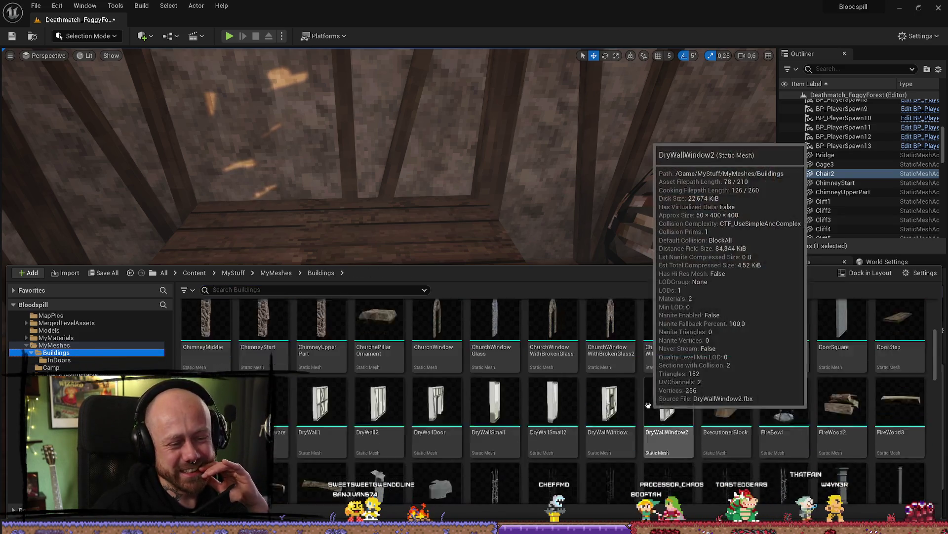
scroll(541, 381, down, 2)
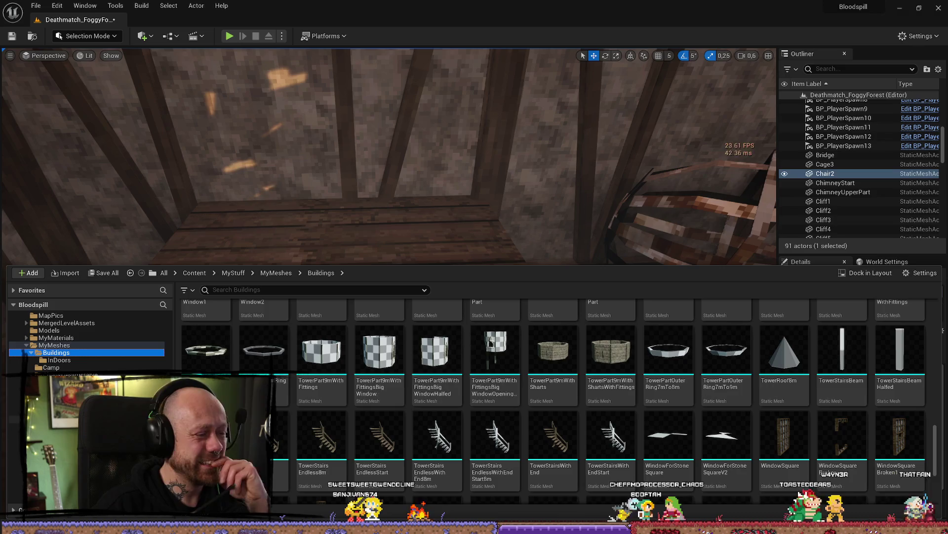
click(55, 345)
scroll(480, 362, up, 3)
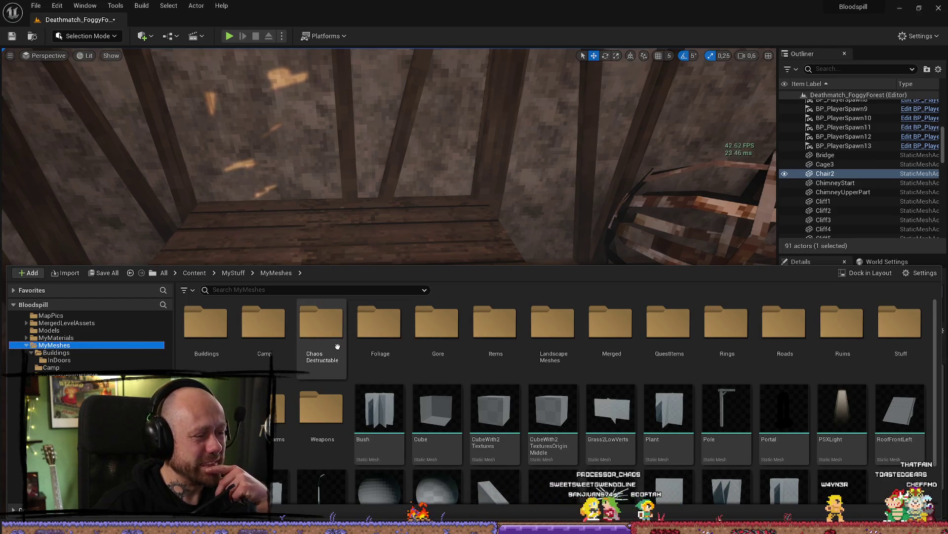
click(442, 351)
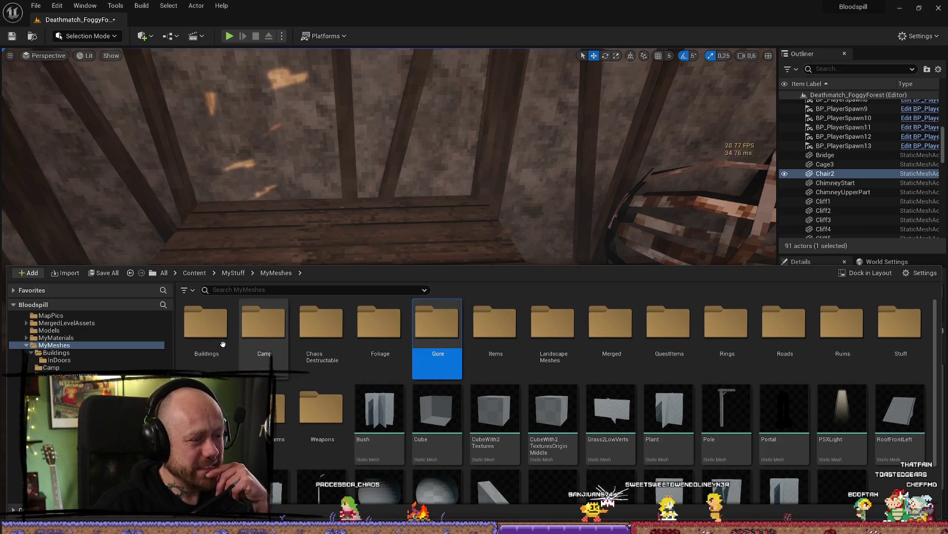
- Look through the Buildings, InDoors and destructible data asset folders, then return to MyMeshes
double_click(208, 326)
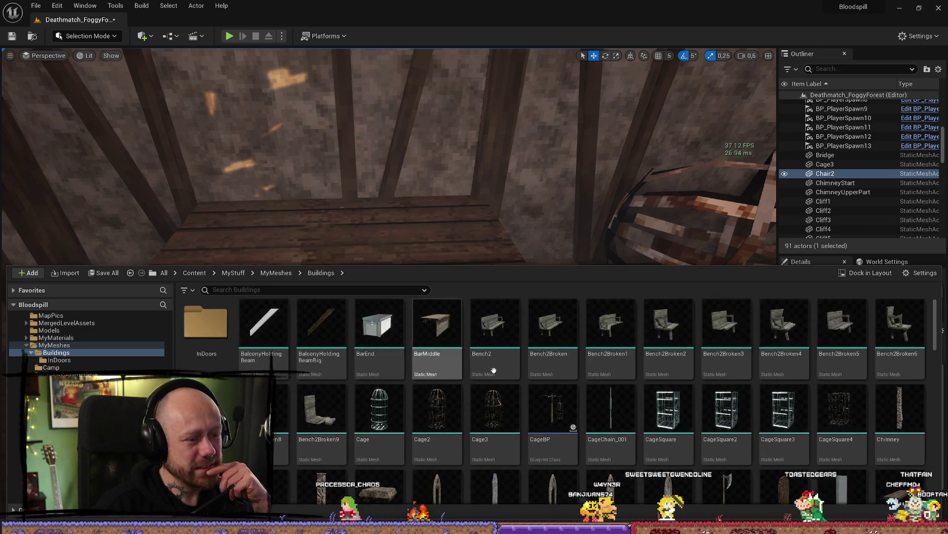
scroll(541, 414, down, 3)
scroll(541, 414, up, 3)
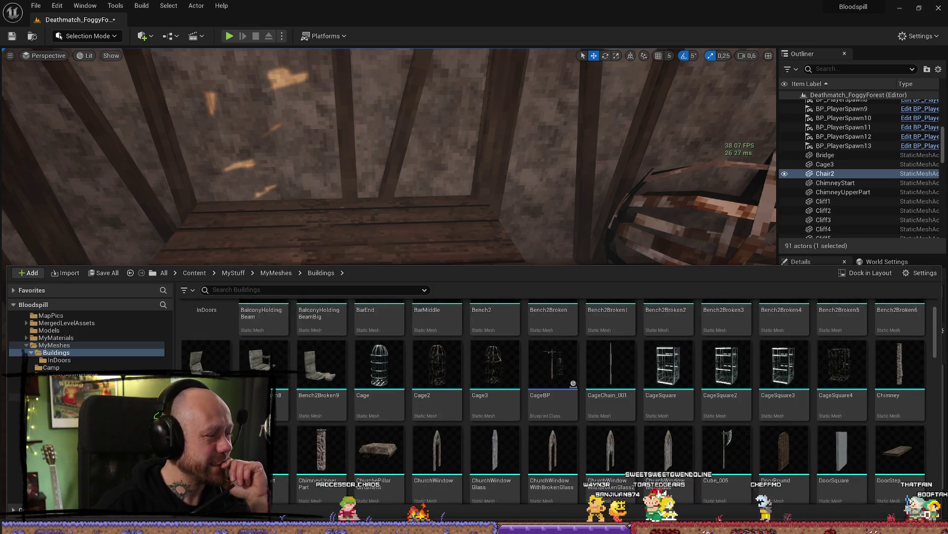
click(75, 361)
scroll(568, 411, down, 5)
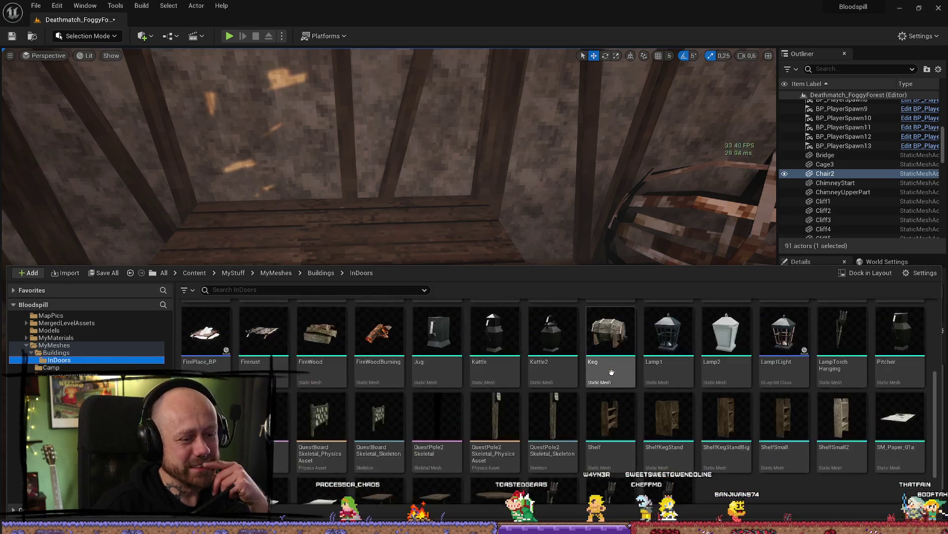
scroll(568, 410, up, 5)
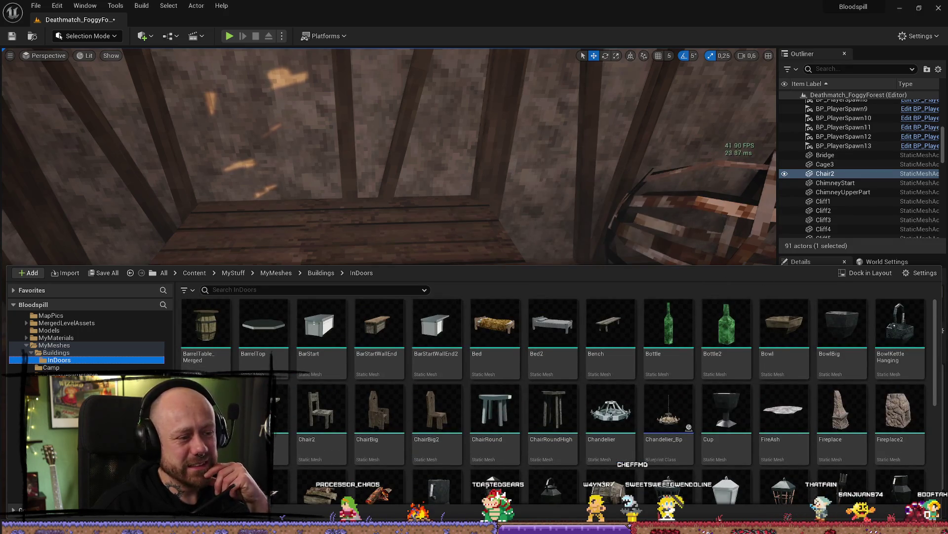
click(15, 382)
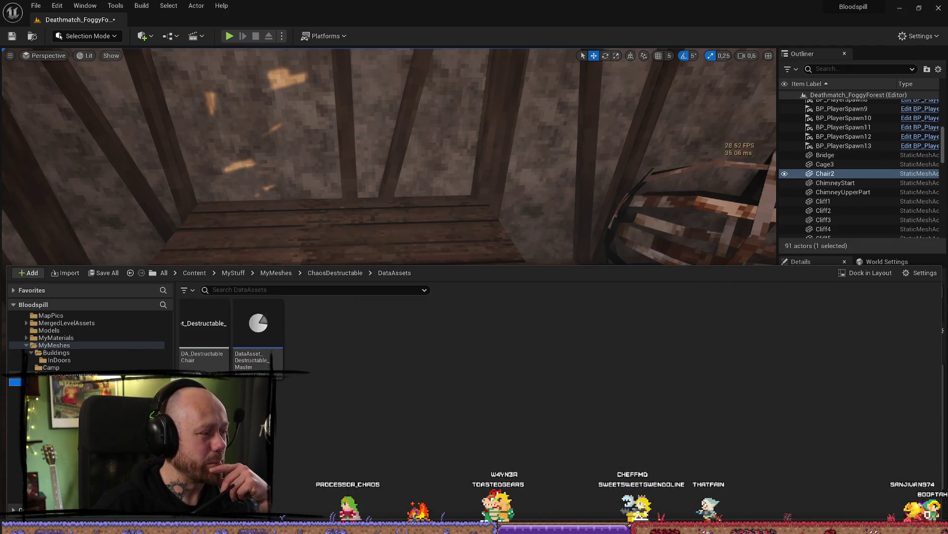
key(Up)
key(Up)
key(Up)
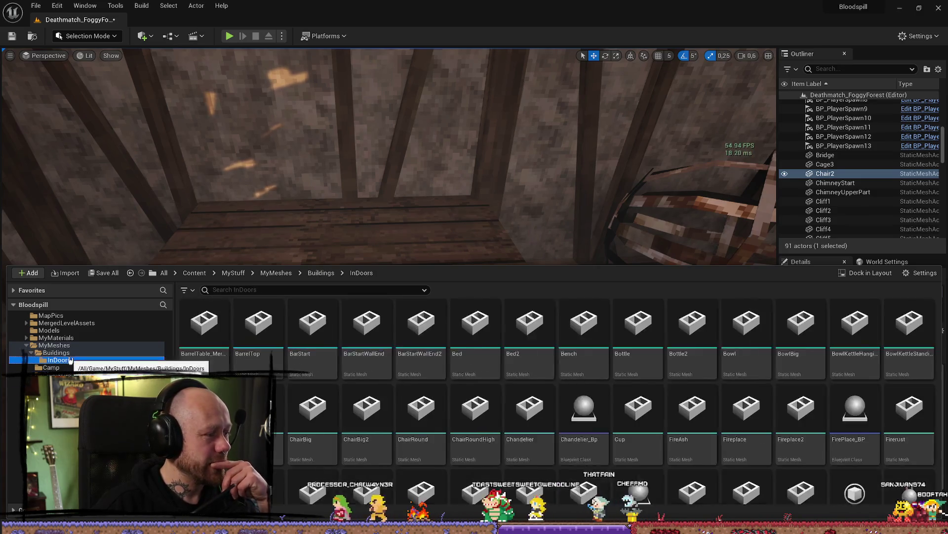
key(Up)
key(Up)
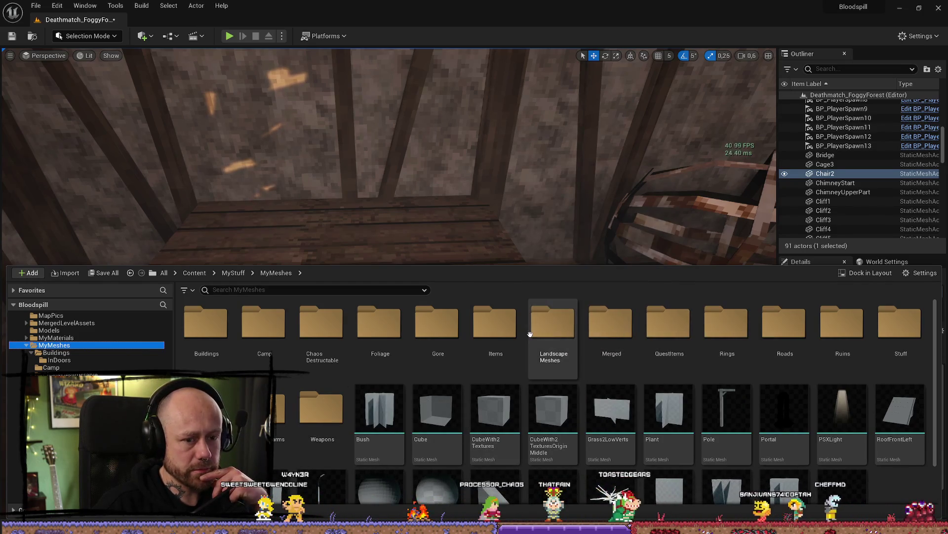
- Check the Landscape Meshes folder and go back to the MyMeshes listing
double_click(551, 321)
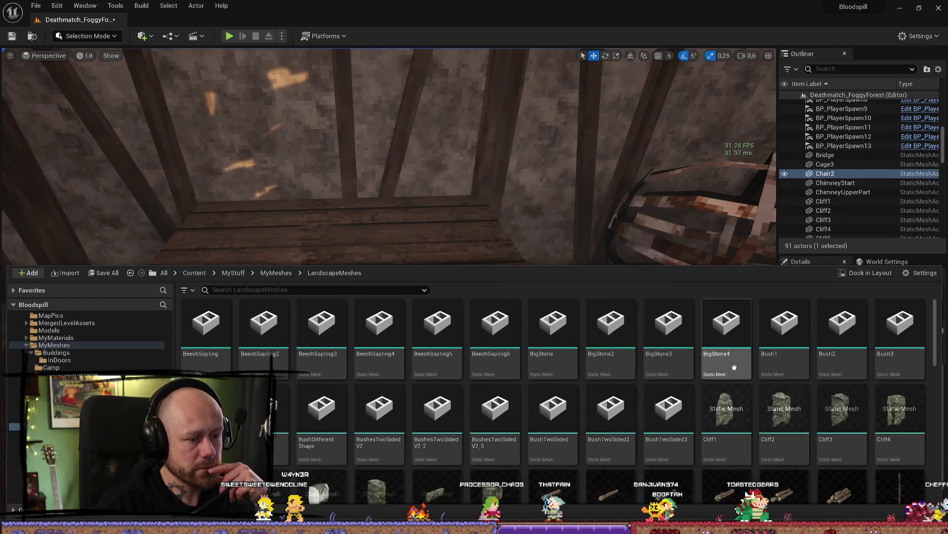
scroll(496, 406, down, 5)
scroll(527, 389, down, 3)
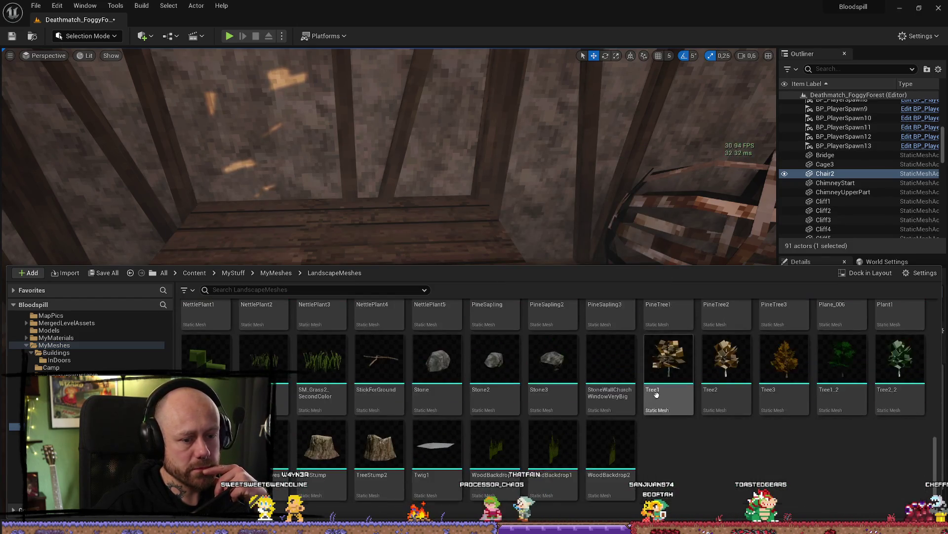
key(alt+Left)
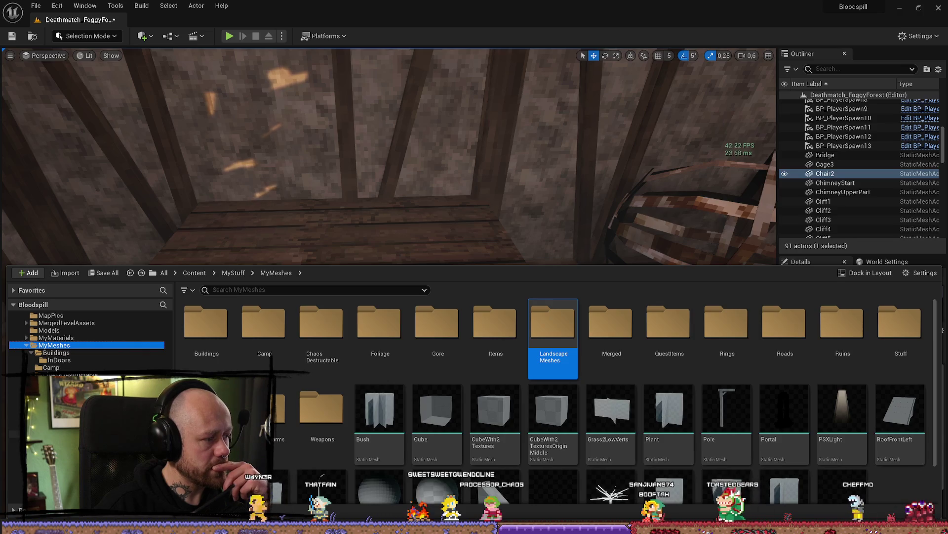
scroll(86, 341, up, 3)
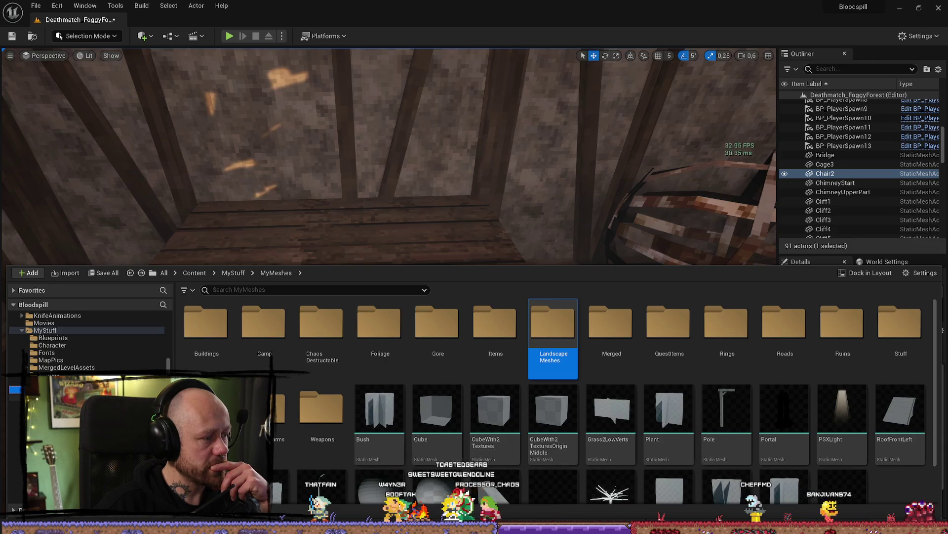
scroll(86, 341, down, 3)
click(54, 330)
scroll(86, 341, down, 1)
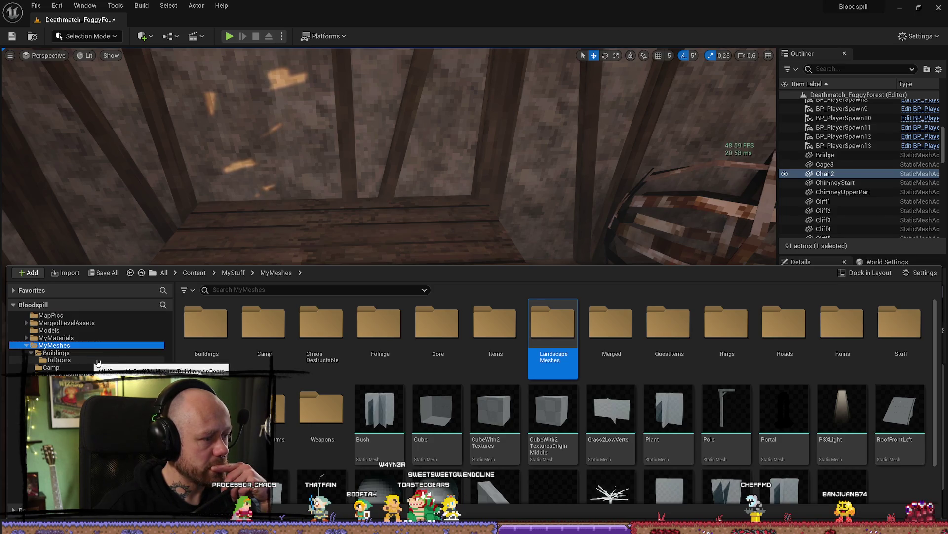
- Open the Merged folder and then its InDoors subfolder
click(623, 337)
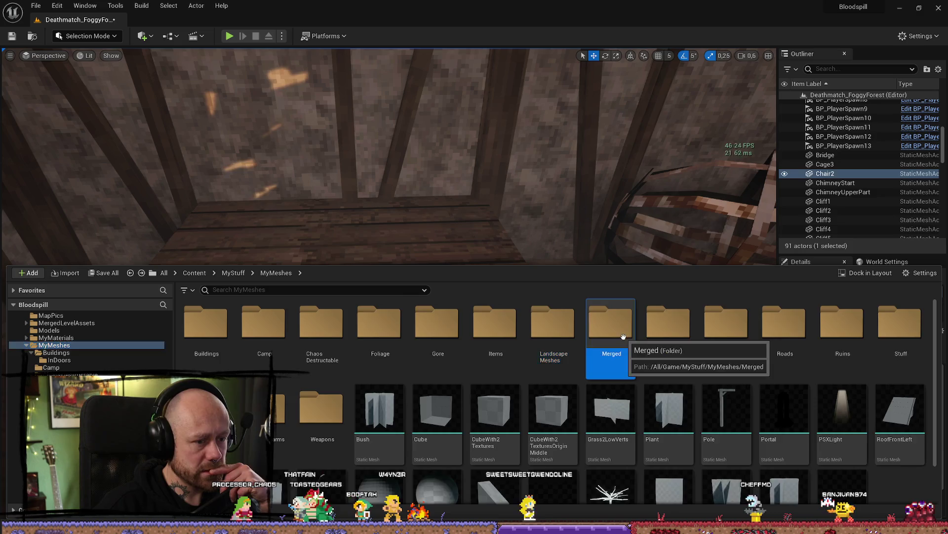
double_click(623, 337)
click(310, 347)
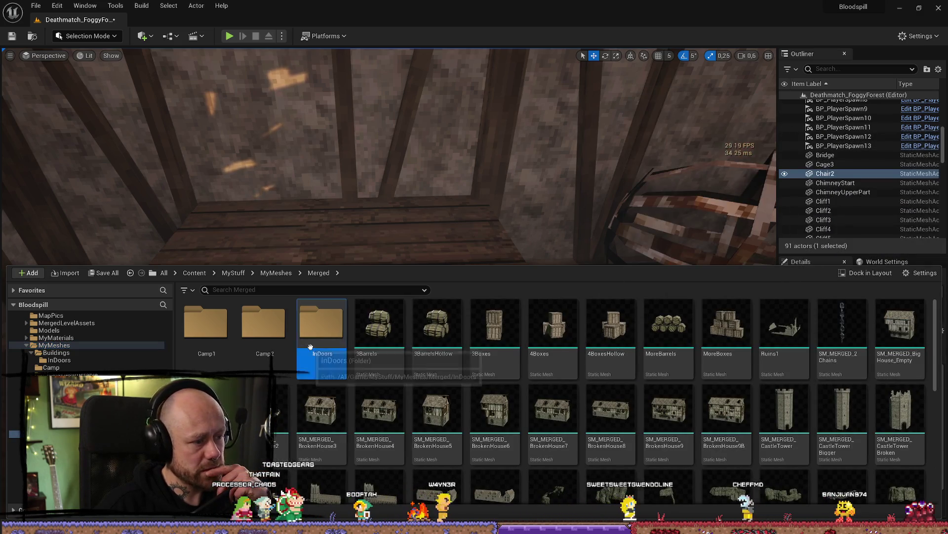
double_click(311, 347)
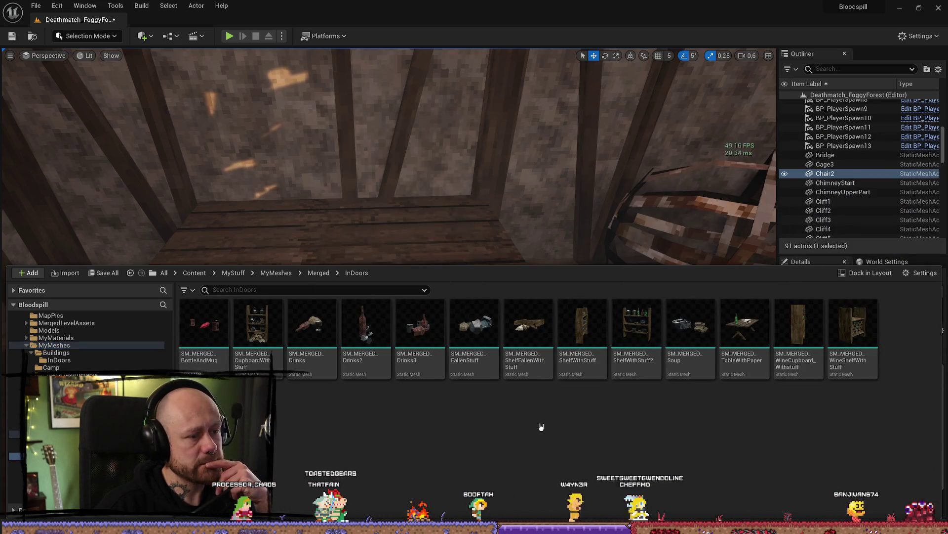
- Drop SM_MERGED_Drinks2 onto the table, turn it around, and slide it left into place
mouse_move(365, 326)
mouse_down()
mouse_move(381, 226)
mouse_move(446, 228)
mouse_up()
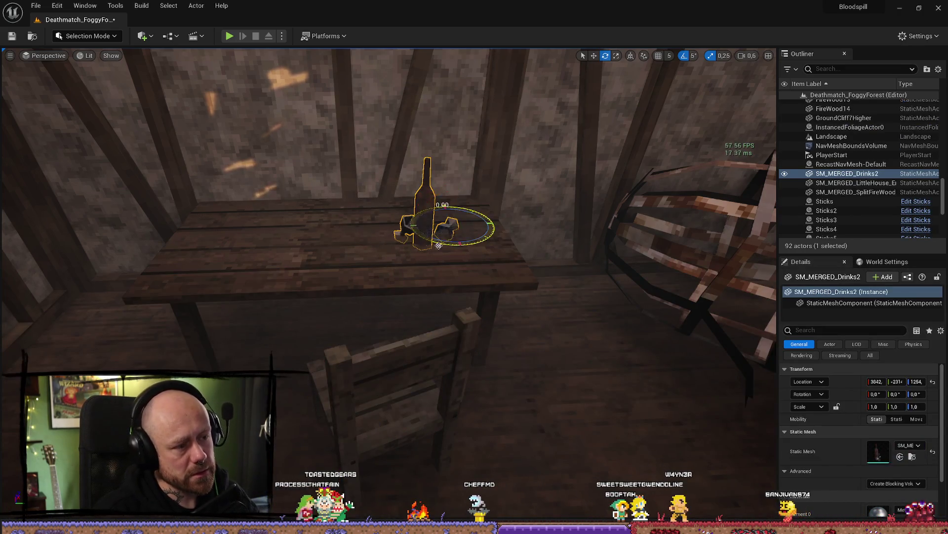
mouse_move(474, 244)
mouse_down()
mouse_move(494, 233)
mouse_move(440, 236)
mouse_up()
scroll(469, 227, up, 5)
scroll(469, 227, up, 2)
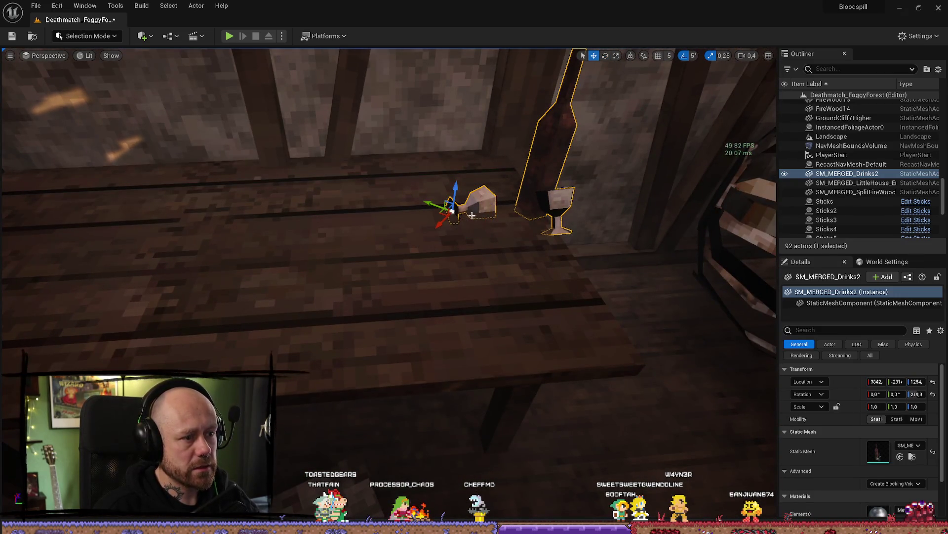
drag(431, 203, 332, 217)
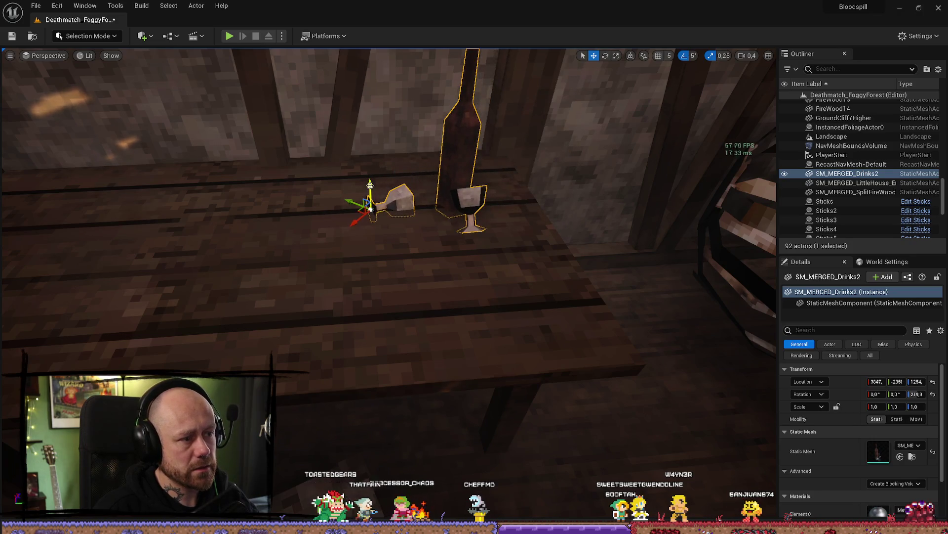
scroll(371, 179, up, 5)
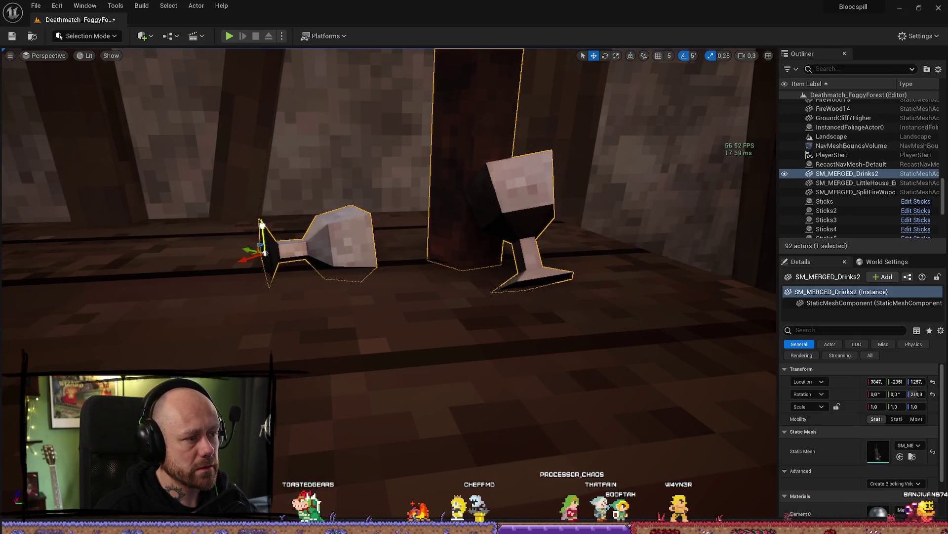
mouse_move(248, 260)
mouse_down()
mouse_move(186, 266)
mouse_move(237, 284)
mouse_move(271, 320)
mouse_move(214, 252)
mouse_up()
key(e)
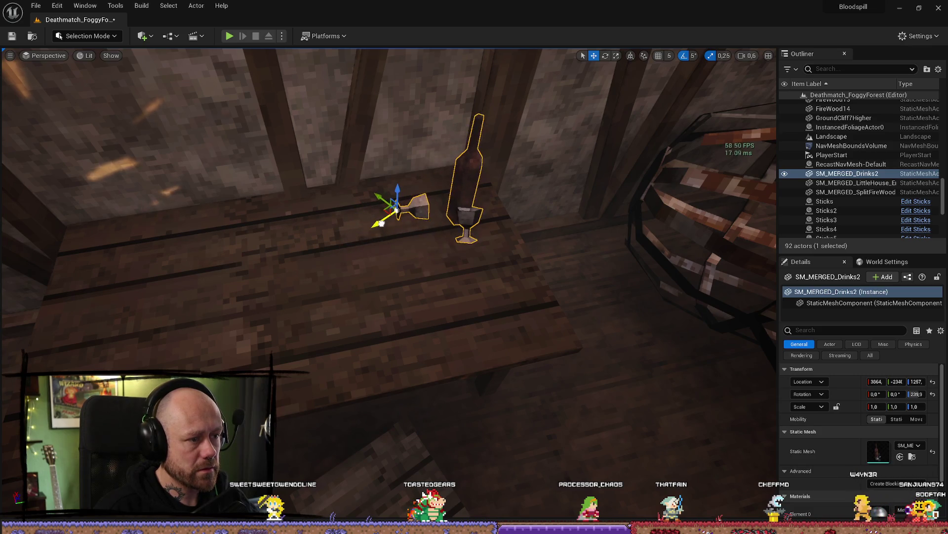
mouse_move(373, 194)
mouse_down()
mouse_move(361, 232)
mouse_move(356, 198)
mouse_up()
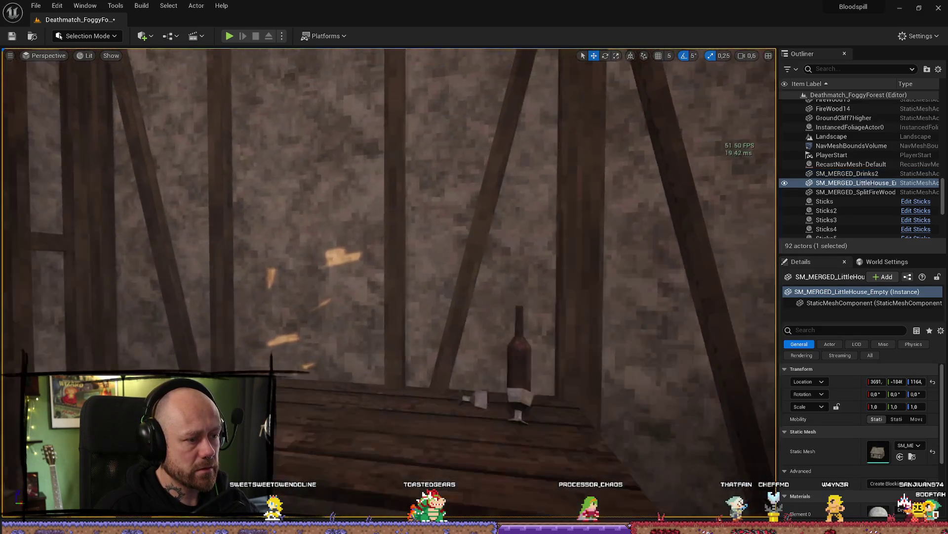
key(ctrl+space)
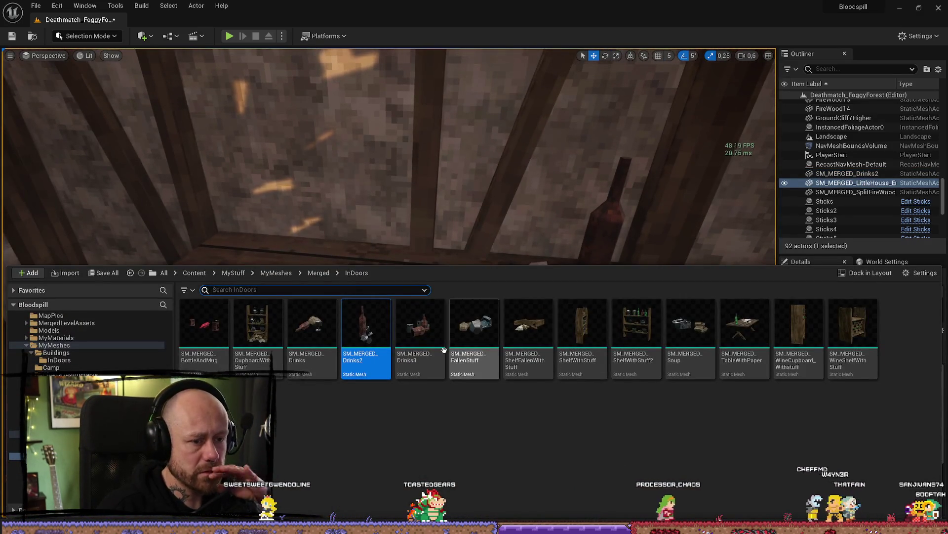
- Preview the SM_MERGED_TableWithPaper mesh in the mesh editor
double_click(743, 336)
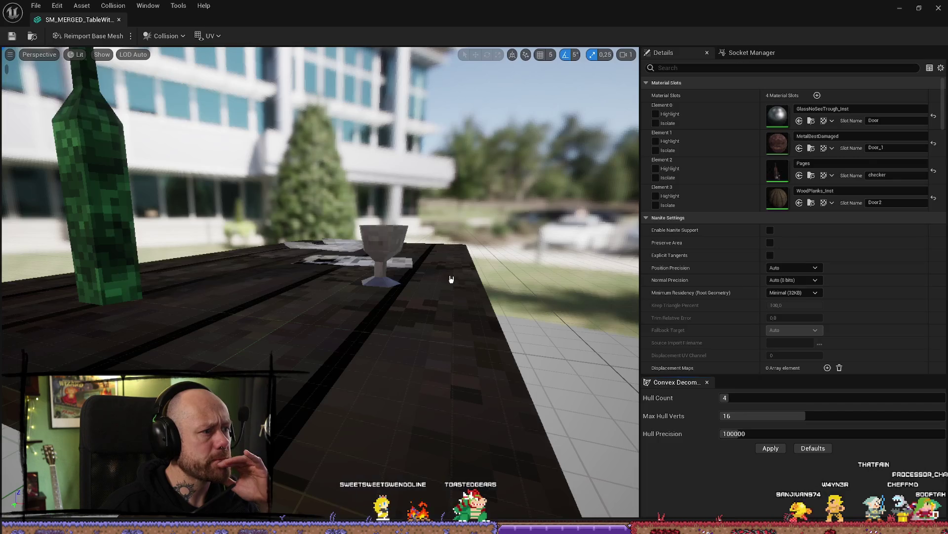
drag(422, 218, 418, 163)
key(f)
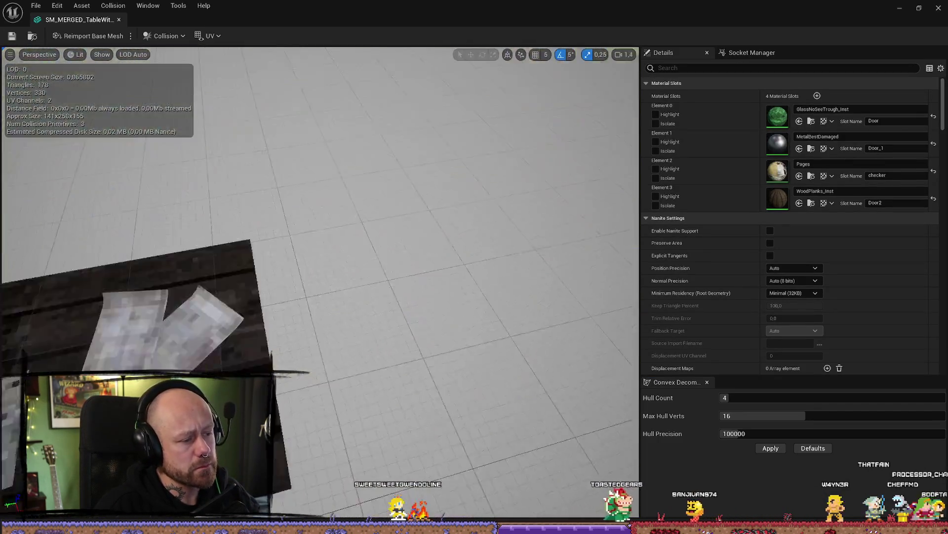
click(938, 6)
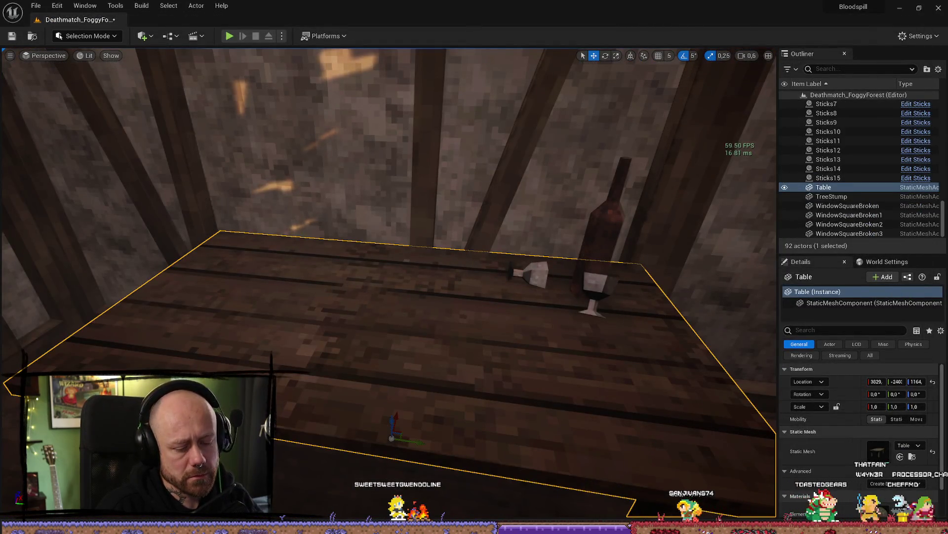
- Delete the old table and place SM_MERGED_TableWithPaper in the room, rotated 180° on Z
key(Delete)
key(ctrl+space)
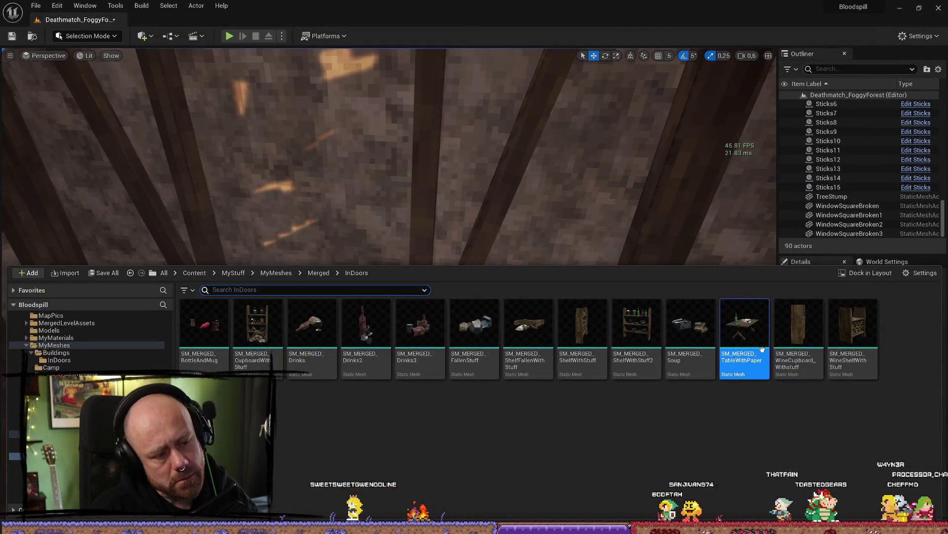
mouse_move(749, 340)
mouse_down()
mouse_move(328, 394)
mouse_move(434, 430)
mouse_move(494, 316)
mouse_move(475, 240)
mouse_move(519, 257)
mouse_move(494, 280)
mouse_up()
scroll(494, 312, up, 5)
scroll(494, 247, up, 5)
scroll(388, 284, down, 5)
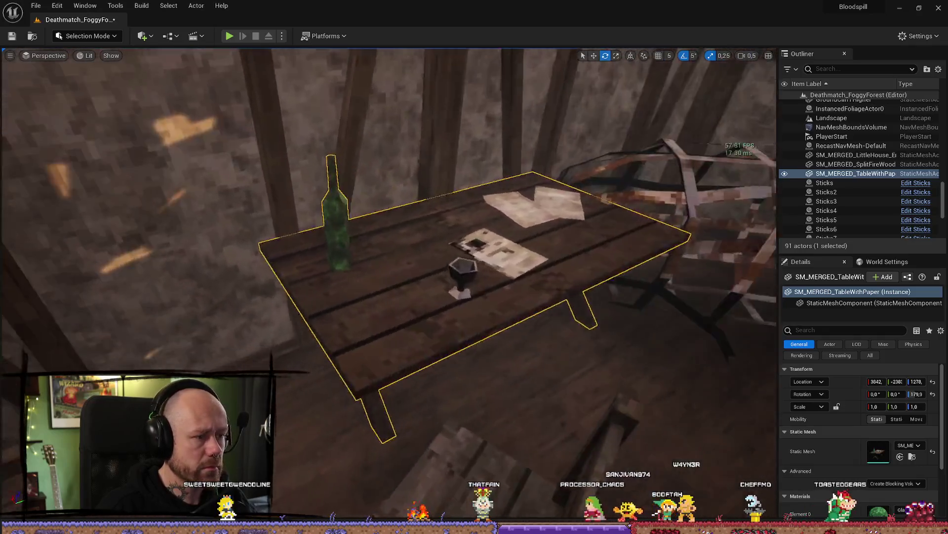
mouse_move(317, 225)
mouse_down()
mouse_move(311, 237)
mouse_move(317, 225)
mouse_move(385, 222)
mouse_move(366, 237)
mouse_up()
key(w)
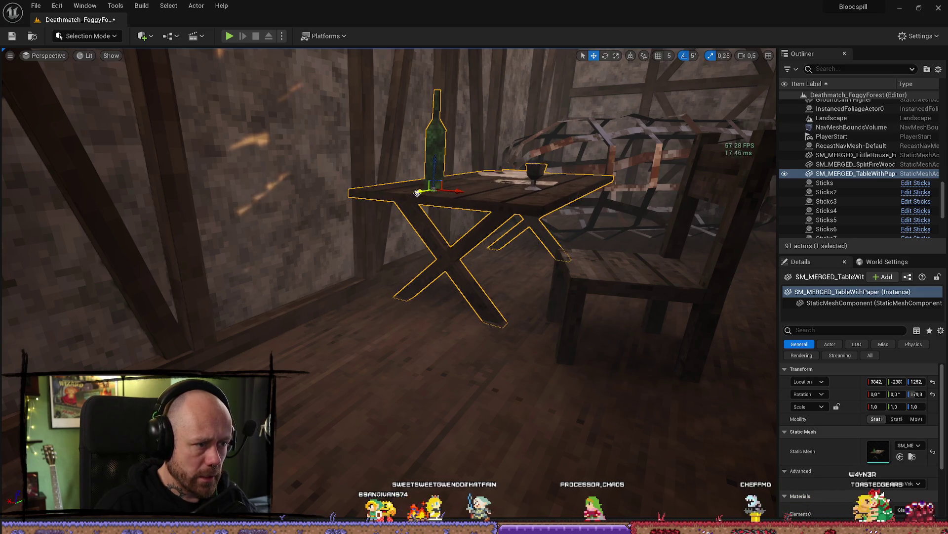
- Inspect the new table's papers from above, then deselect it and view the chair
mouse_move(251, 272)
mouse_down()
mouse_move(251, 252)
mouse_move(251, 262)
mouse_up()
drag(309, 276, 307, 266)
drag(358, 285, 422, 295)
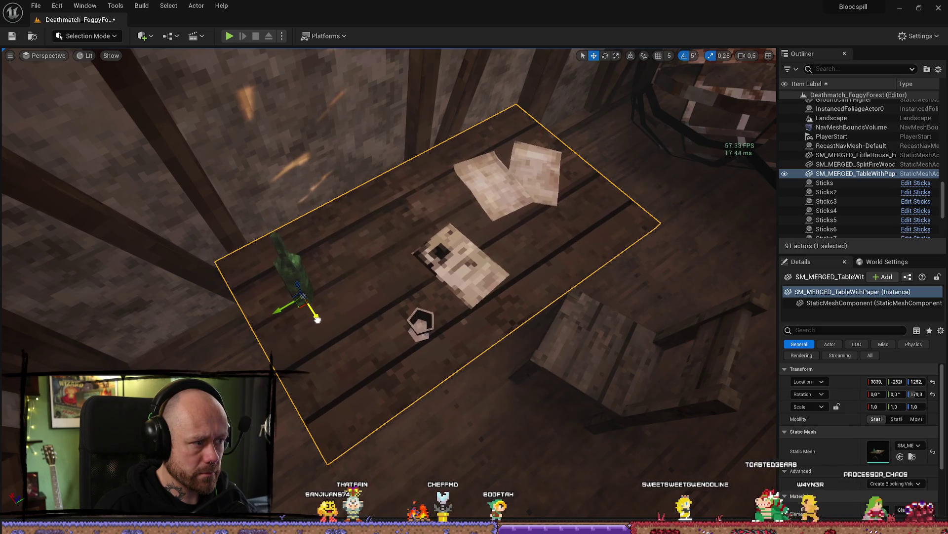
click(645, 254)
mouse_move(645, 254)
mouse_down()
mouse_move(504, 321)
mouse_move(441, 315)
mouse_up()
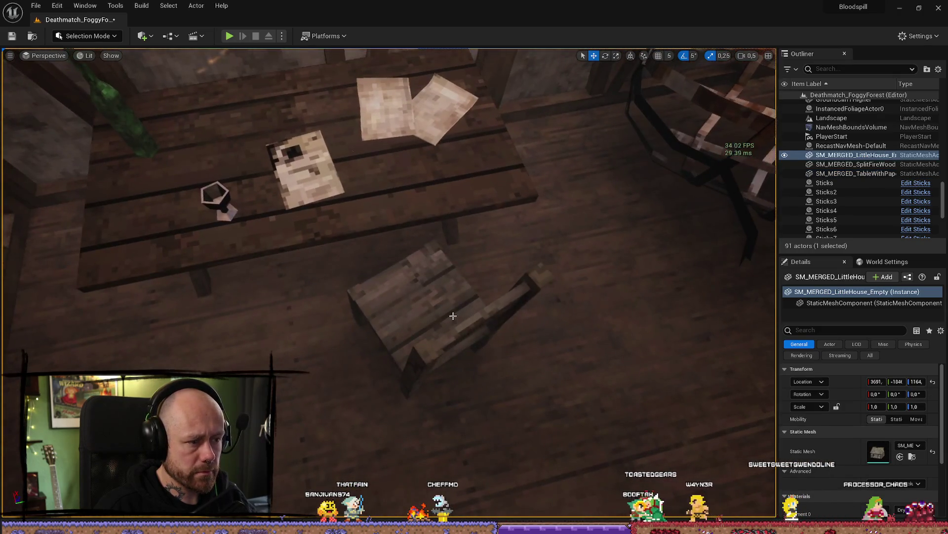
- Tip Chair2 fully over onto its back and reposition it on the floor
click(441, 314)
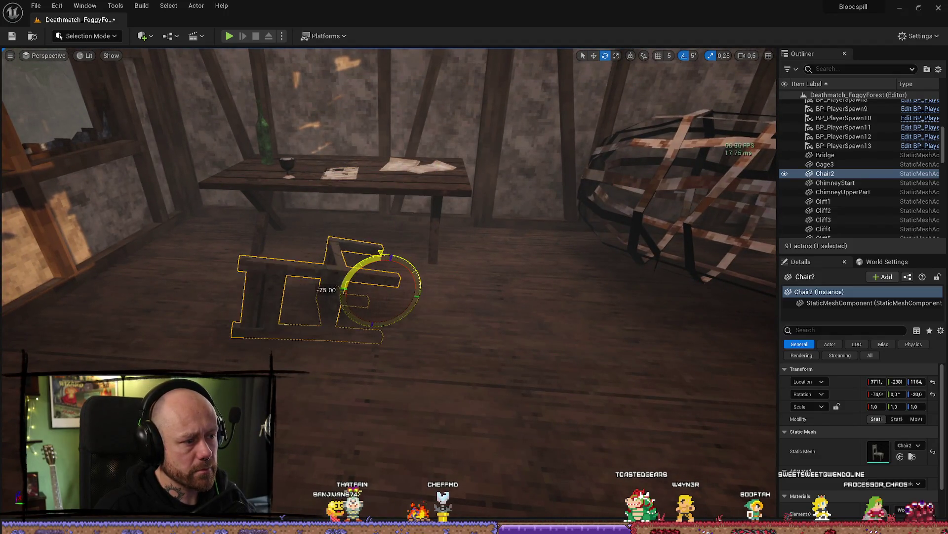
key(w)
key(f)
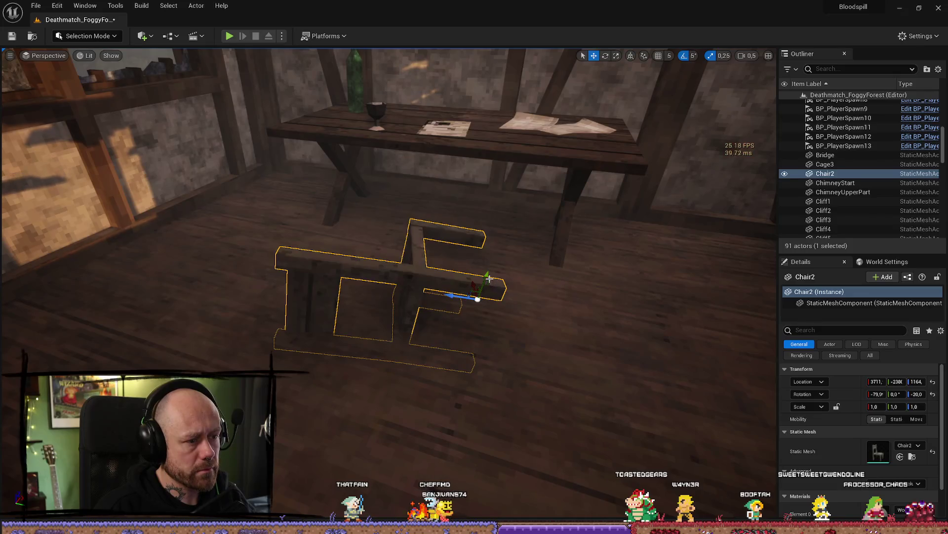
drag(485, 235, 460, 262)
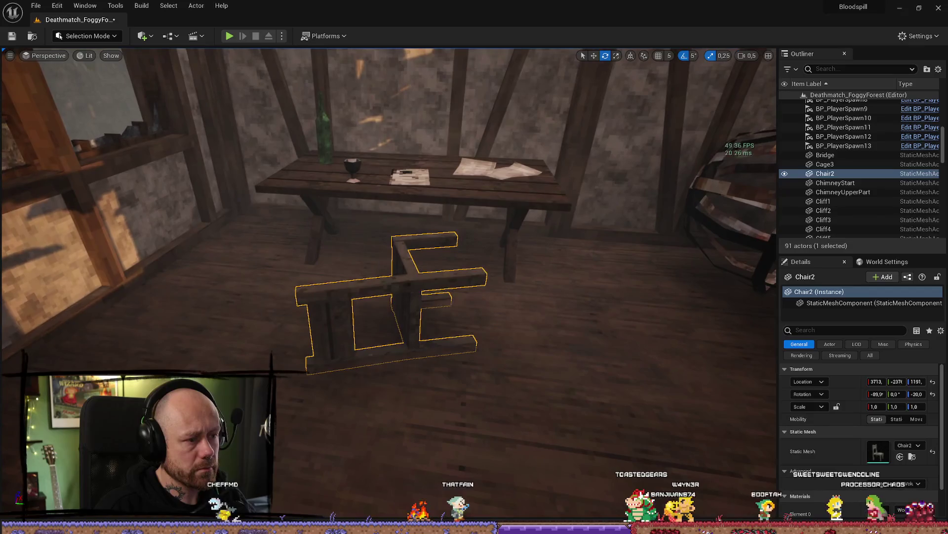
key(w)
drag(444, 279, 499, 290)
click(499, 296)
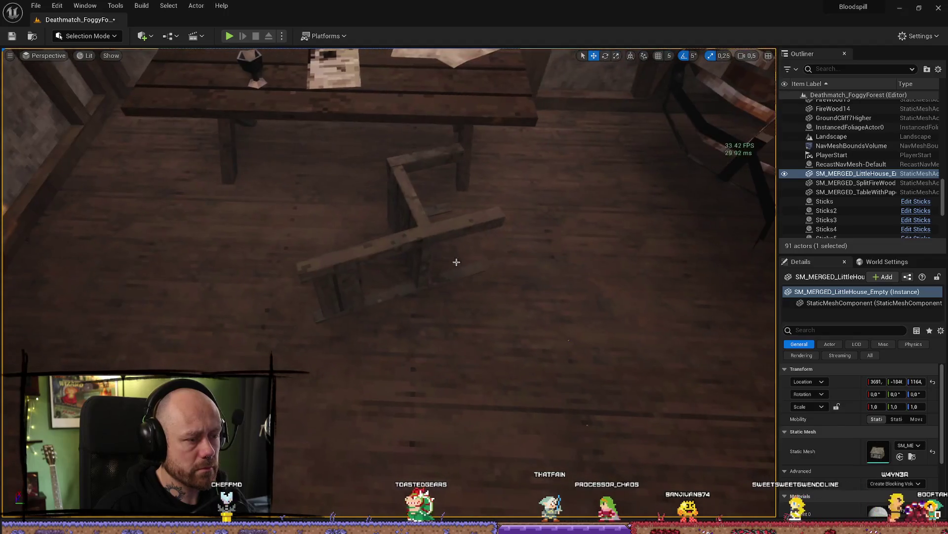
- Move the toppled chair left to about X 3741 and turn it to 45° on Z
click(420, 243)
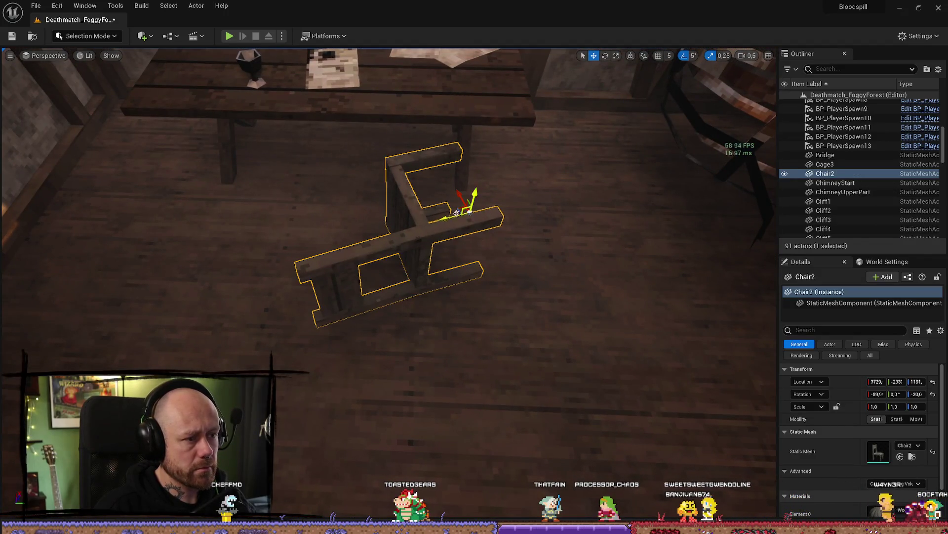
drag(429, 223, 506, 198)
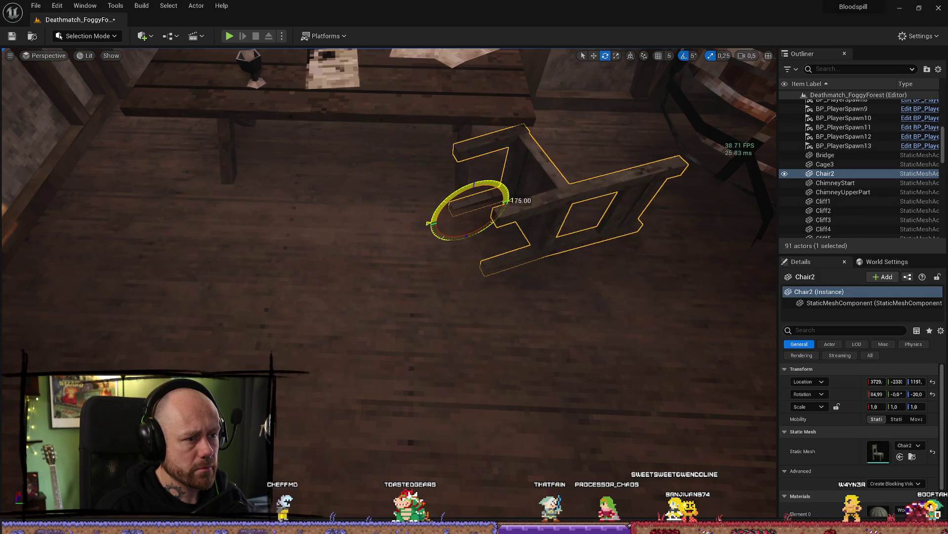
drag(473, 206, 309, 229)
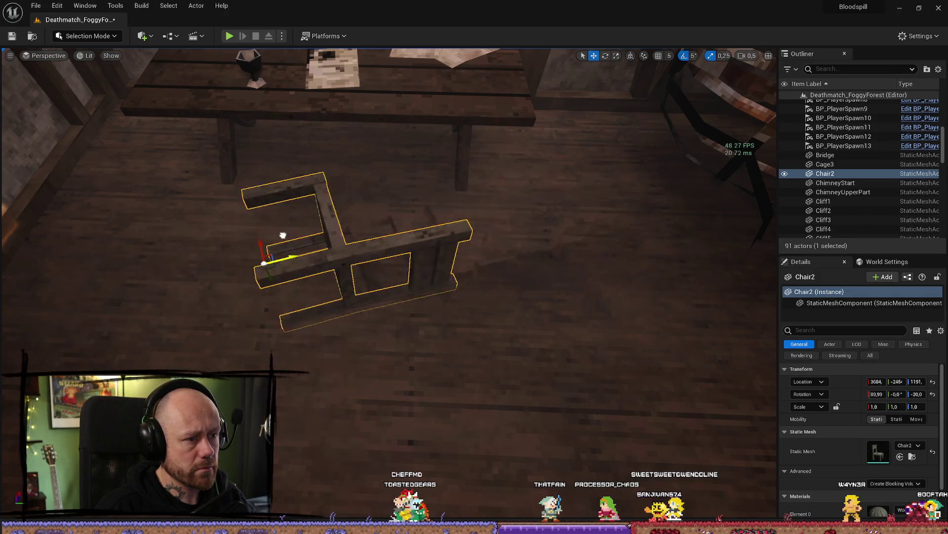
drag(288, 283, 346, 277)
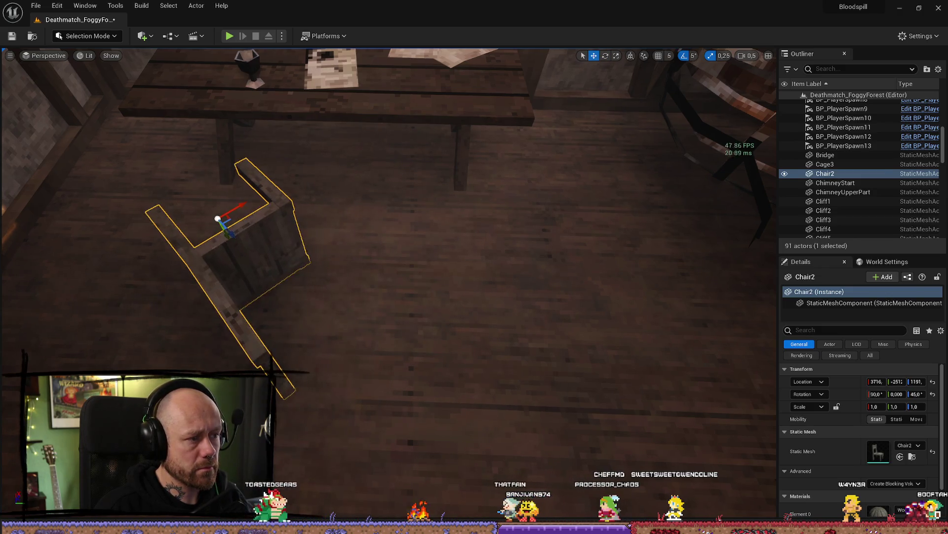
click(277, 281)
mouse_move(389, 284)
mouse_down()
mouse_move(375, 277)
mouse_move(346, 297)
mouse_move(396, 282)
mouse_move(370, 307)
mouse_move(679, 198)
mouse_move(524, 208)
mouse_up()
click(261, 288)
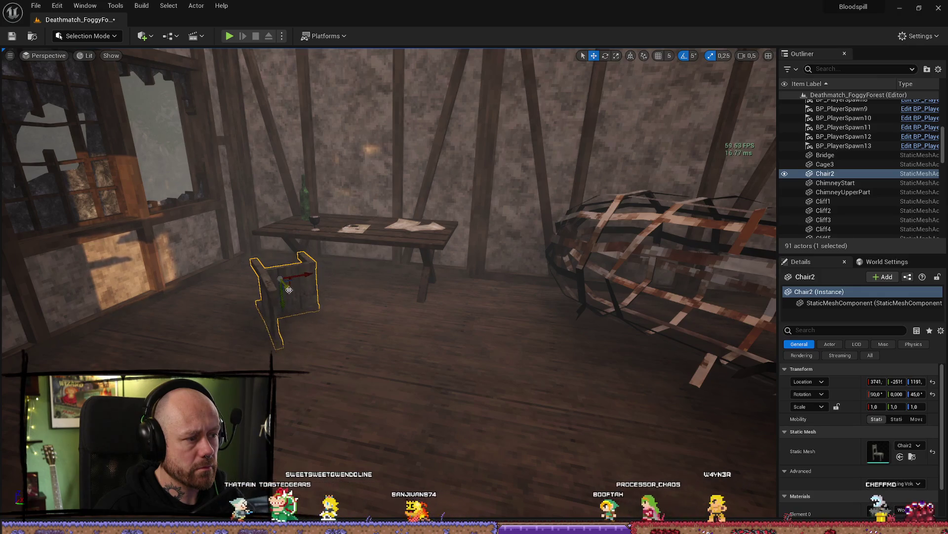
key(ctrl+space)
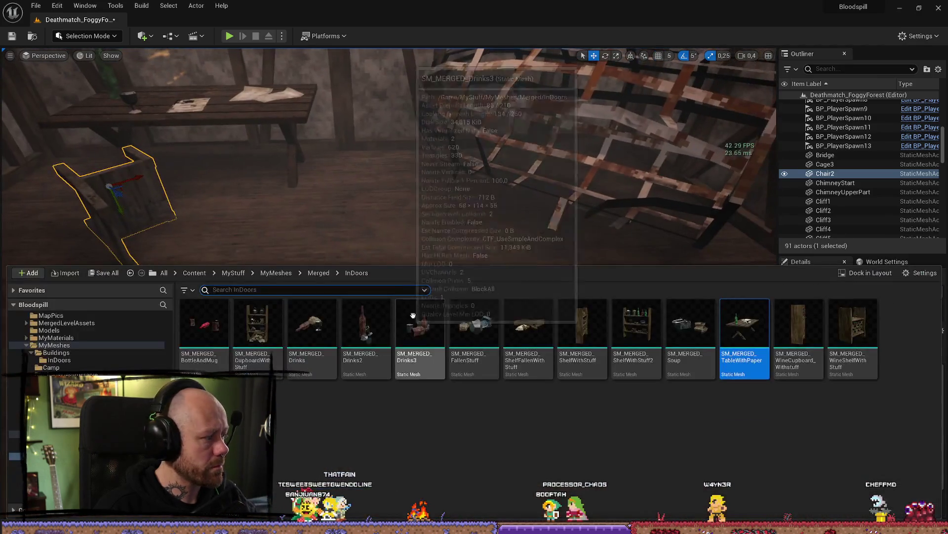
- Browse the Camp1, Merged, Buildings and Items mesh folders
mouse_move(544, 237)
mouse_down()
mouse_move(469, 225)
mouse_move(563, 223)
mouse_move(591, 289)
mouse_up()
key(ctrl+space)
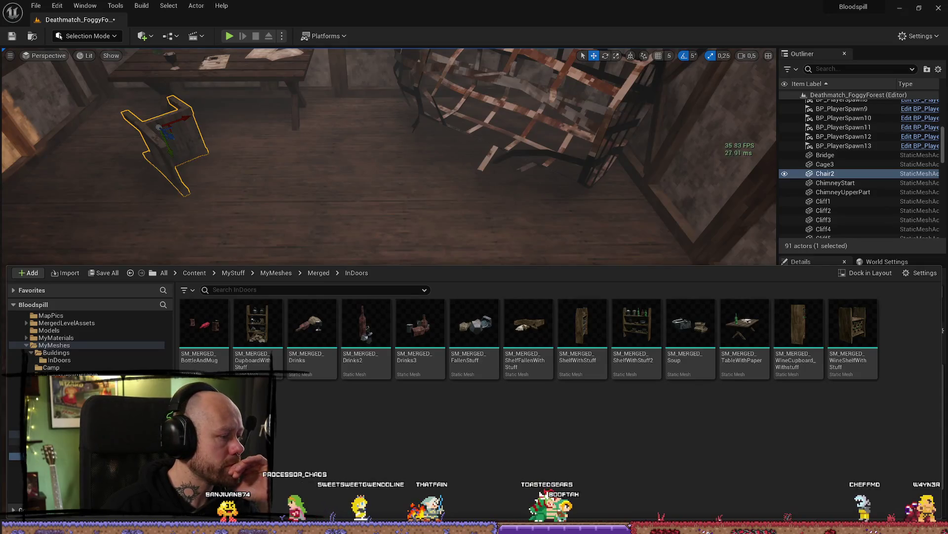
click(54, 441)
click(319, 272)
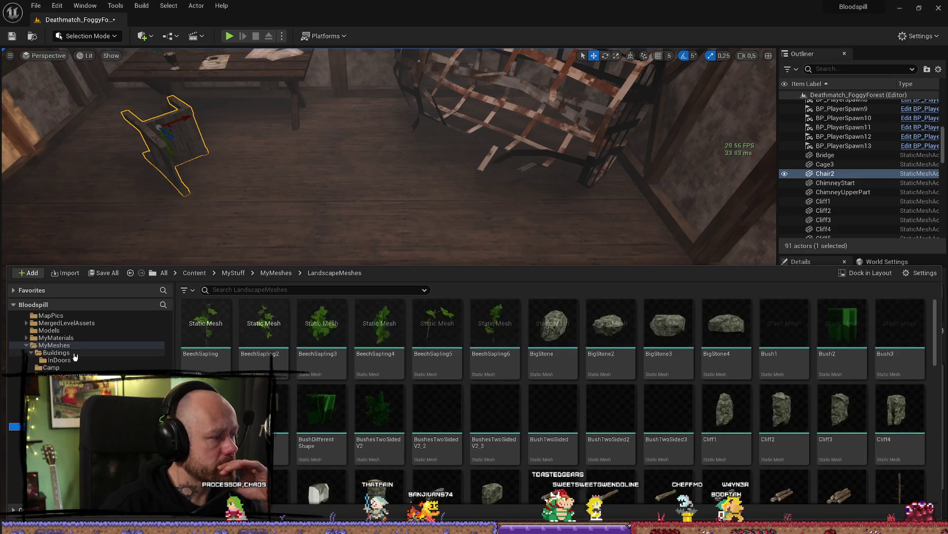
click(92, 352)
click(94, 346)
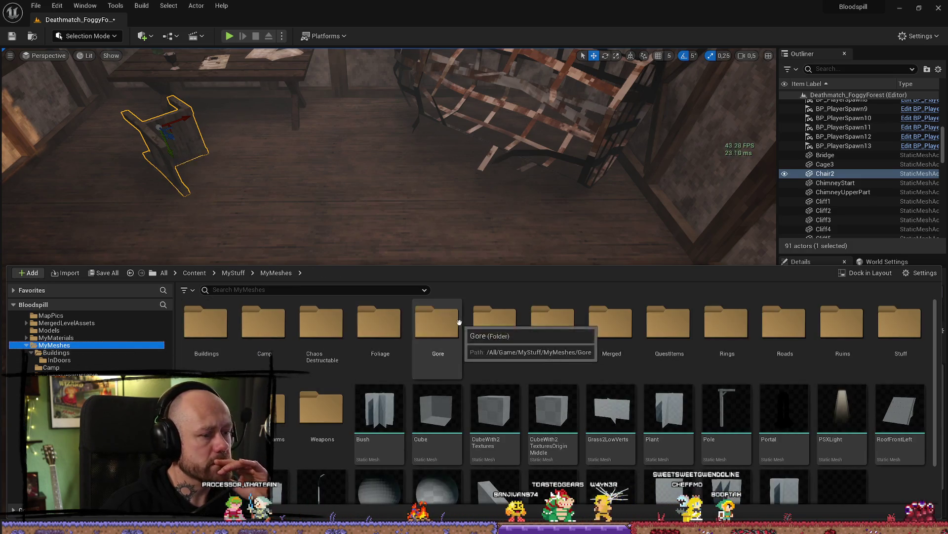
double_click(509, 313)
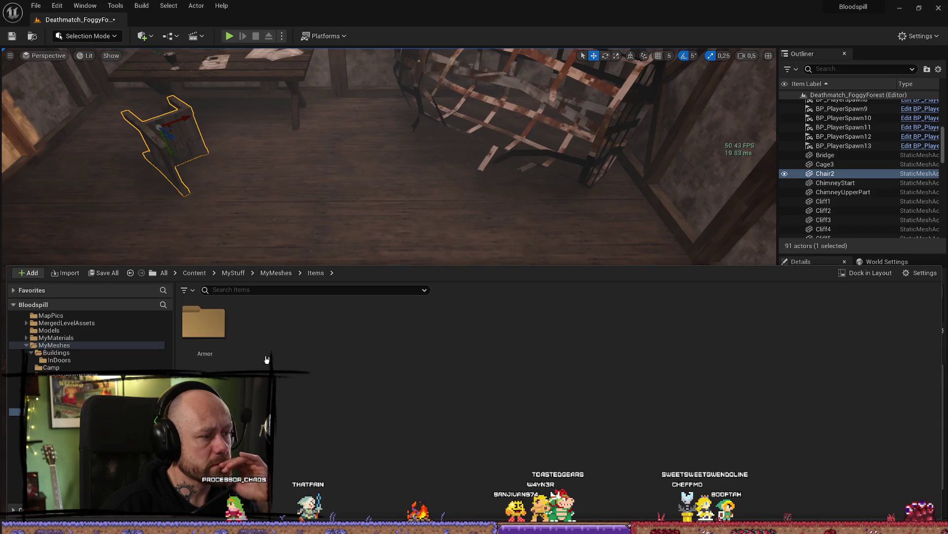
key(alt+Left)
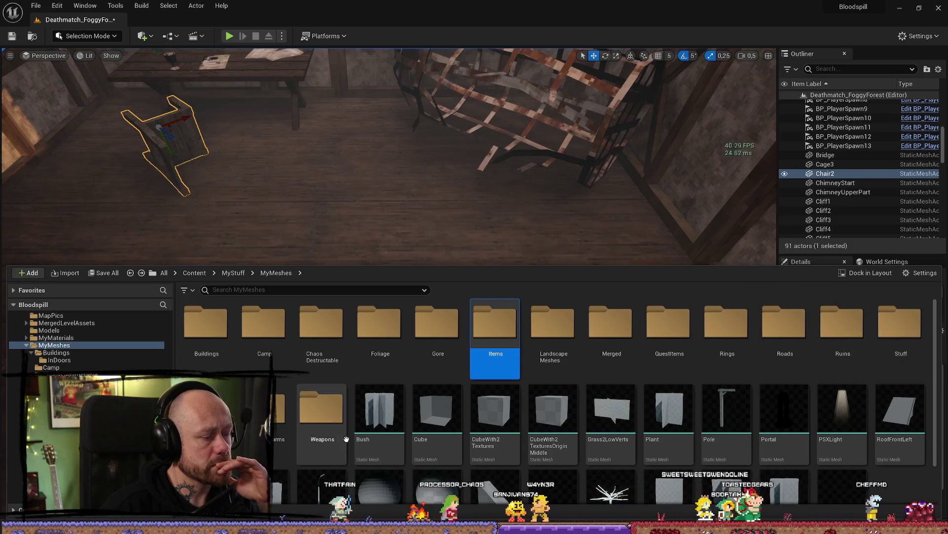
- Check the Weapons, WeaponCharms and VFX folders, then open Buildings
scroll(340, 381, down, 1)
double_click(340, 381)
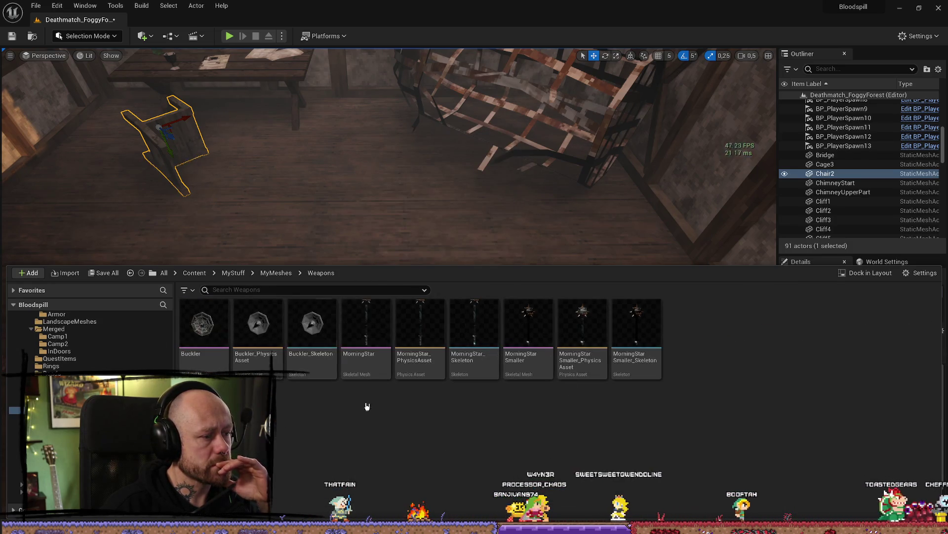
key(alt+Left)
double_click(279, 410)
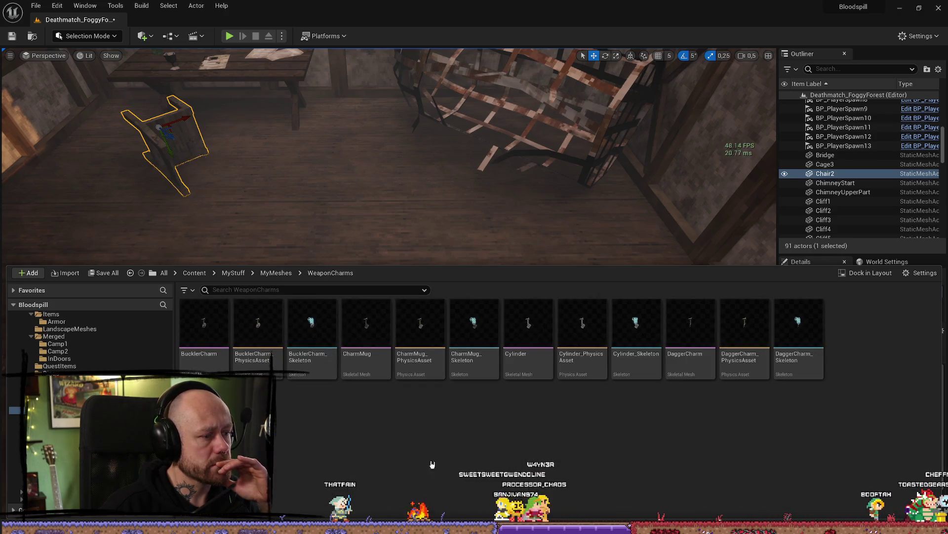
key(alt+Left)
double_click(422, 409)
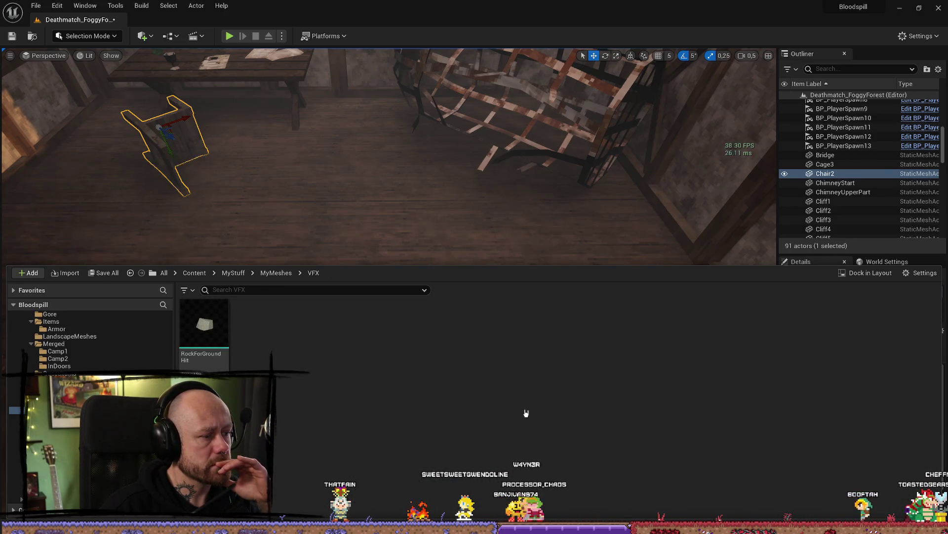
key(alt+Left)
double_click(206, 323)
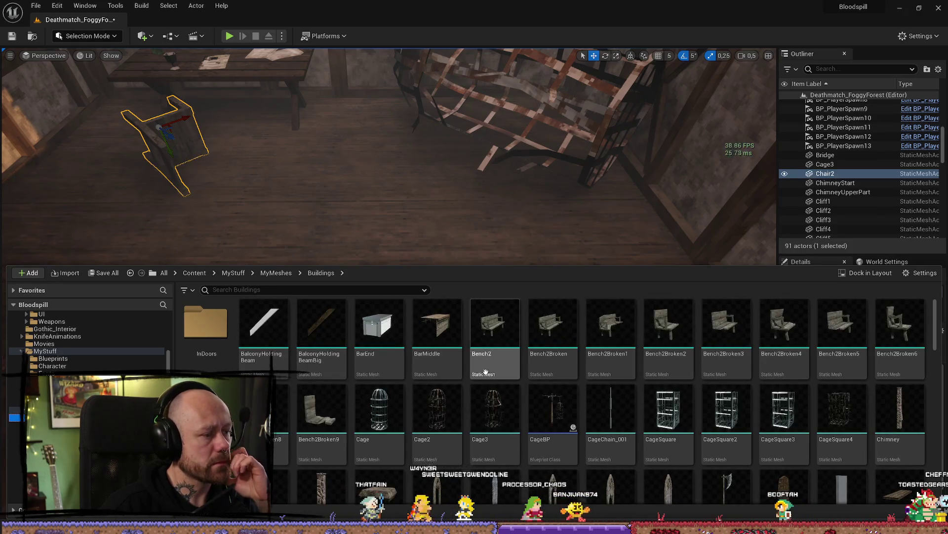
- Look through the InDoors folder of furniture props
scroll(513, 356, down, 2)
scroll(514, 357, down, 15)
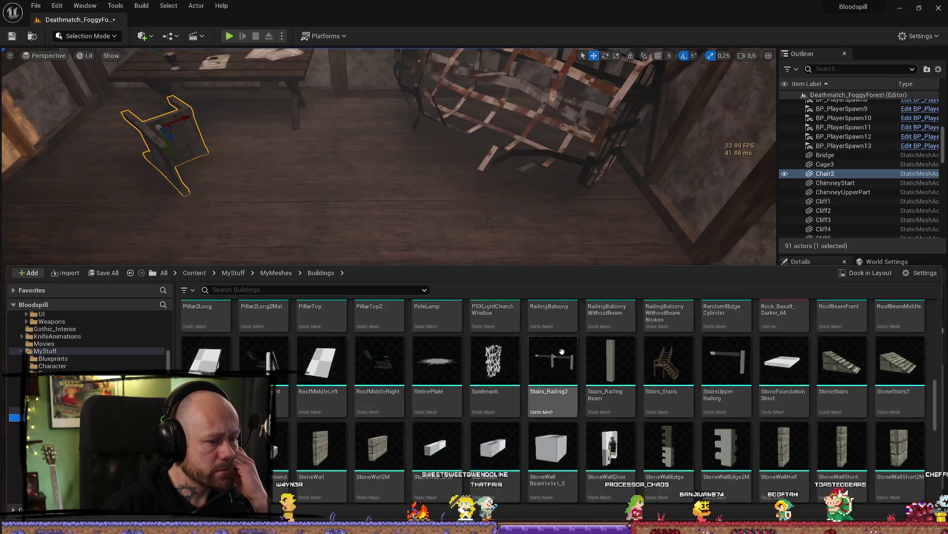
scroll(587, 363, up, 10)
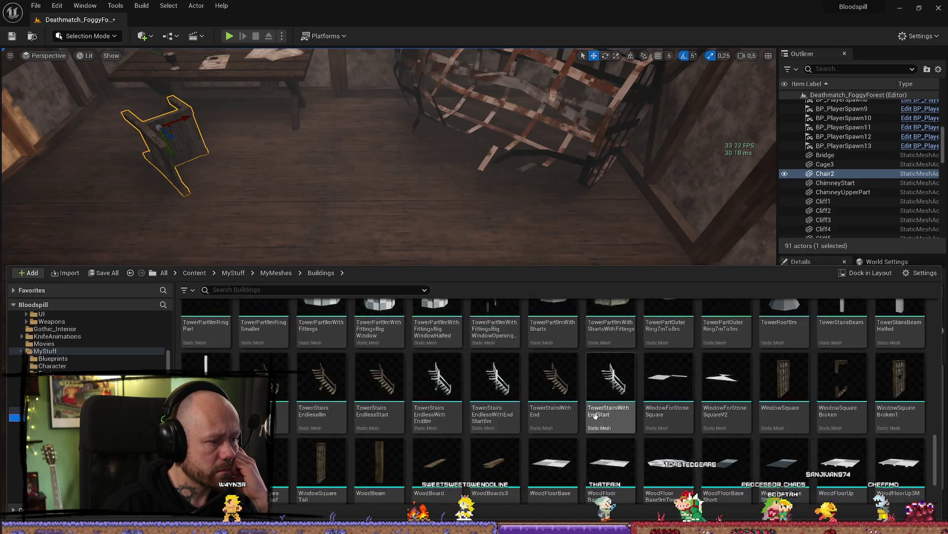
scroll(495, 410, up, 5)
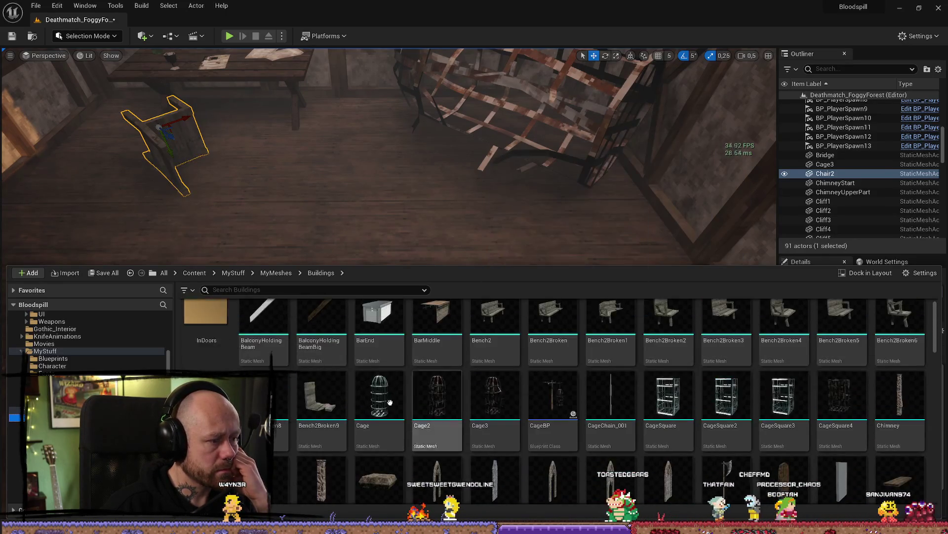
double_click(217, 315)
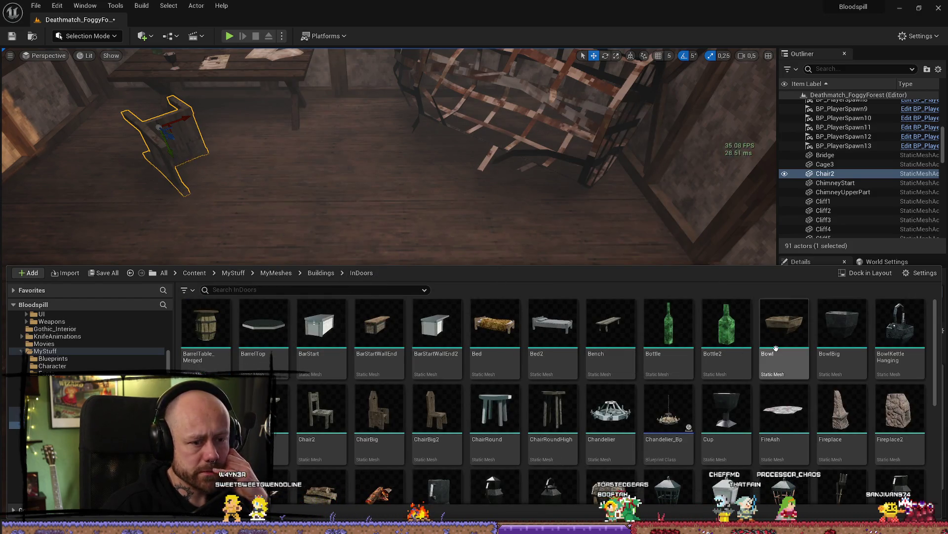
scroll(586, 409, down, 3)
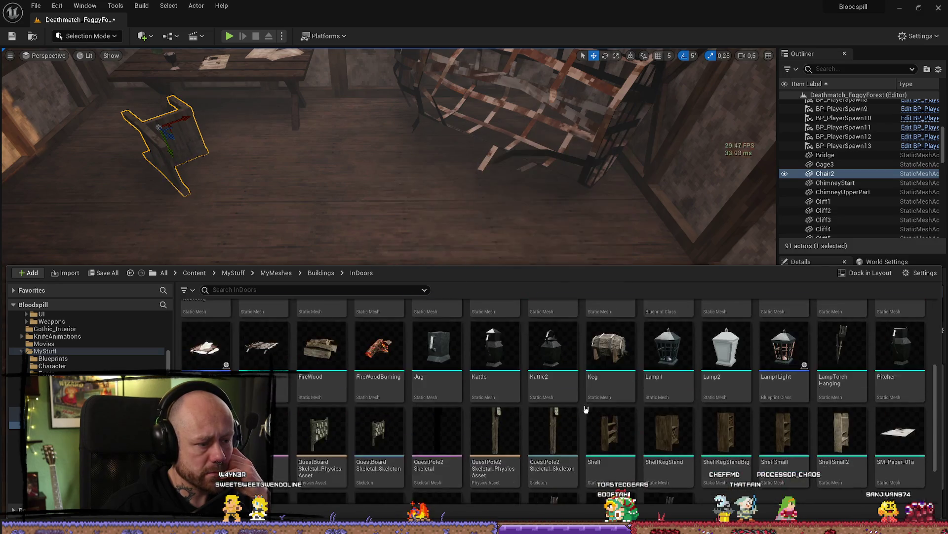
scroll(586, 409, down, 2)
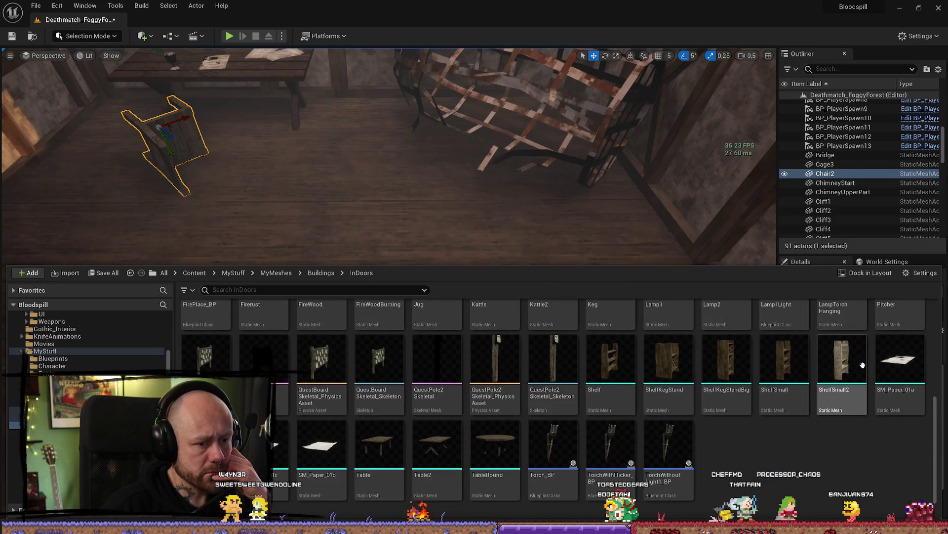
mouse_move(860, 364)
scroll(379, 395, up, 1)
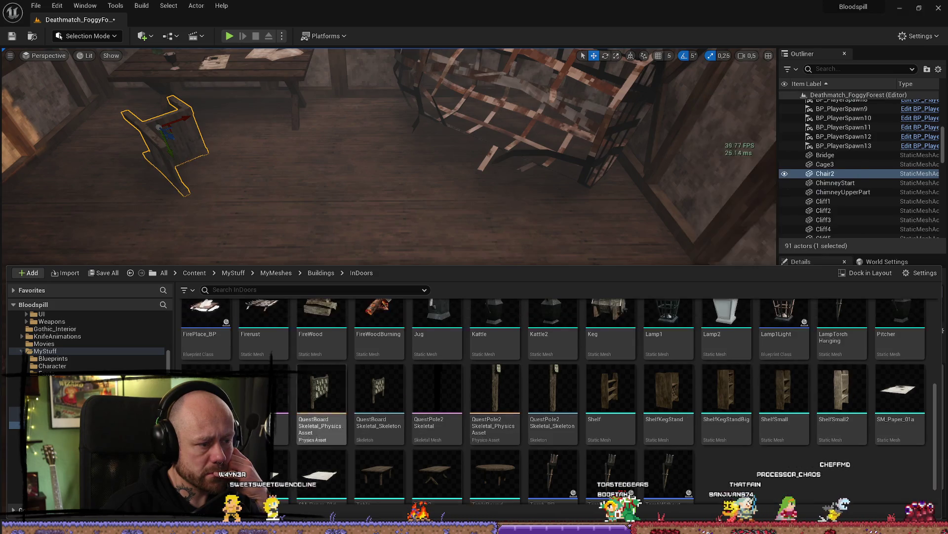
scroll(579, 379, up, 5)
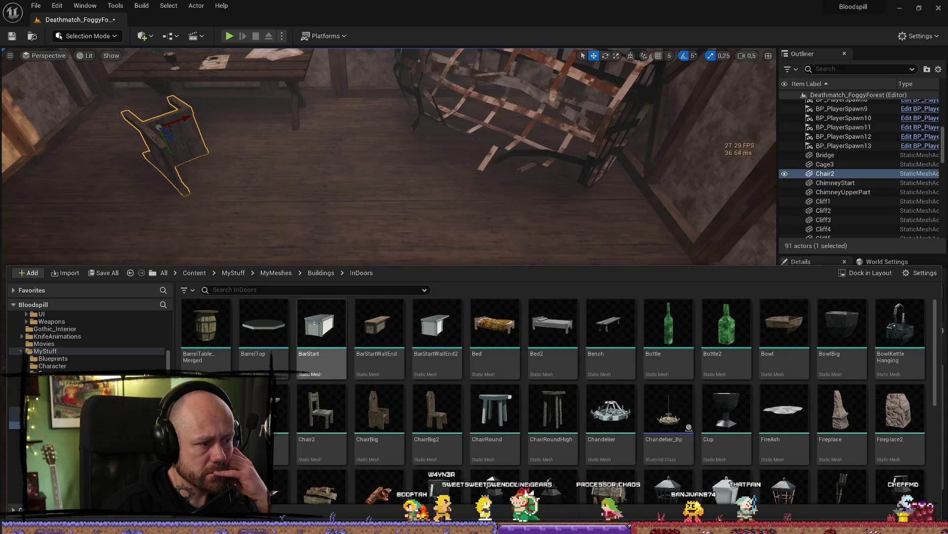
- Navigate back to the Gore meshes folder and drop a GoreTorso near the cage
key(alt+Left)
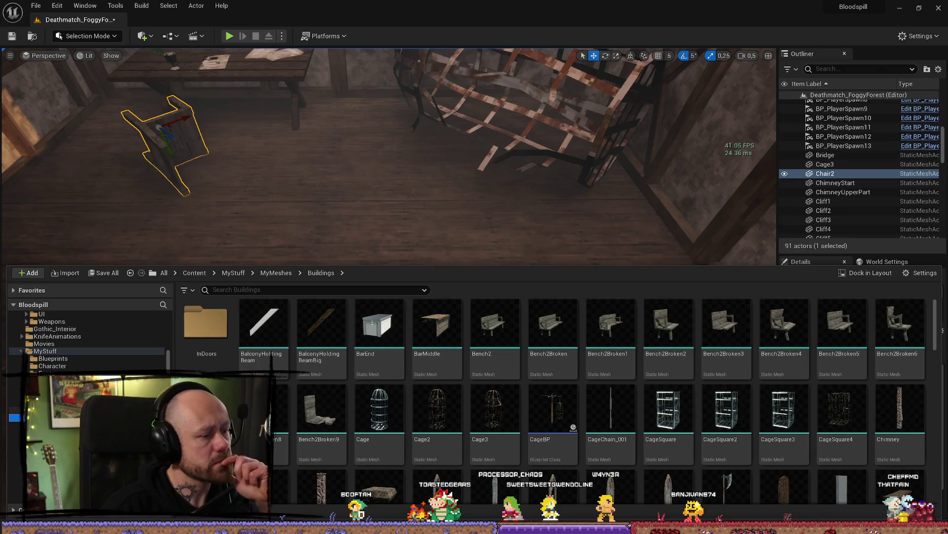
key(alt+Left)
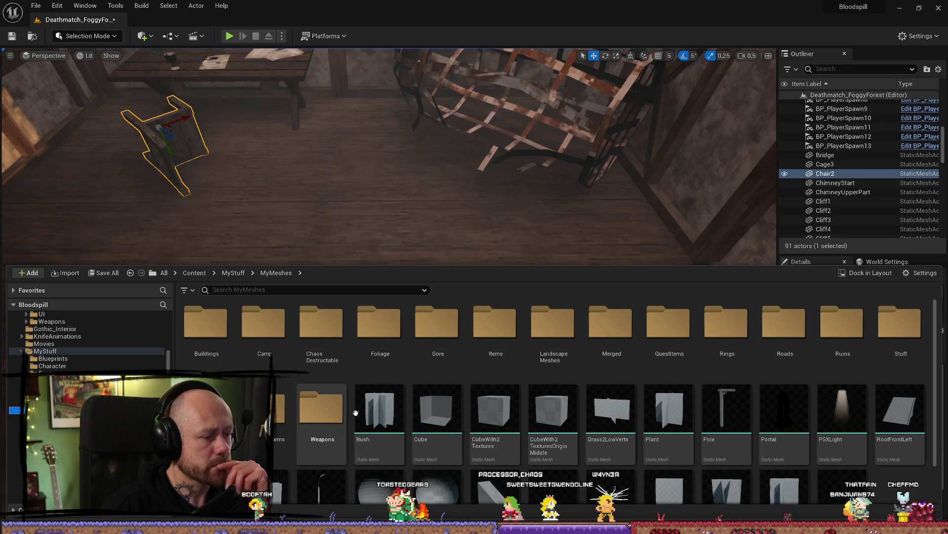
scroll(87, 341, up, 2)
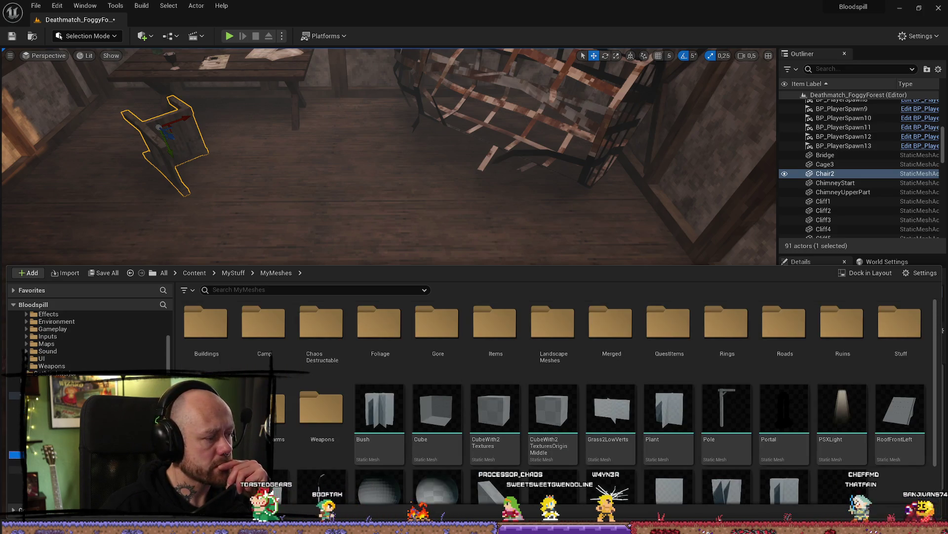
scroll(87, 341, down, 4)
key(alt+Left)
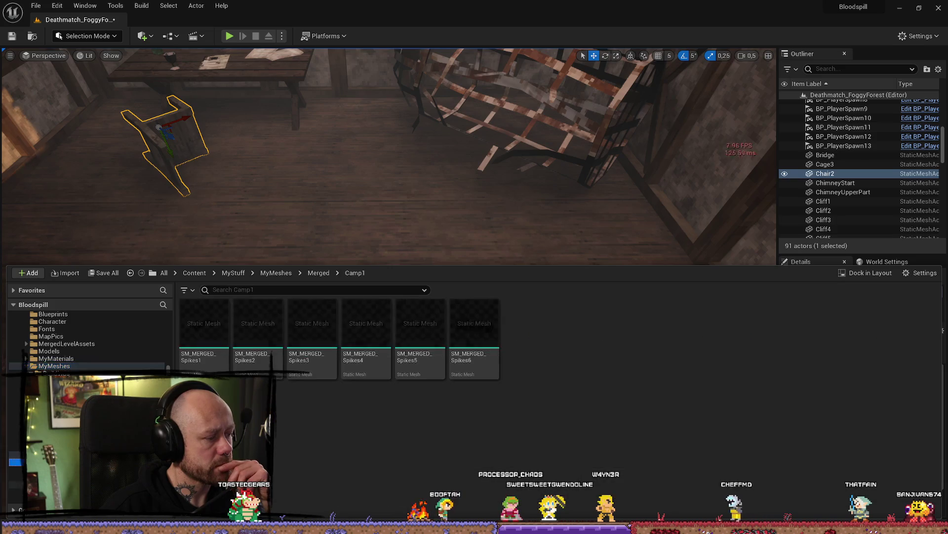
key(alt+Left)
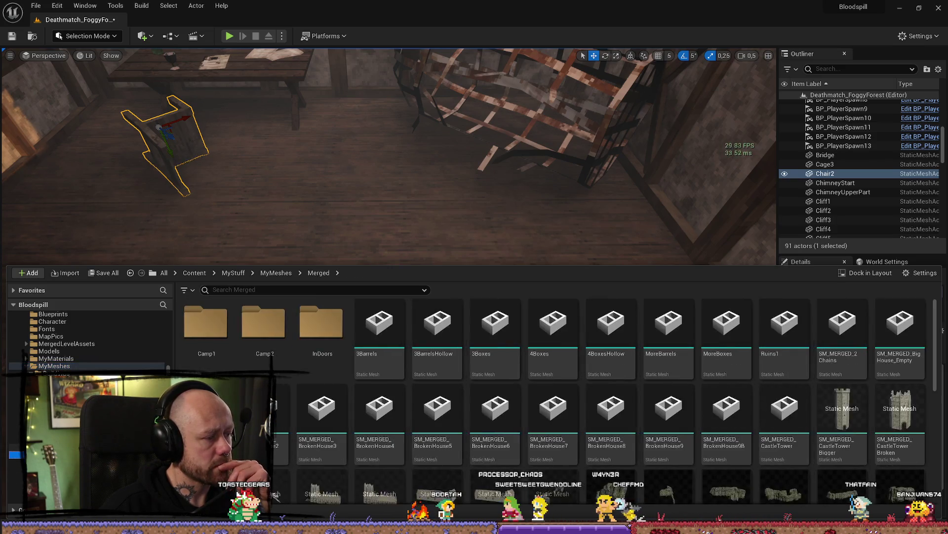
key(alt+Left)
key(alt+Left)
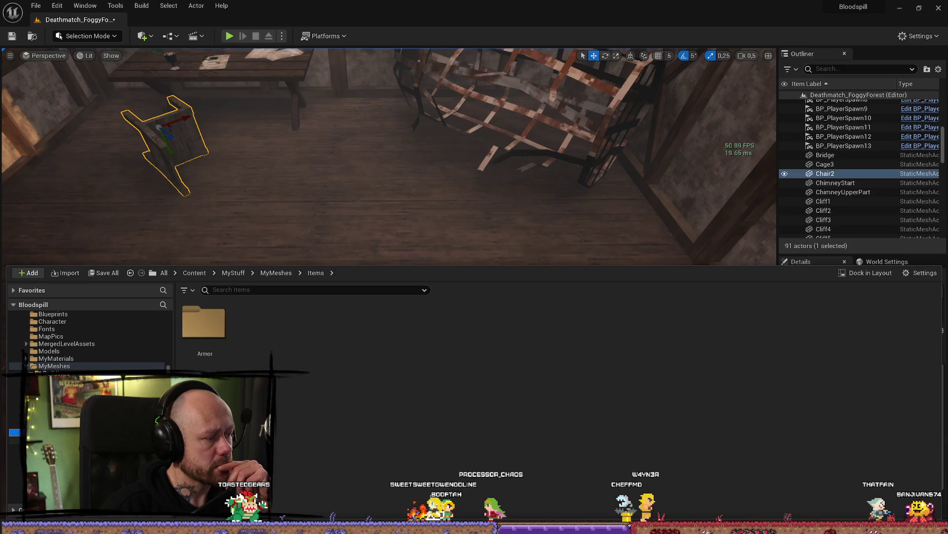
key(alt+Left)
key(alt+Left)
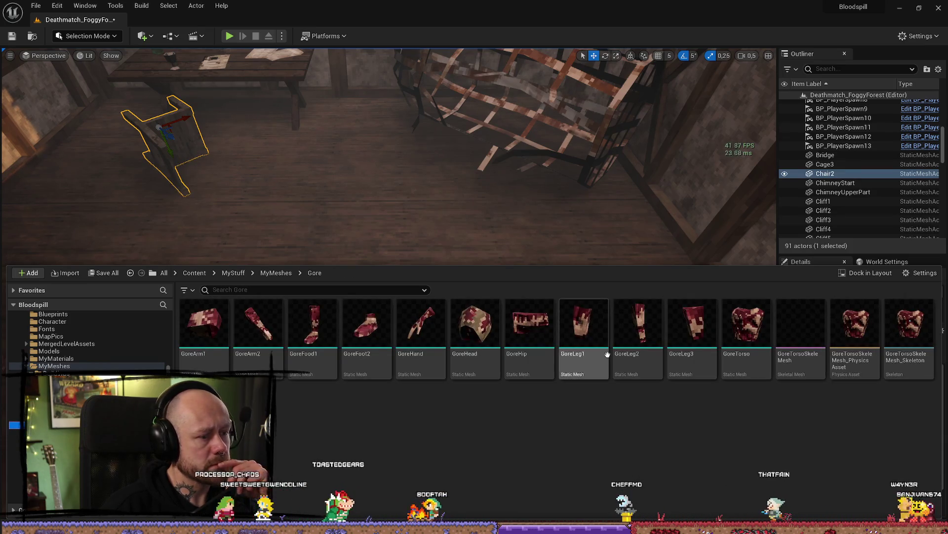
mouse_move(746, 341)
mouse_down()
mouse_move(523, 228)
mouse_move(561, 228)
mouse_up()
- Rotate the GoreTorso -90° onto its side and slide it across the floor
key(e)
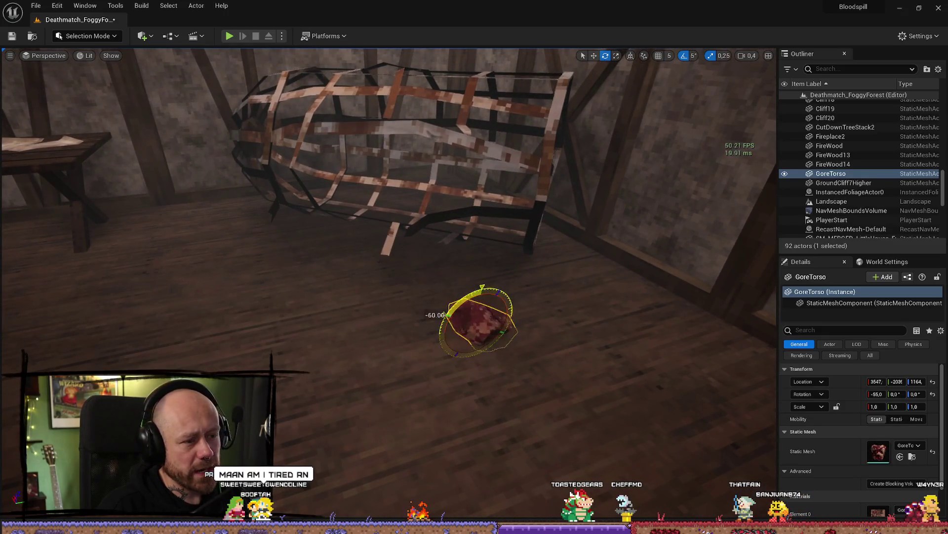
drag(482, 321, 382, 275)
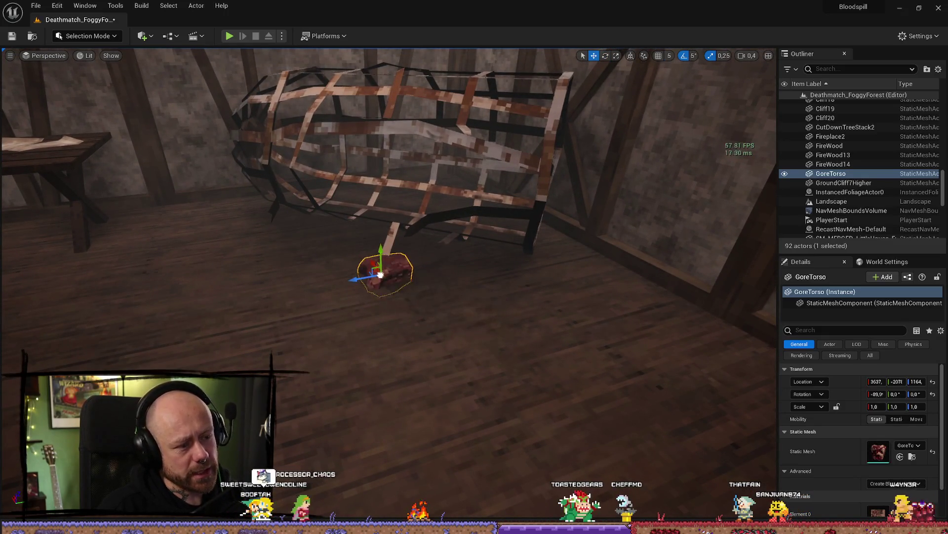
key(w)
mouse_move(268, 302)
mouse_down()
mouse_move(198, 303)
mouse_move(545, 301)
mouse_move(208, 305)
mouse_move(277, 309)
mouse_up()
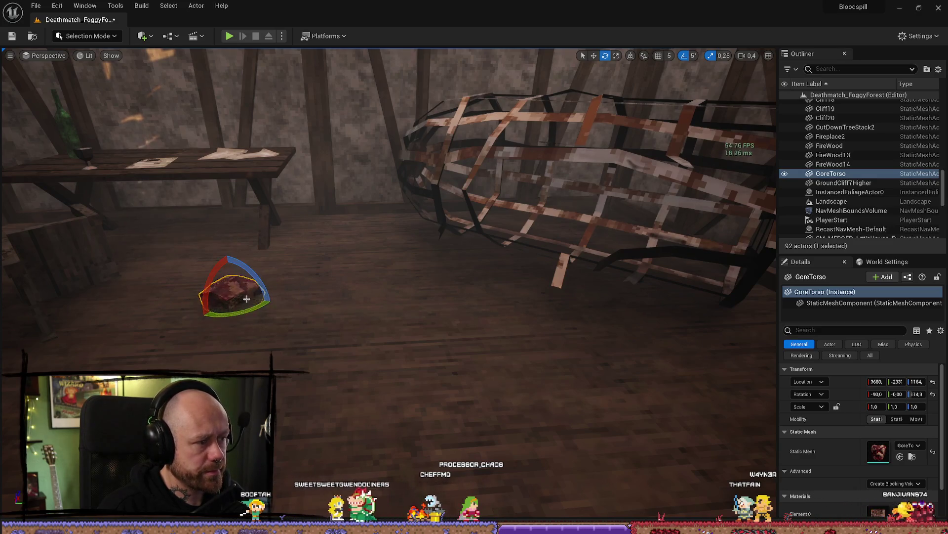
key(w)
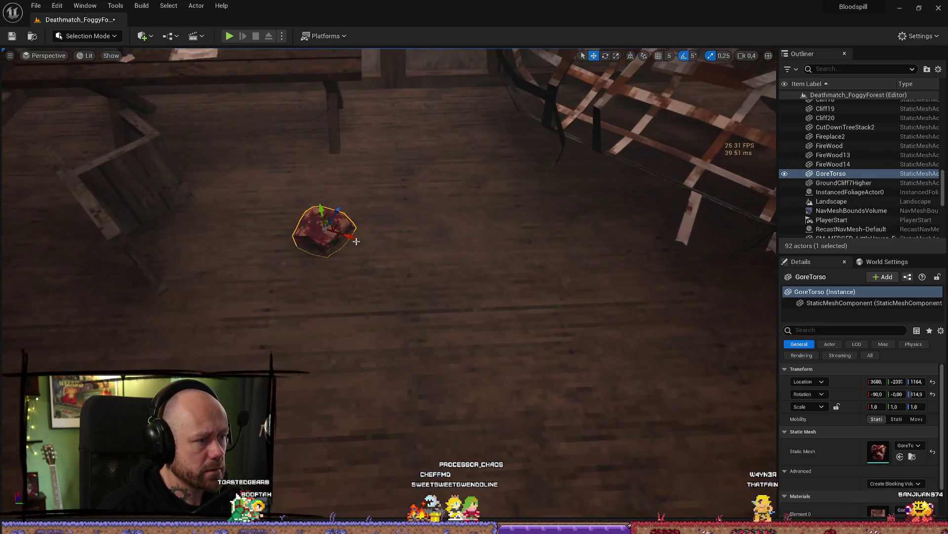
drag(357, 242, 444, 265)
- Place a GoreHand on the floor and rotate it to -50°
key(ctrl+space)
mouse_move(745, 326)
mouse_down()
mouse_move(418, 241)
mouse_move(384, 193)
mouse_up()
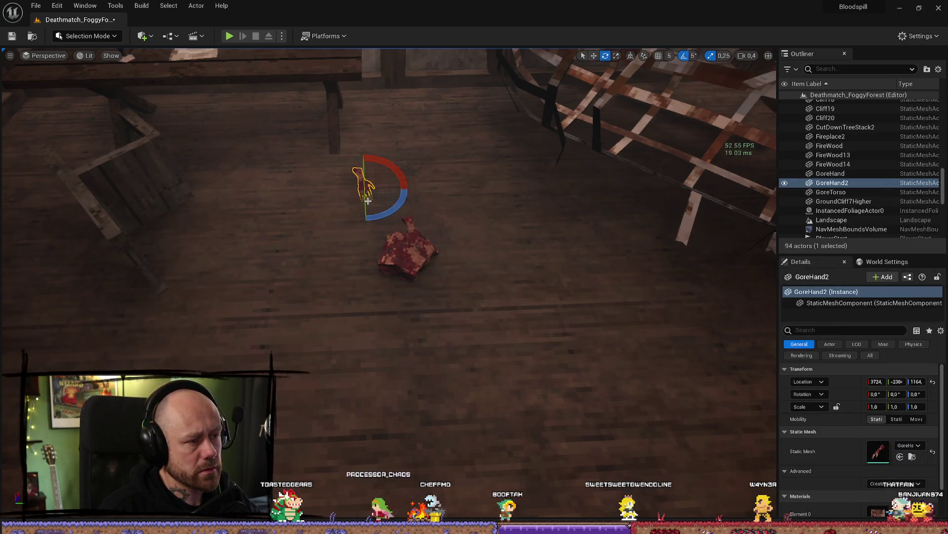
key(Right)
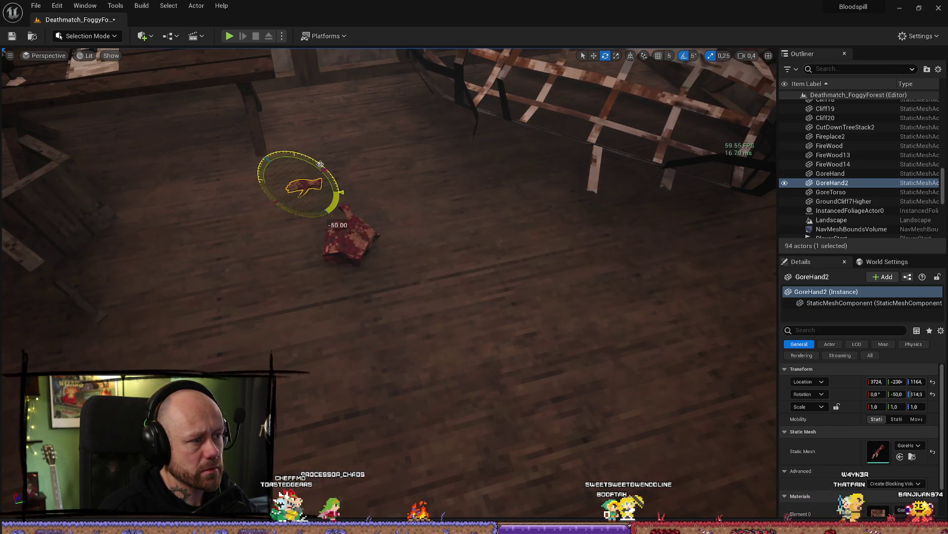
key(Up)
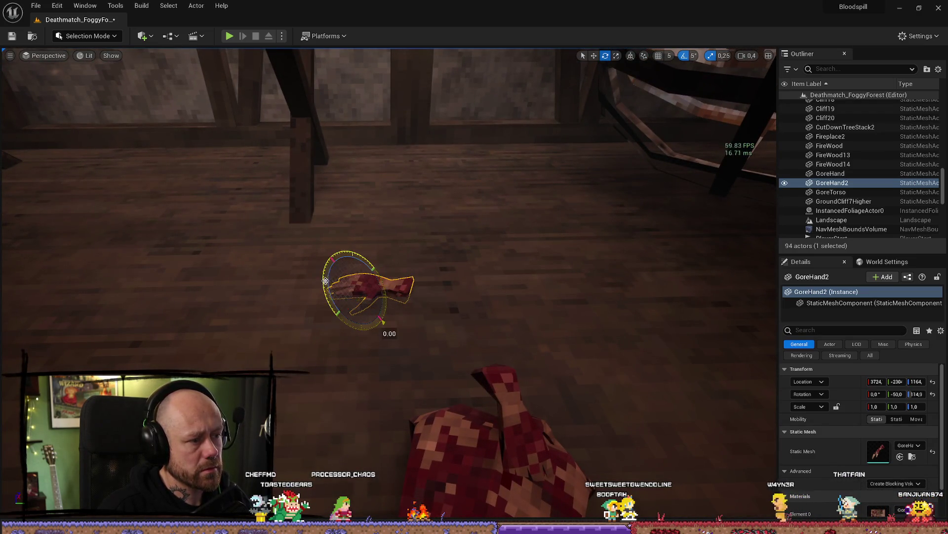
drag(326, 281, 378, 322)
key(Down)
- Move the hand resting on the torso off onto the floorboards
click(490, 309)
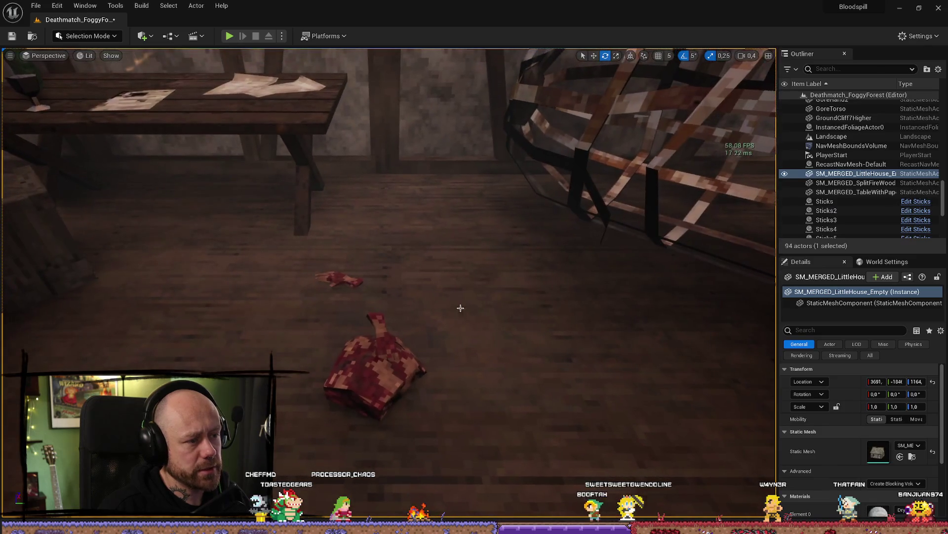
click(339, 279)
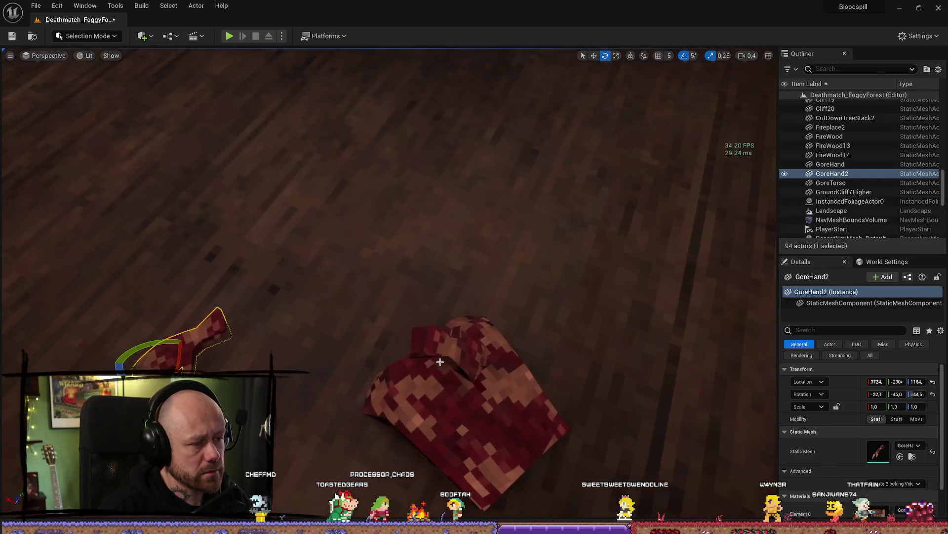
key(w)
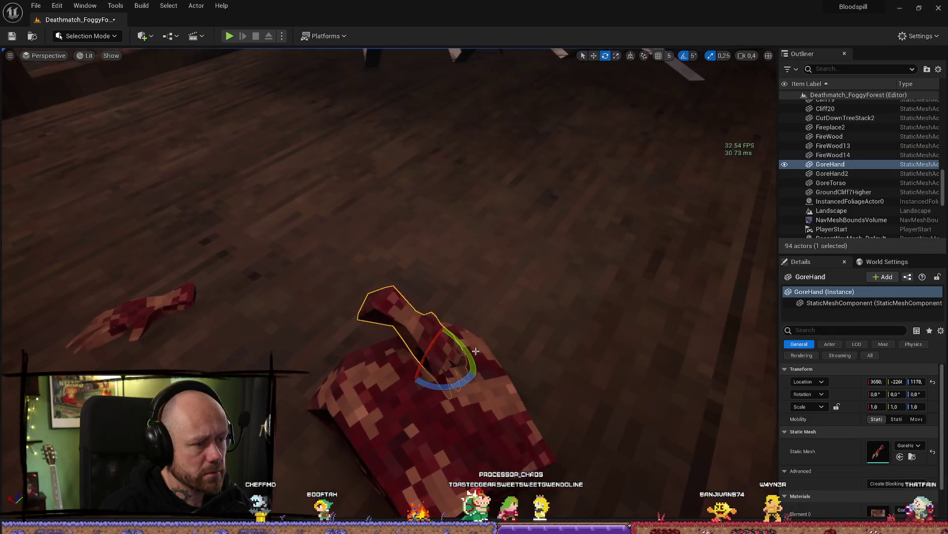
mouse_move(443, 349)
mouse_down()
mouse_move(417, 322)
mouse_move(398, 250)
mouse_move(431, 220)
mouse_up()
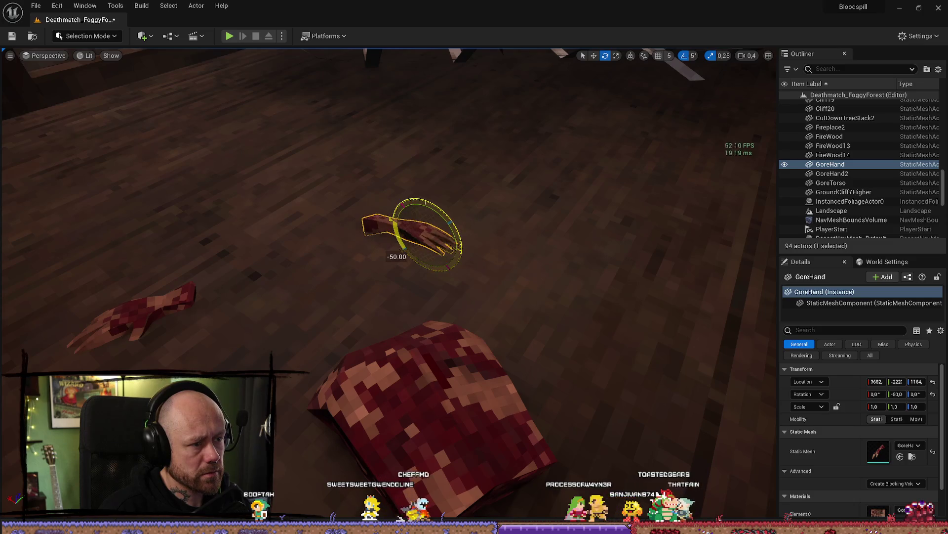
- Add a GoreHip mesh to the floor beside the torso
scroll(597, 300, down, 5)
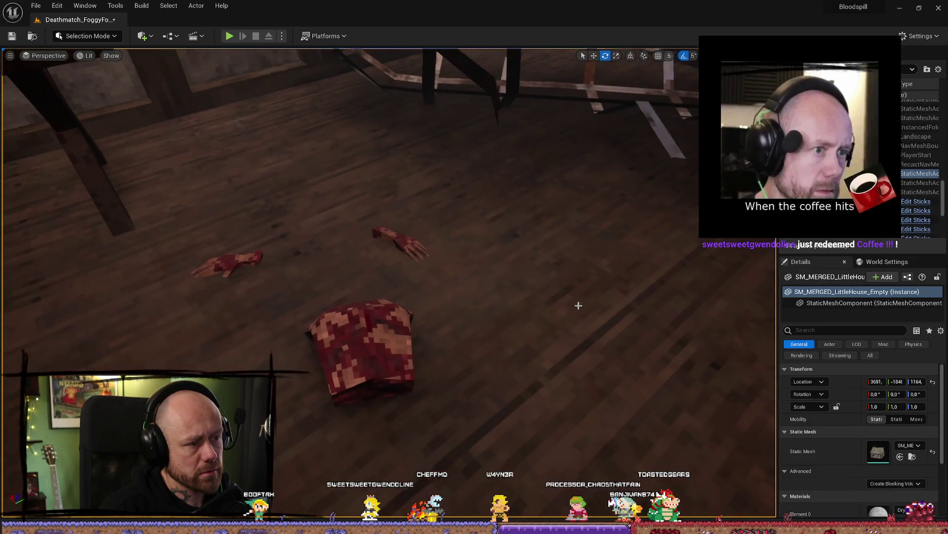
key(ctrl+space)
mouse_move(529, 326)
mouse_down()
mouse_move(548, 277)
mouse_move(511, 290)
mouse_up()
- Rotate the GoreHip about 85° on X so it lies on its side
key(r)
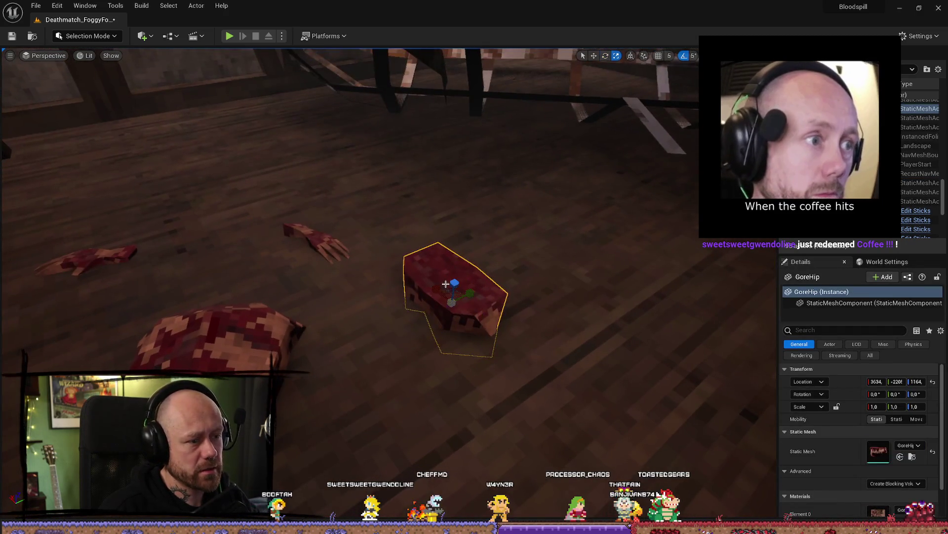
drag(446, 290, 447, 310)
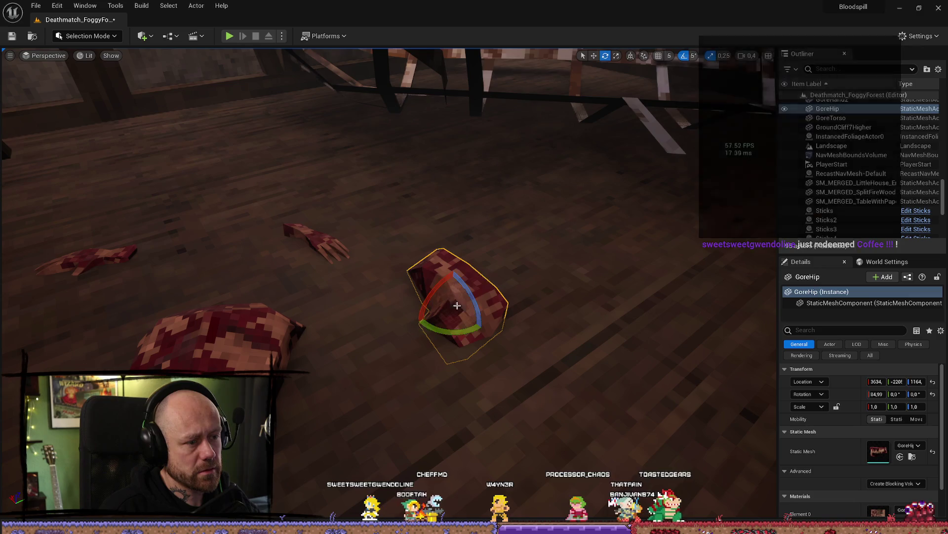
key(w)
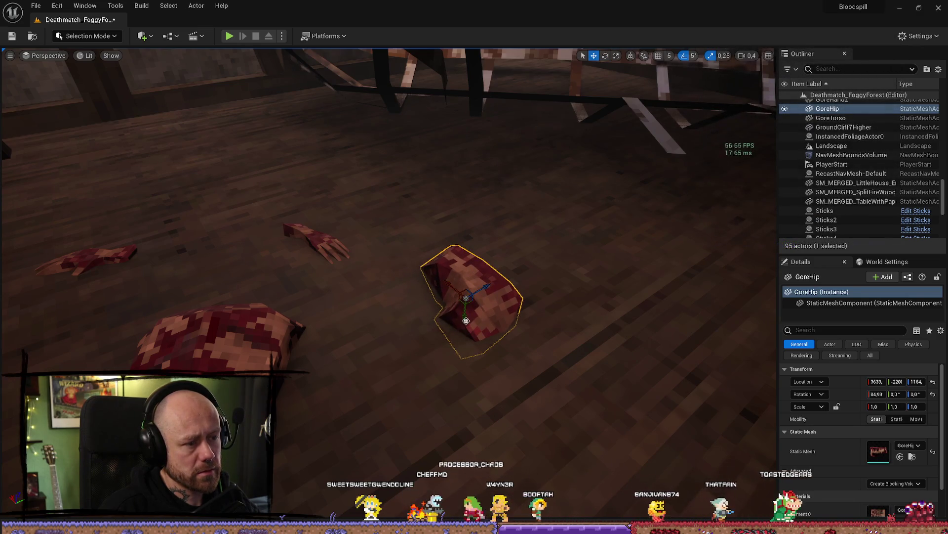
mouse_move(453, 303)
mouse_down()
mouse_move(498, 217)
mouse_move(638, 231)
mouse_move(618, 234)
mouse_up()
click(497, 218)
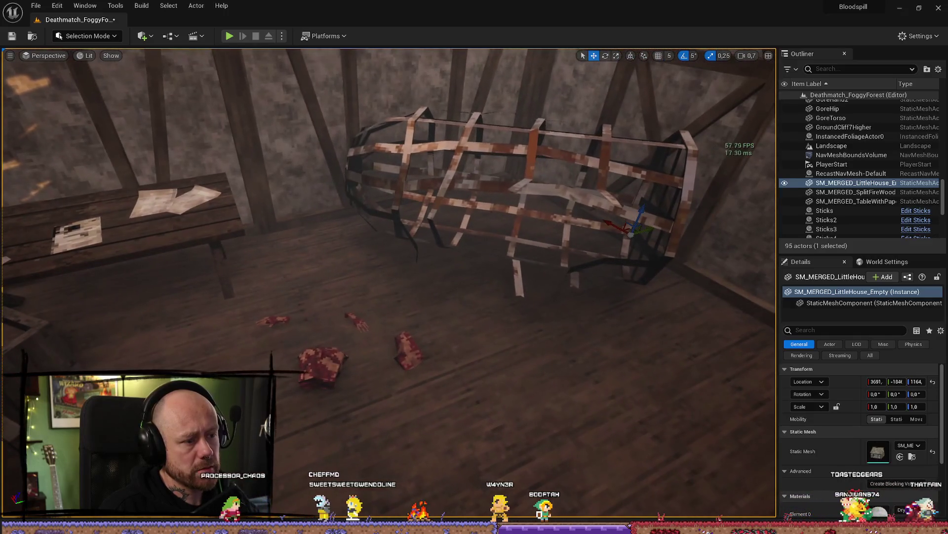
click(405, 348)
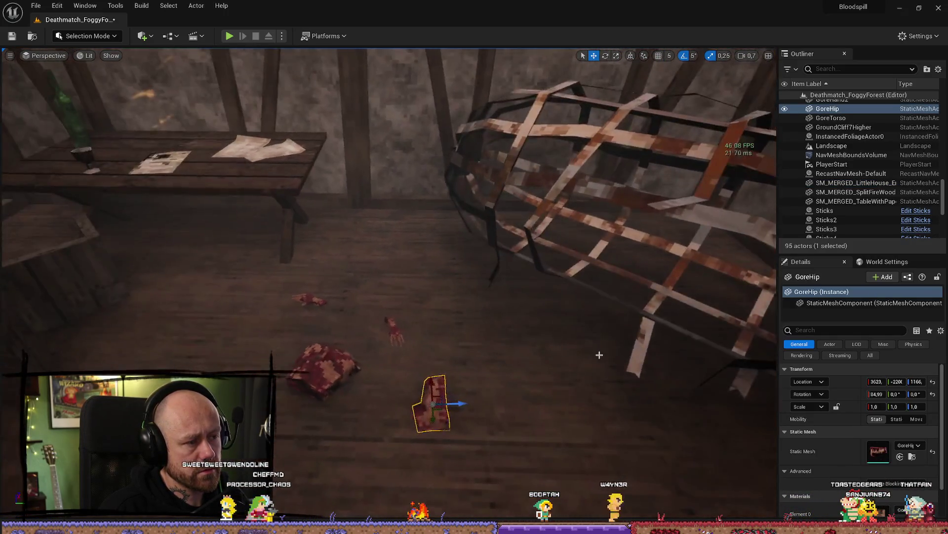
key(ctrl+b)
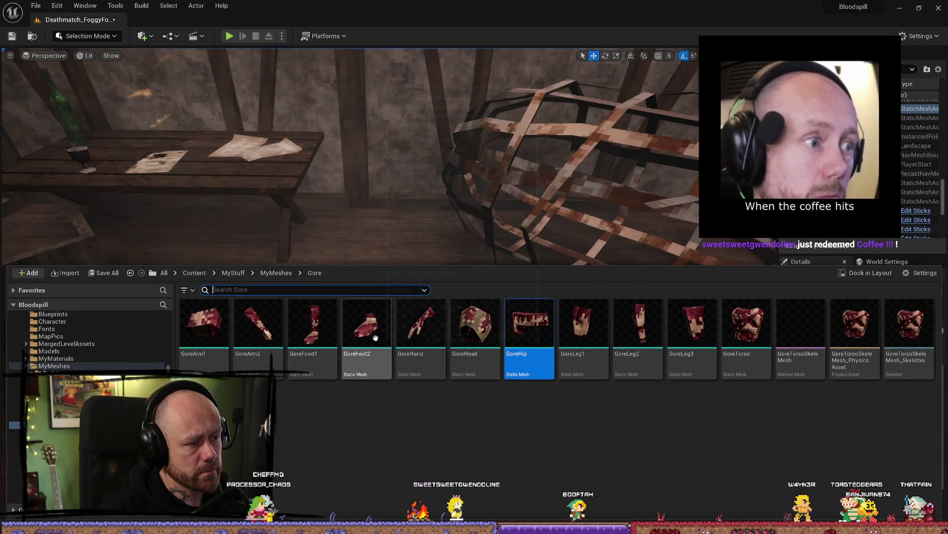
key(ctrl+space)
- Rotate the GoreFoot2 30° on Z beside the other body parts
click(472, 360)
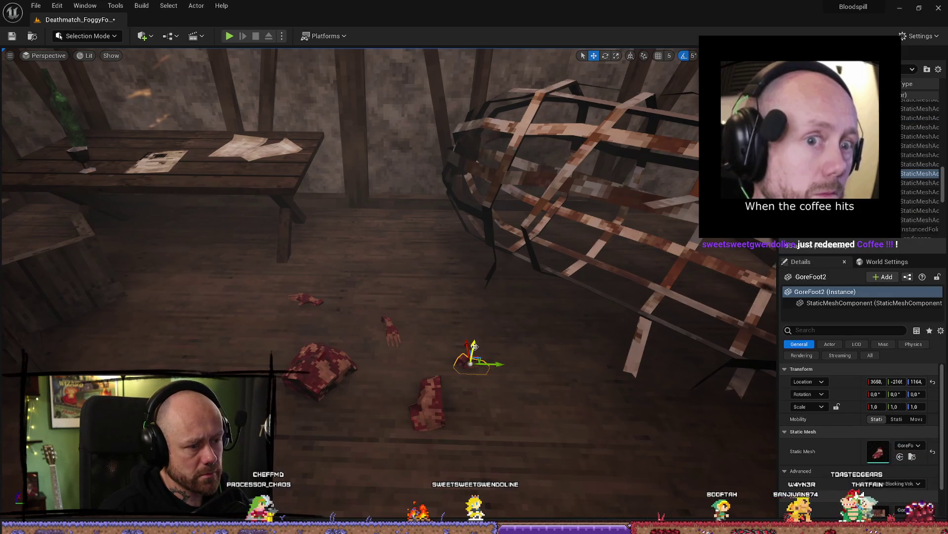
key(e)
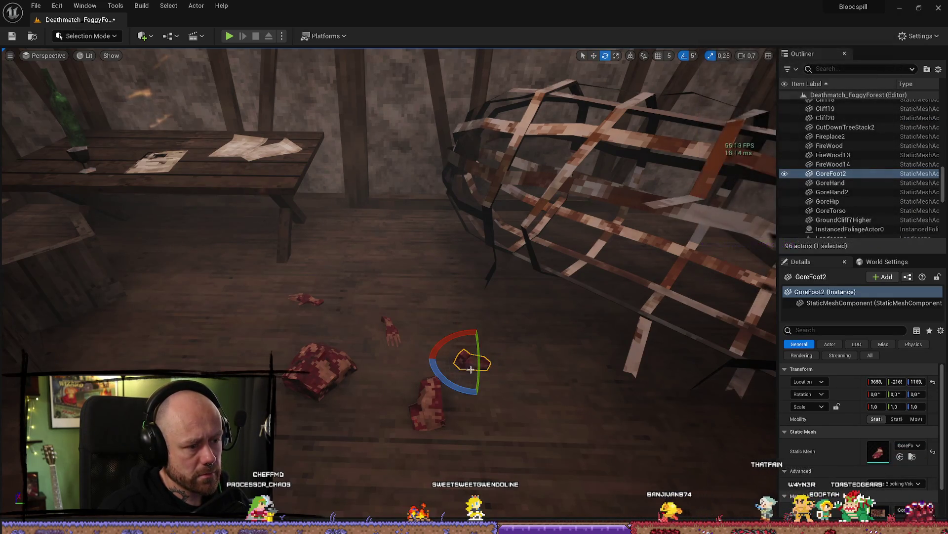
drag(466, 332, 476, 356)
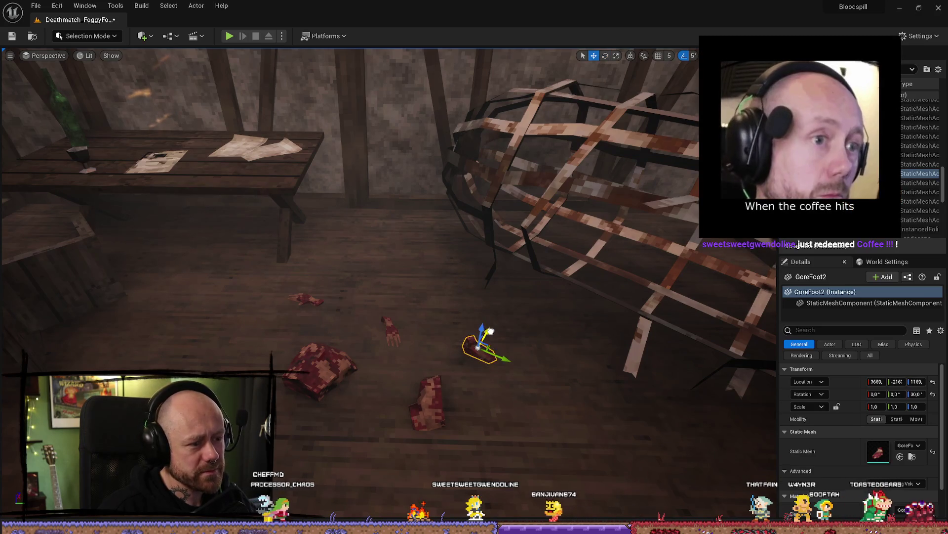
mouse_move(453, 240)
mouse_down()
mouse_move(444, 269)
mouse_move(452, 239)
mouse_up()
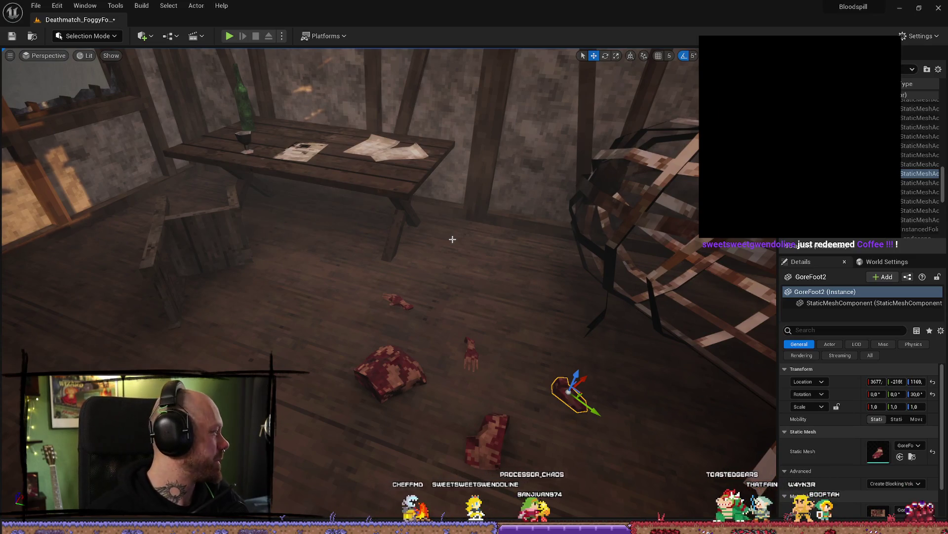
mouse_move(576, 353)
mouse_down()
mouse_move(571, 292)
mouse_move(597, 296)
mouse_move(612, 282)
mouse_move(608, 316)
mouse_up()
- Browse the Content Drawer to the Items > Armor folder
key(ctrl+space)
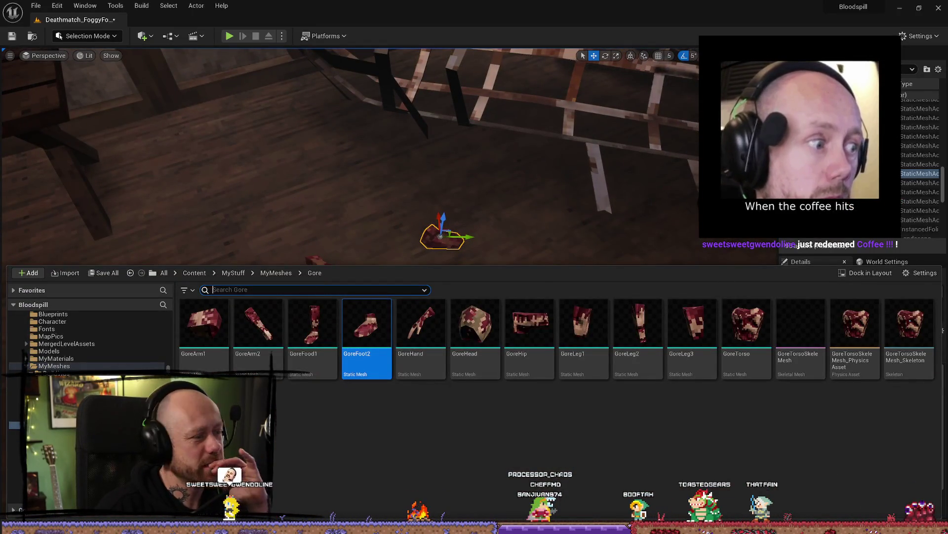
click(130, 273)
double_click(214, 338)
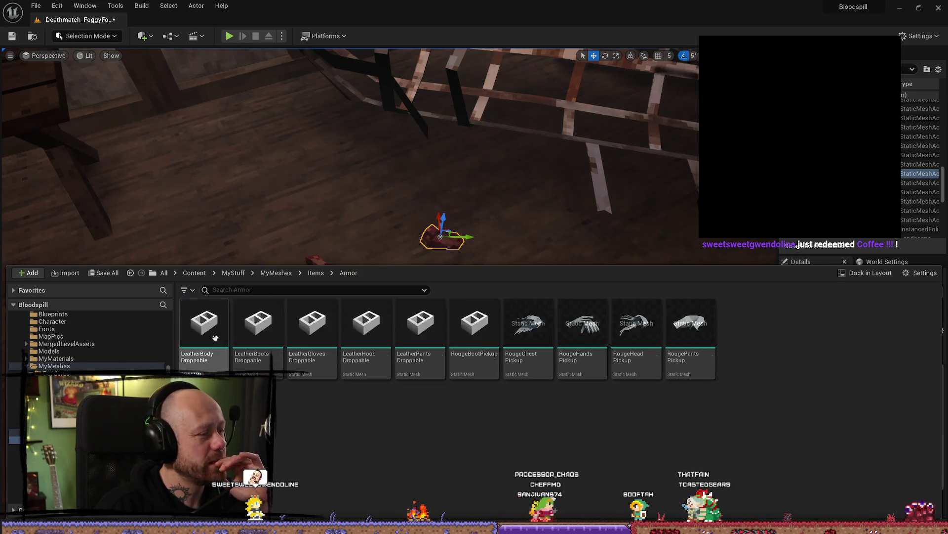
key(ctrl+space)
drag(342, 237, 341, 379)
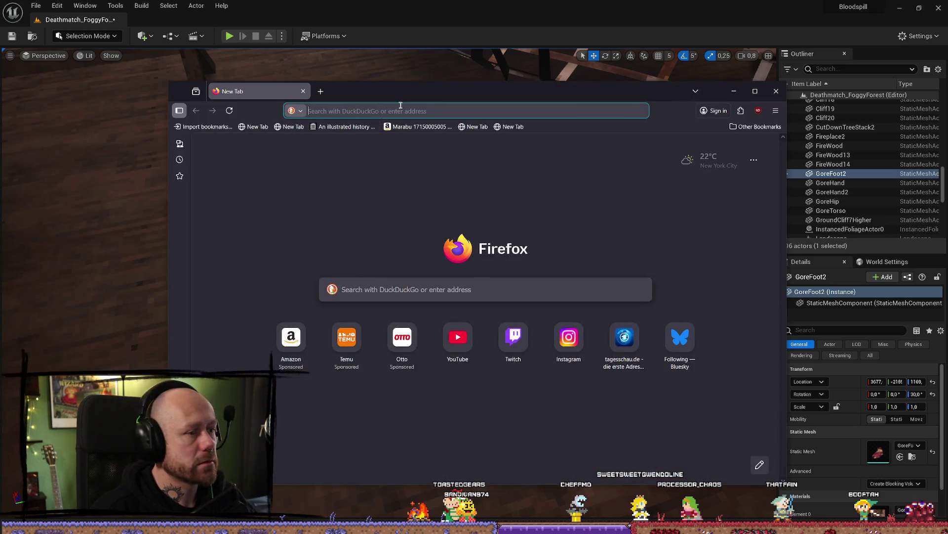
- Search 'unreal make blood decals' and look over the Epic Wound/Blood decals tutorial
click(397, 107)
text(unreal make blood de)
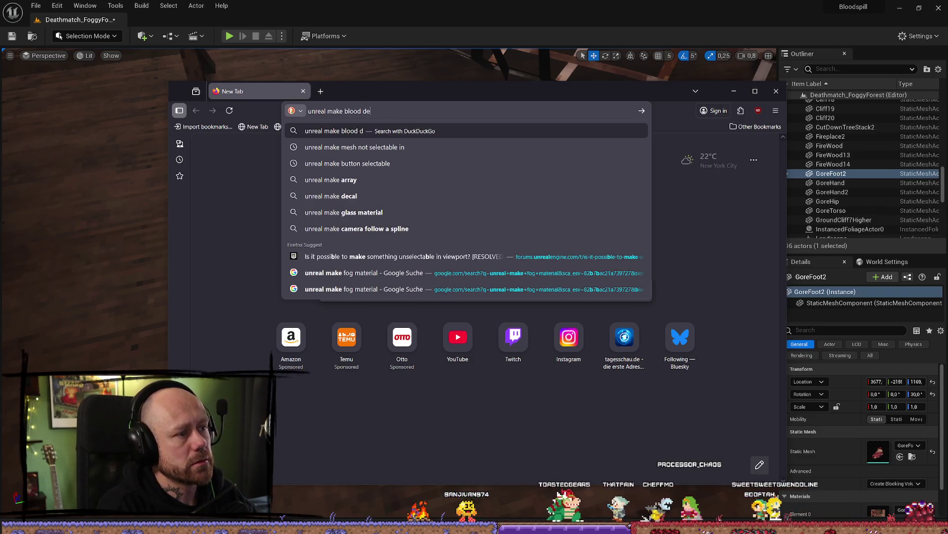
text(c)
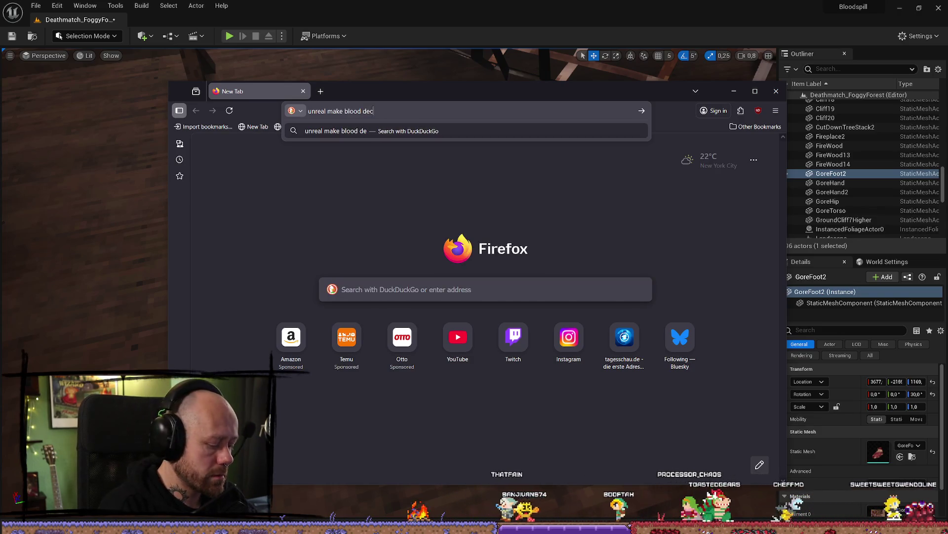
text(als)
key(Return)
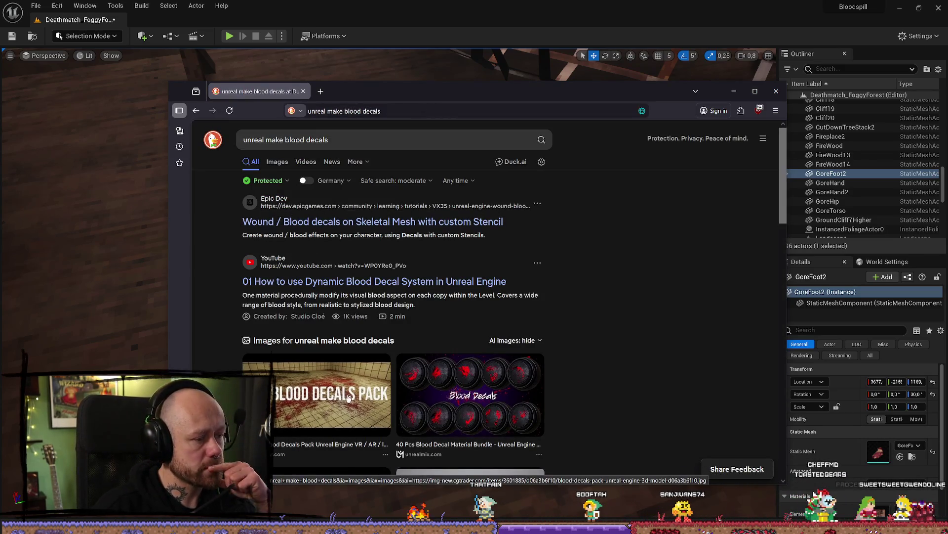
click(402, 222)
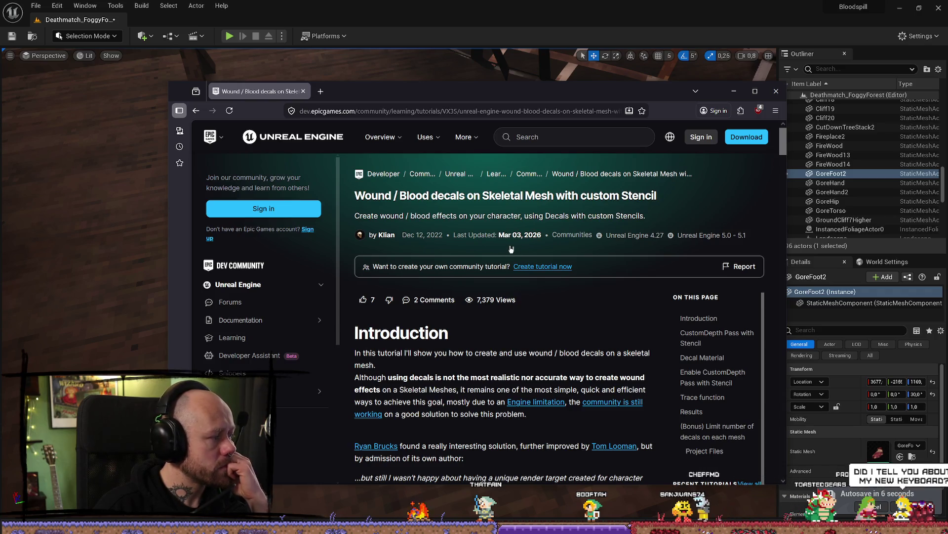
scroll(508, 246, down, 15)
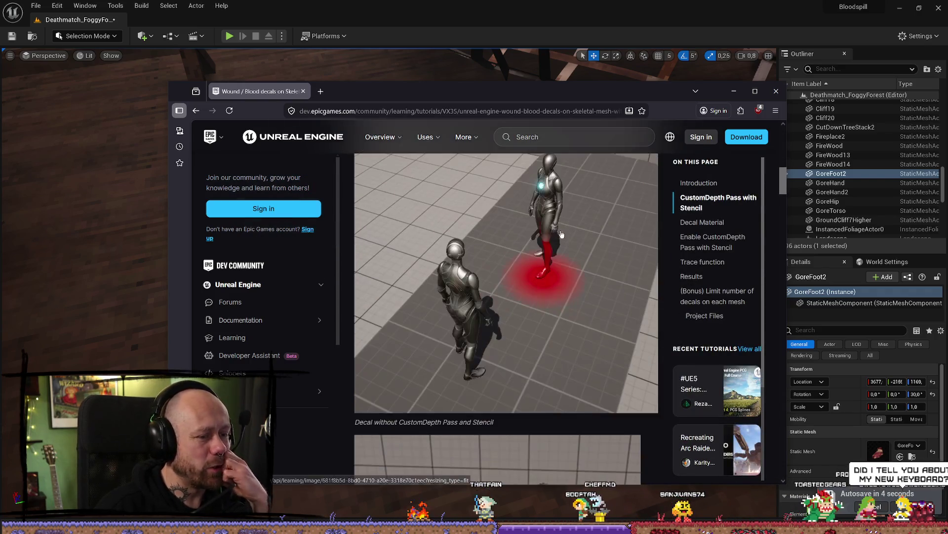
scroll(571, 259, up, 5)
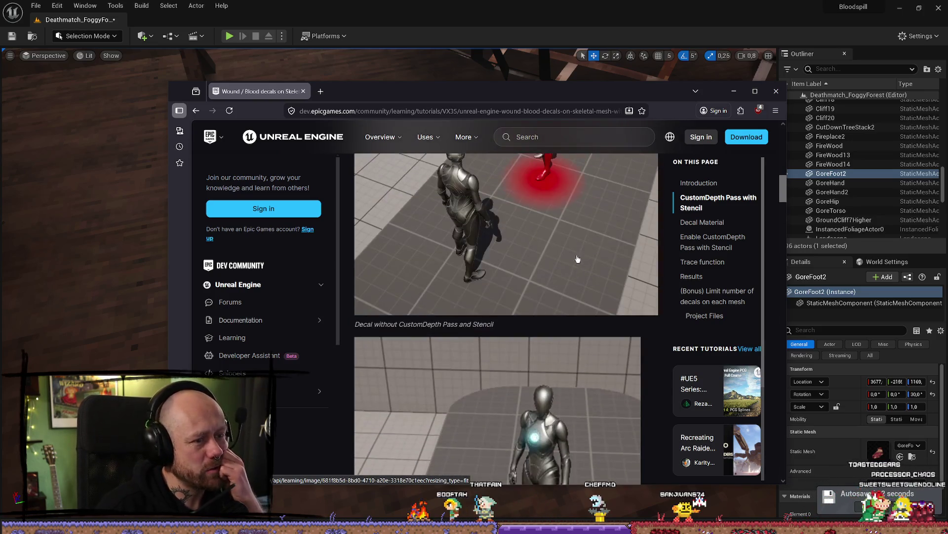
- Return to the blood decal search results and load more results
key(alt+Left)
scroll(536, 254, down, 5)
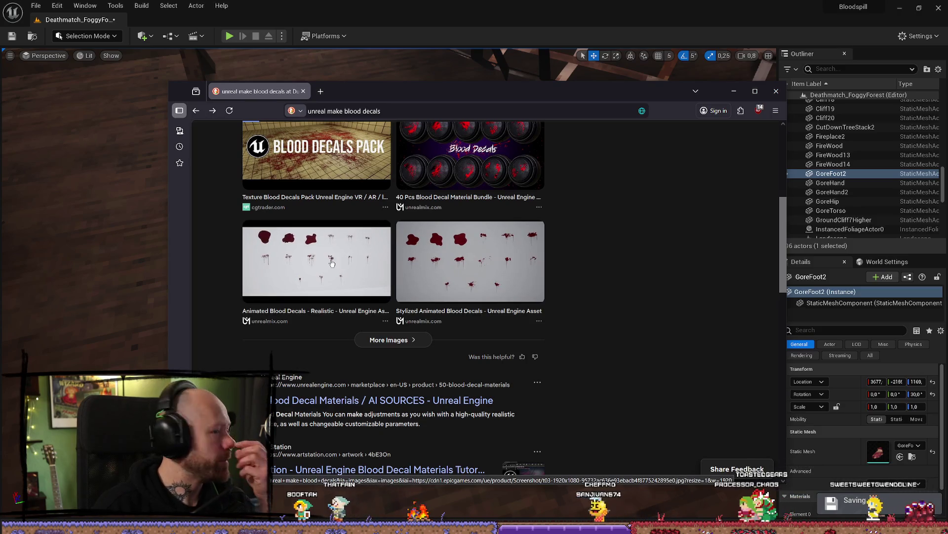
scroll(336, 268, down, 4)
scroll(378, 308, up, 2)
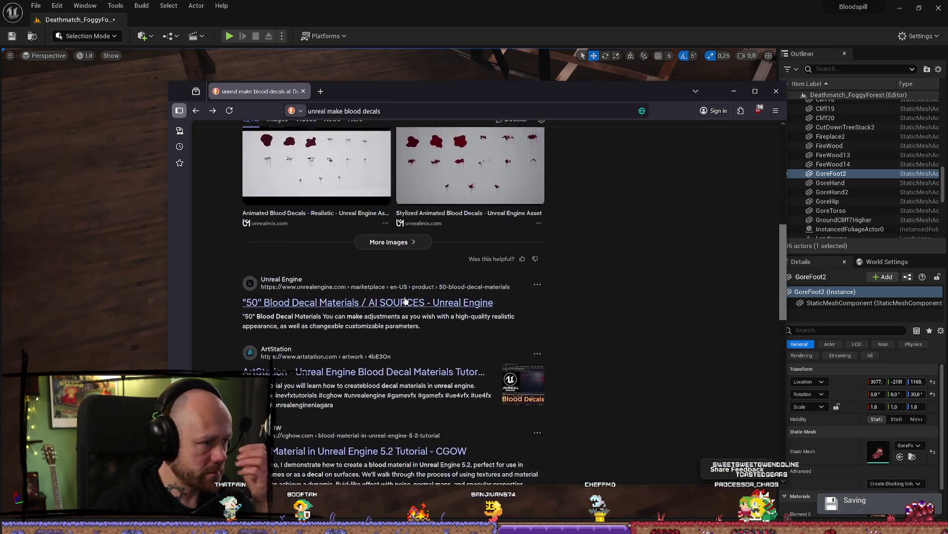
scroll(382, 326, down, 4)
scroll(384, 335, down, 7)
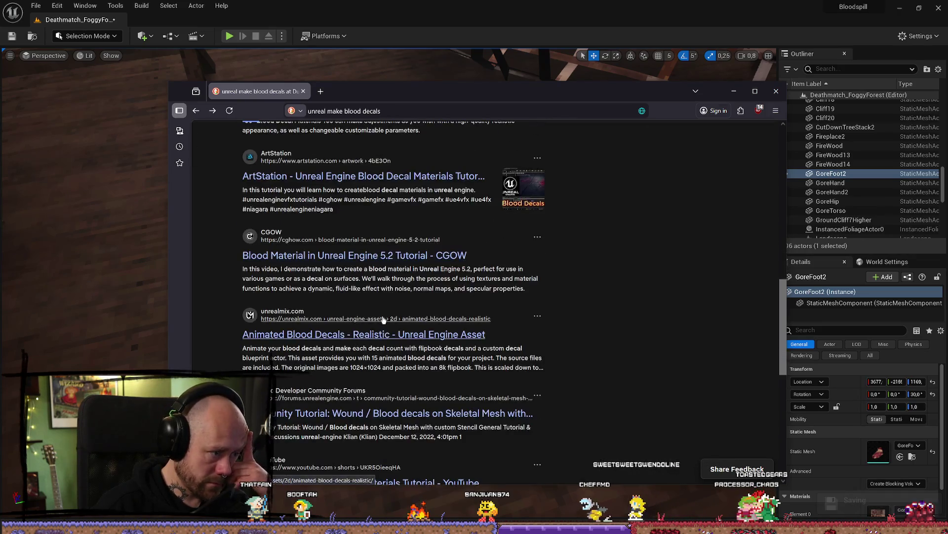
scroll(401, 325, up, 1)
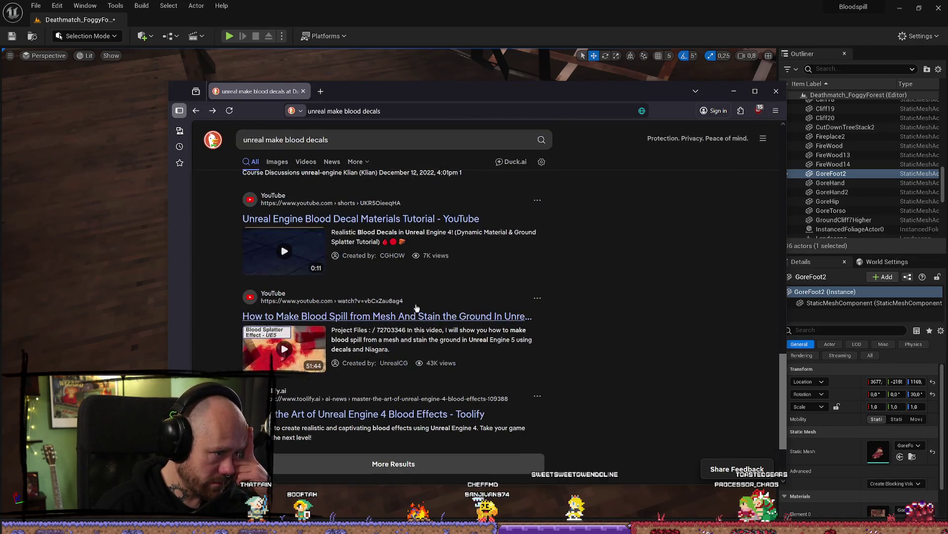
scroll(506, 232, down, 2)
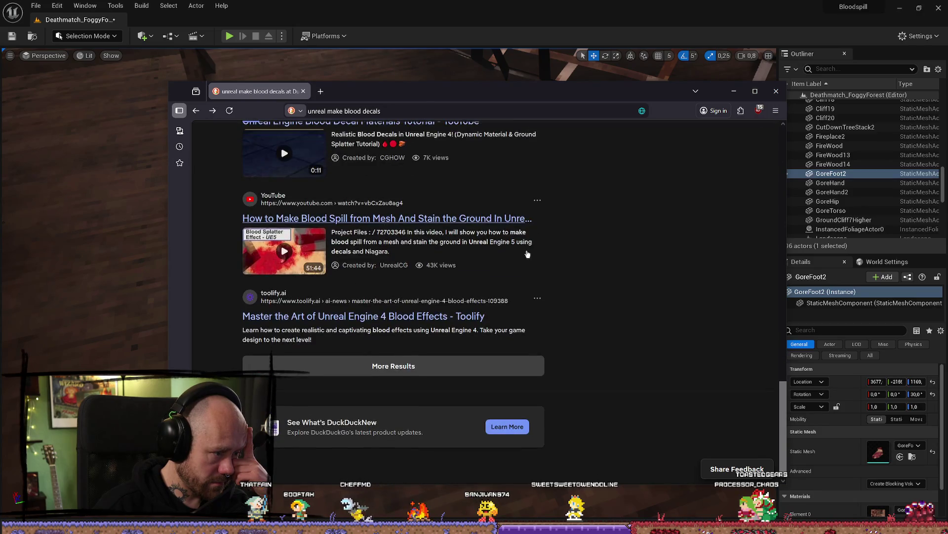
click(428, 365)
- Scan the additional results and select the end of the search query
scroll(527, 304, down, 5)
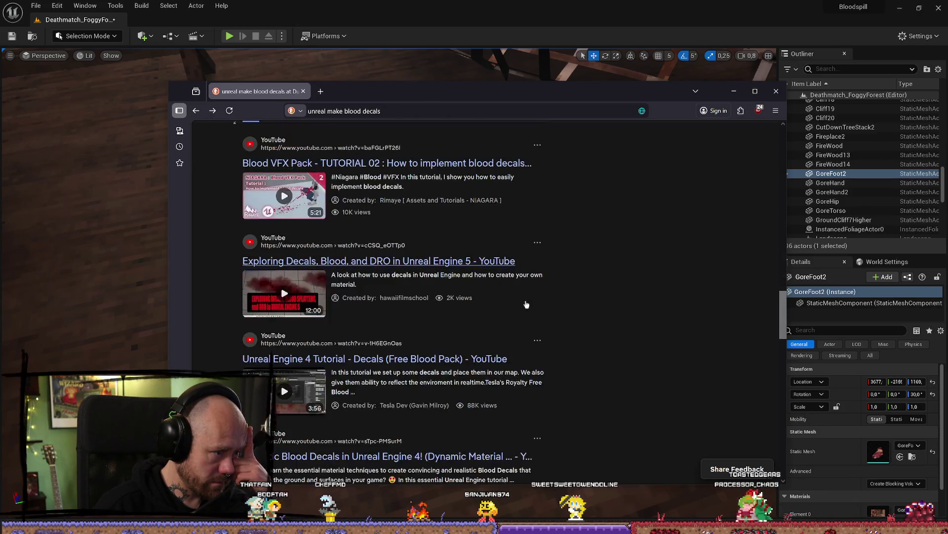
scroll(527, 304, down, 12)
scroll(372, 295, up, 5)
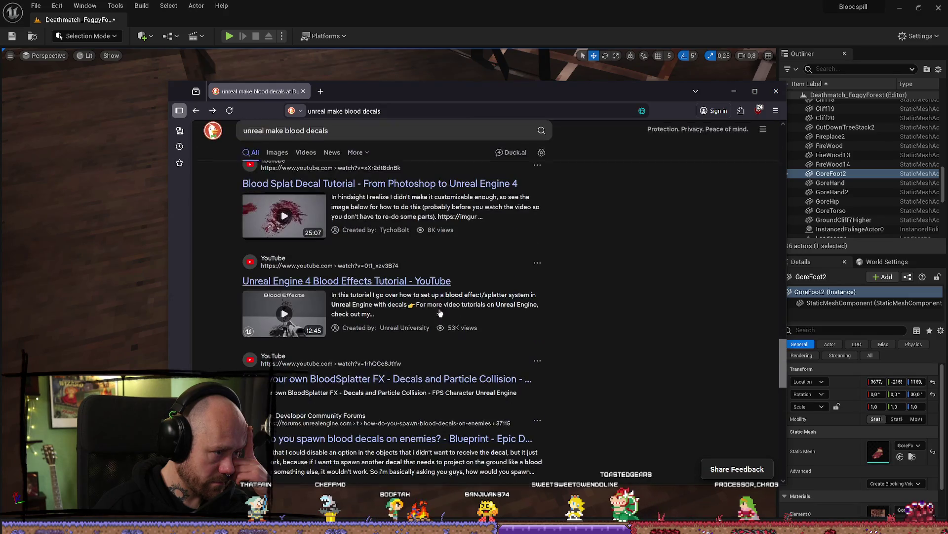
scroll(465, 345, down, 2)
scroll(445, 277, down, 3)
scroll(438, 268, up, 4)
drag(376, 144, 296, 141)
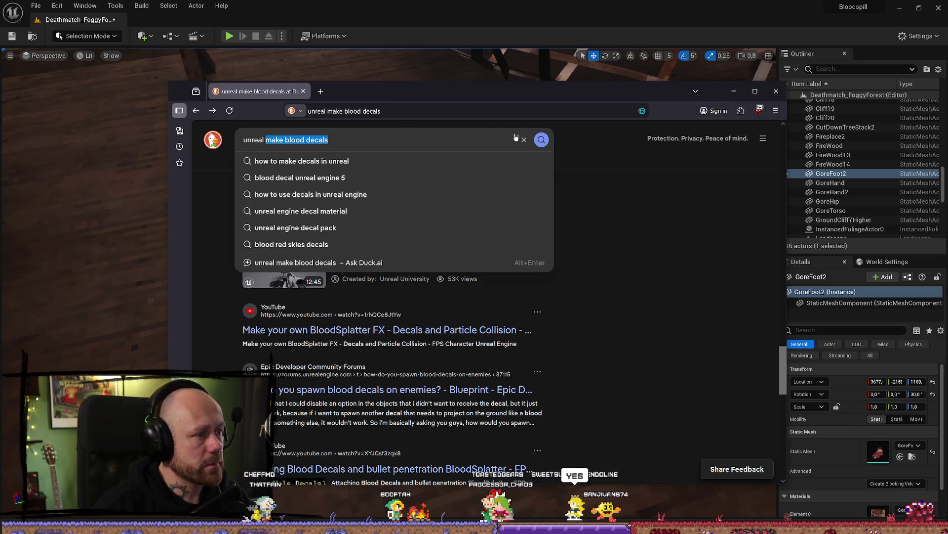
- Go to the Google homepage from the address bar
text(goo)
key(Return)
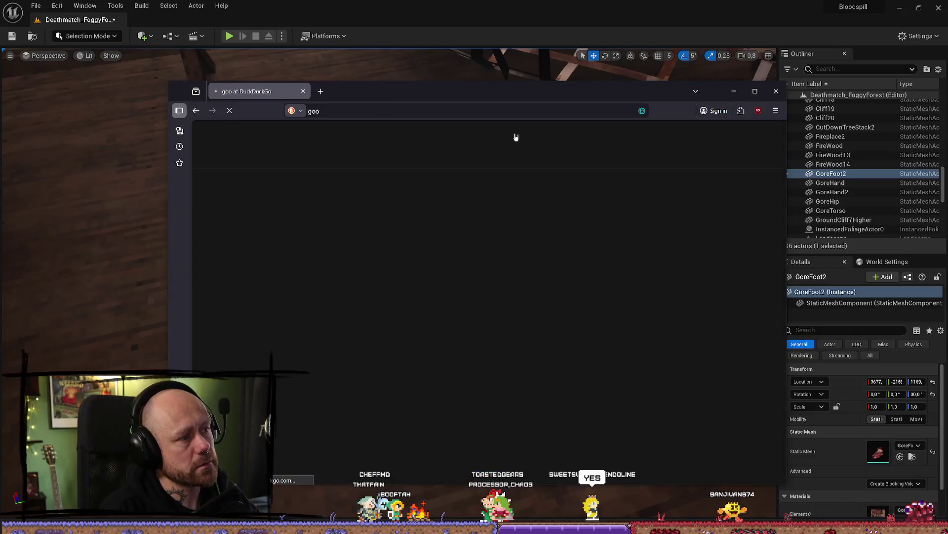
click(358, 112)
text(goo)
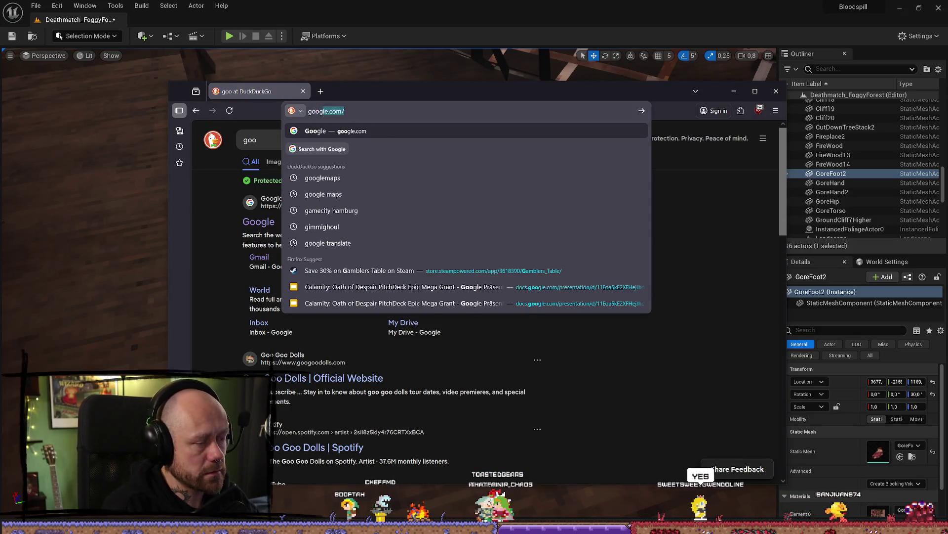
key(Return)
- Search Google for 'environment blood decal'
click(445, 275)
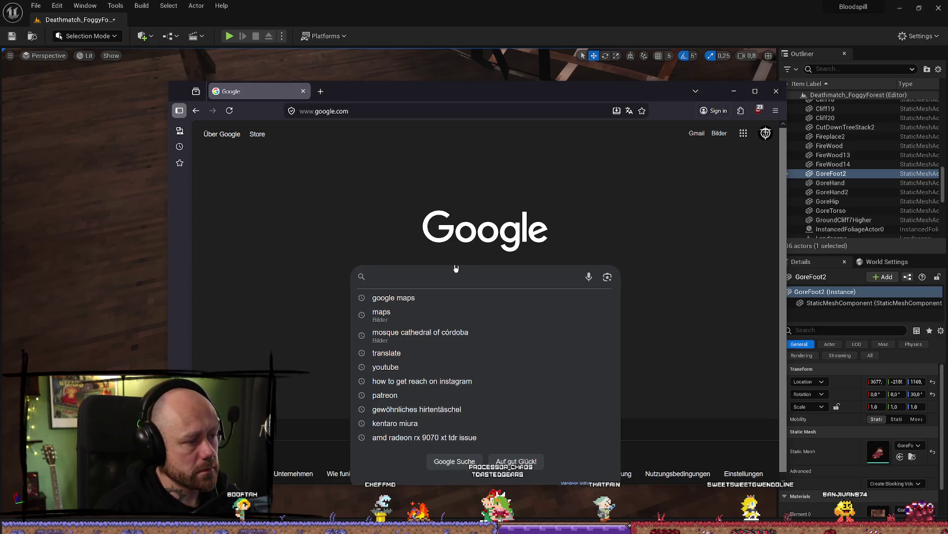
text(blood )
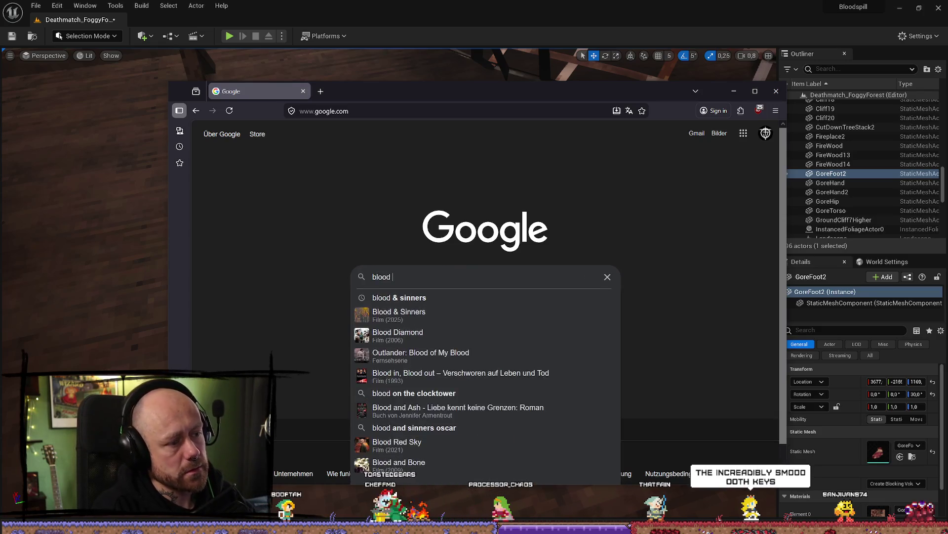
text(d)
key(BackSpace)
text(b)
key(BackSpace)
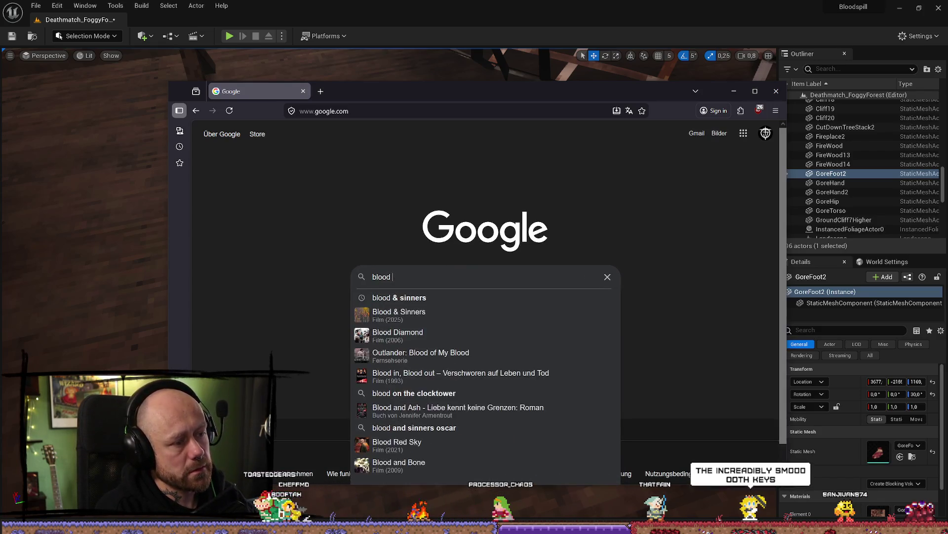
text(bowl)
key(BackSpace)
key(BackSpace)
key(BackSpace)
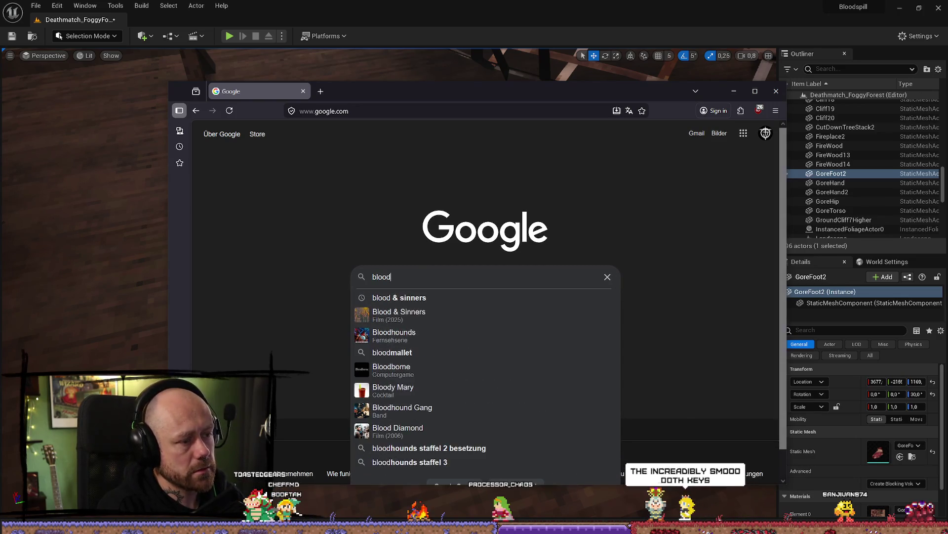
text(envi)
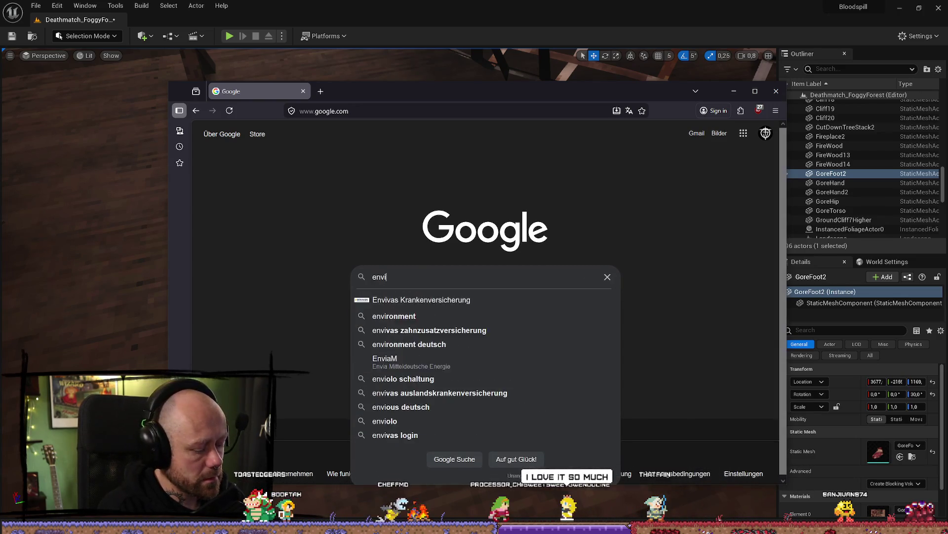
text(ronment)
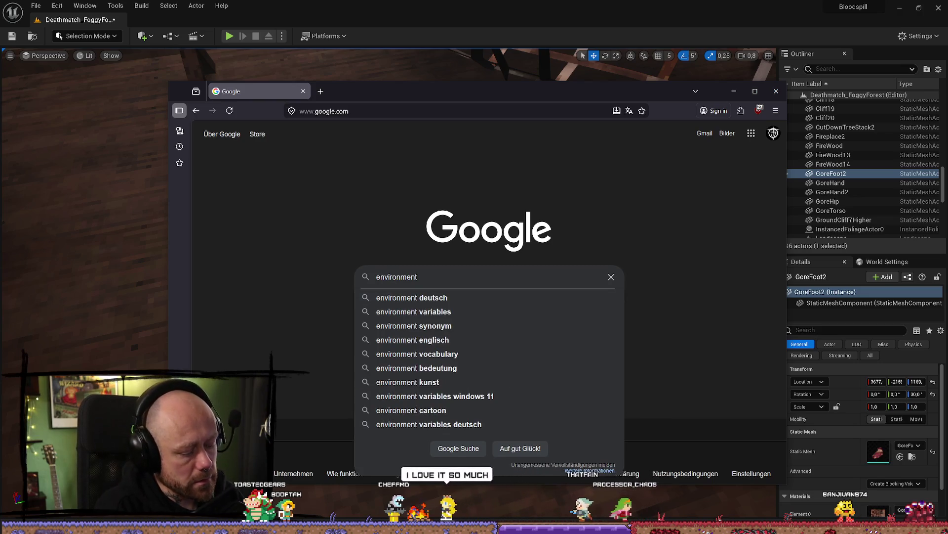
text(cal)
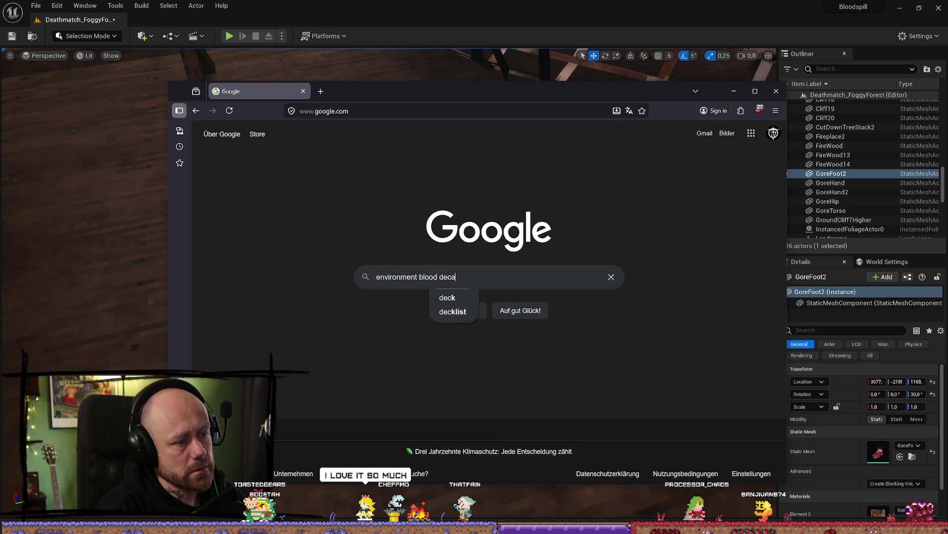
key(Return)
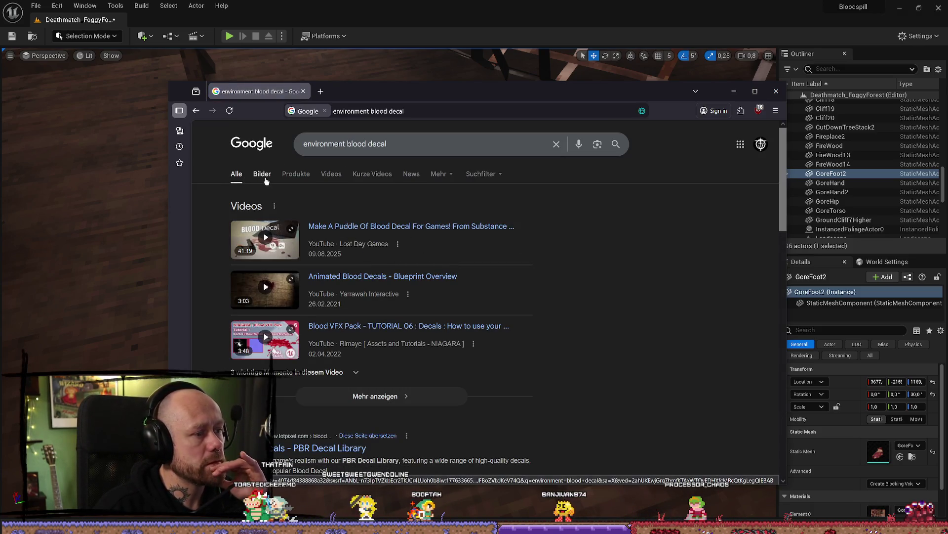
- Open a blood decal video in a new tab and the Decals VOL.3 – Blood asset page
middle_click(448, 228)
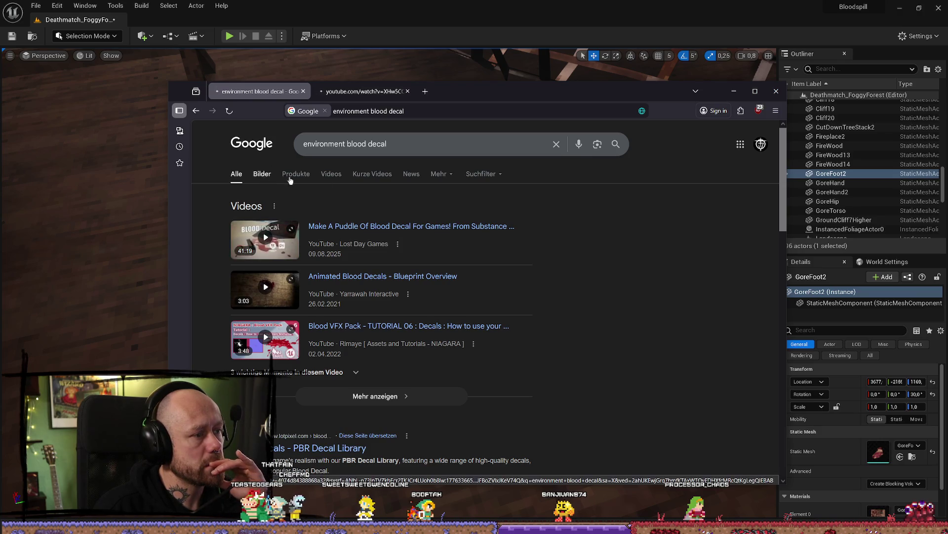
click(276, 177)
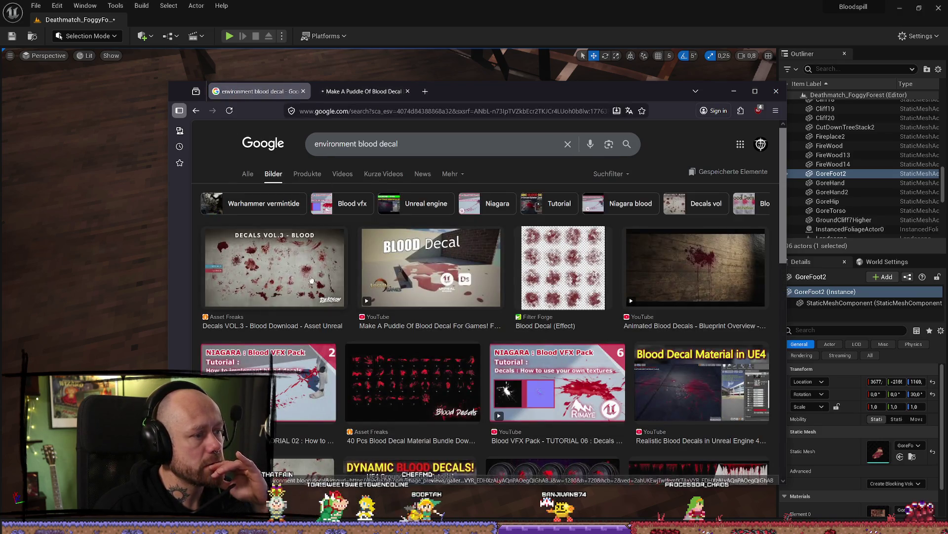
click(264, 275)
click(704, 288)
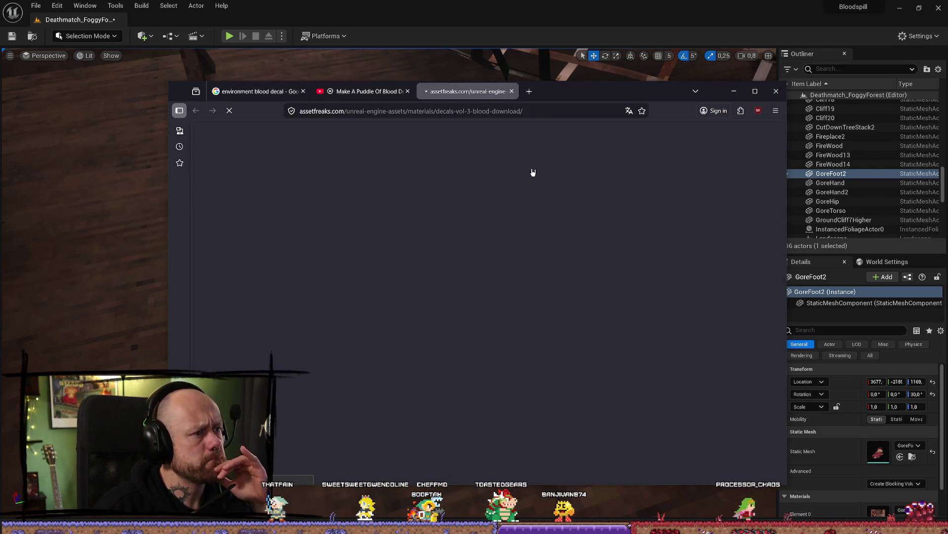
scroll(562, 271, down, 3)
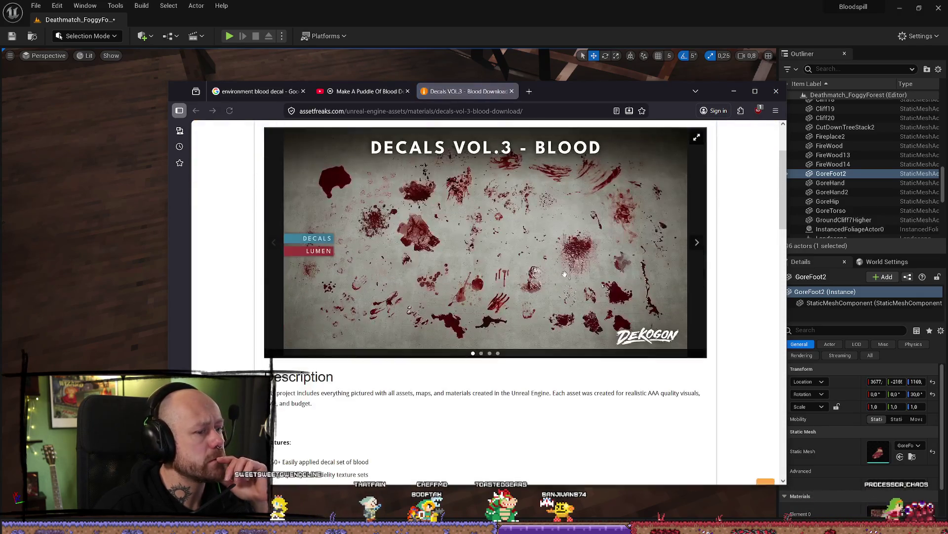
scroll(551, 270, up, 2)
scroll(544, 272, down, 2)
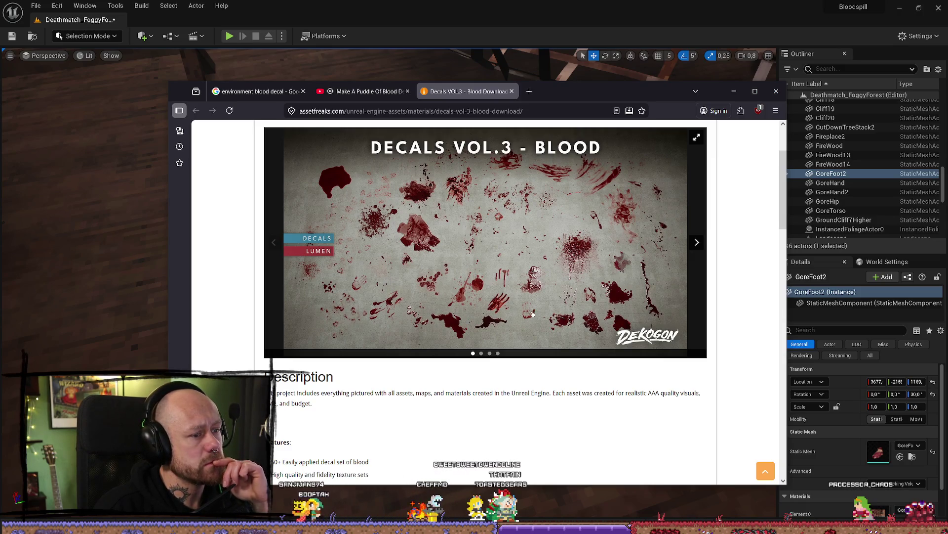
- Flip through the Decals VOL.3 – Blood previews, then play and close the puddle video
click(697, 242)
click(697, 241)
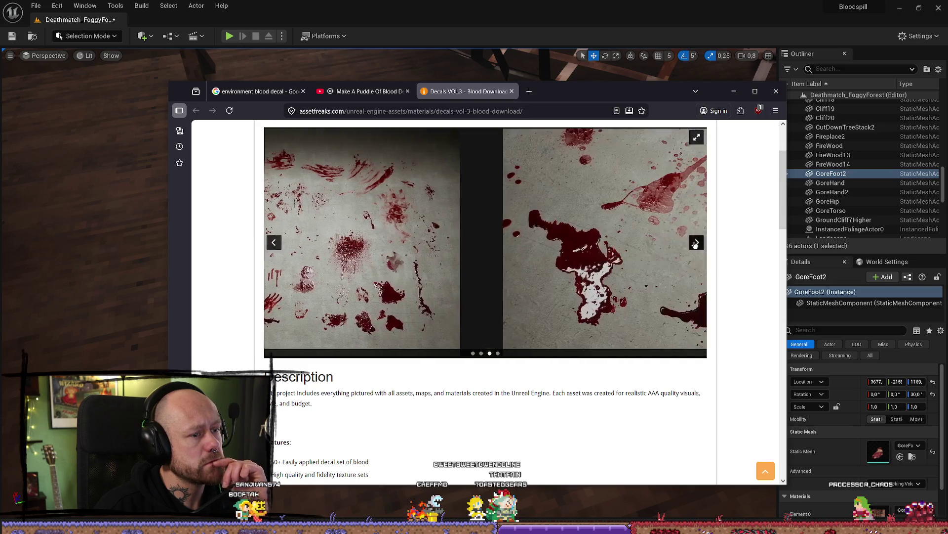
scroll(494, 259, up, 3)
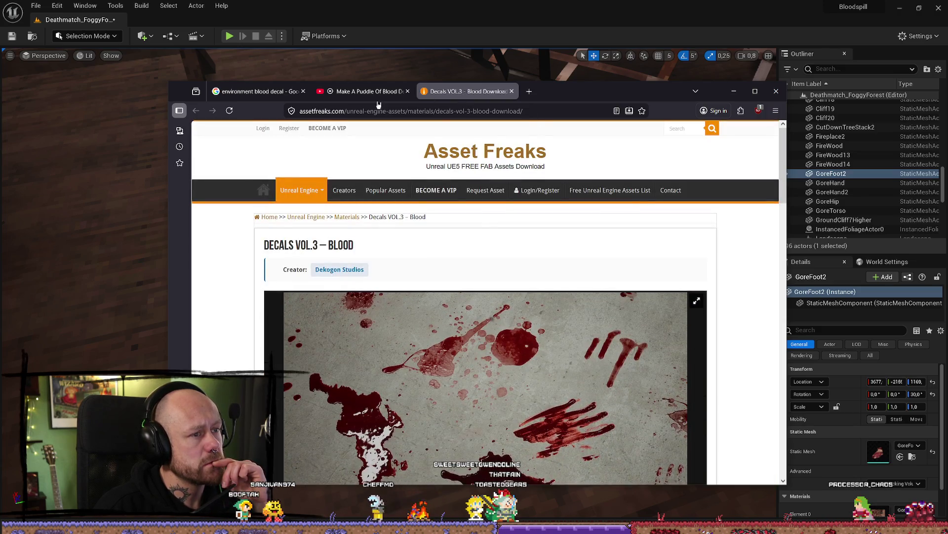
click(377, 93)
click(484, 281)
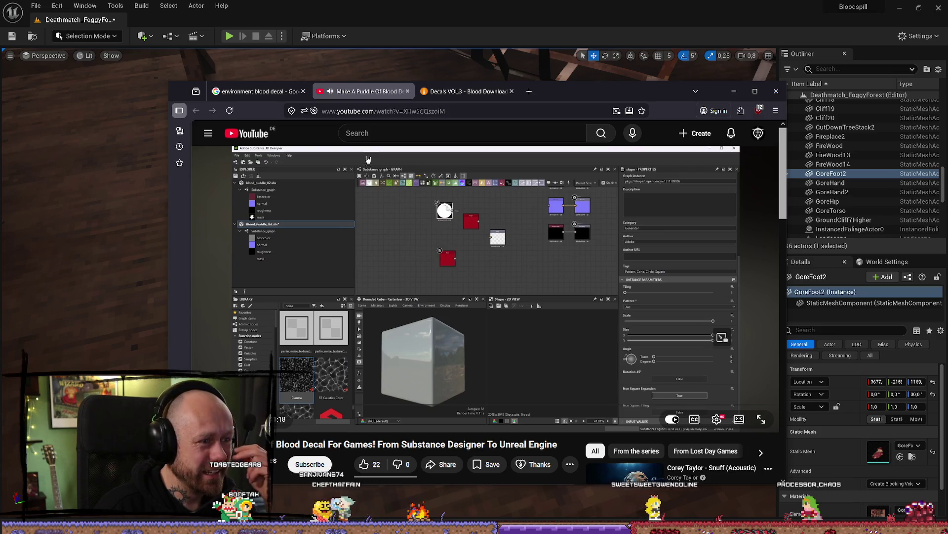
click(407, 91)
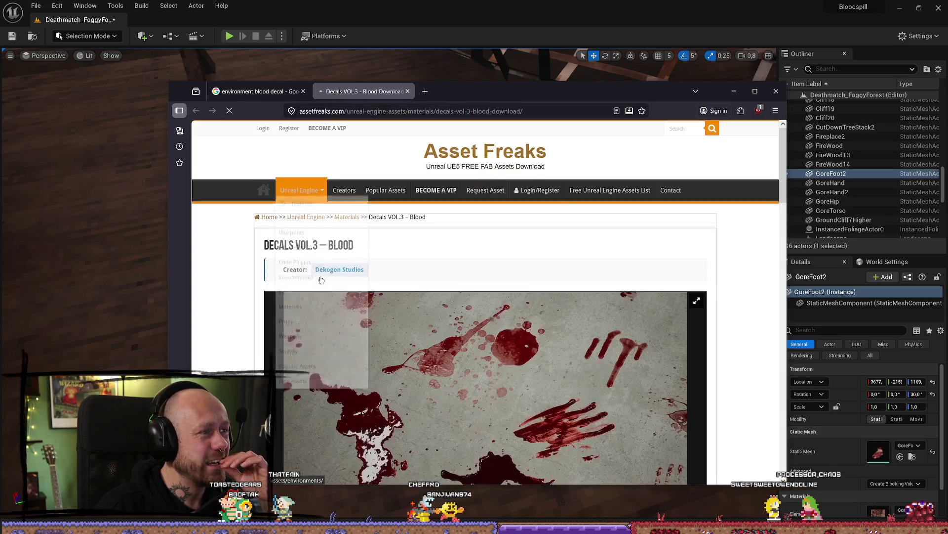
- Scroll the blood decal image results, preview the Vermintide 2 Blood Decal Bug image, and minimize Firefox
click(257, 91)
scroll(482, 316, up, 3)
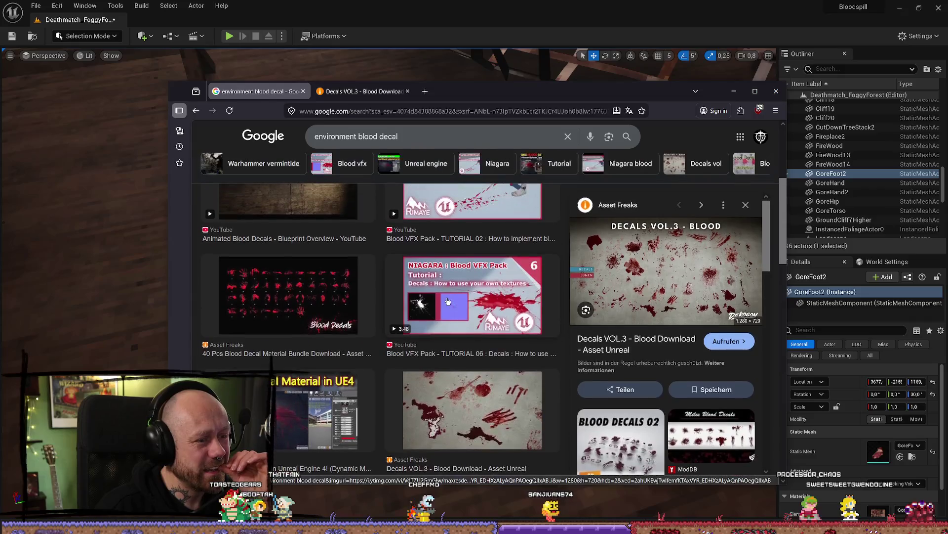
scroll(475, 323, down, 10)
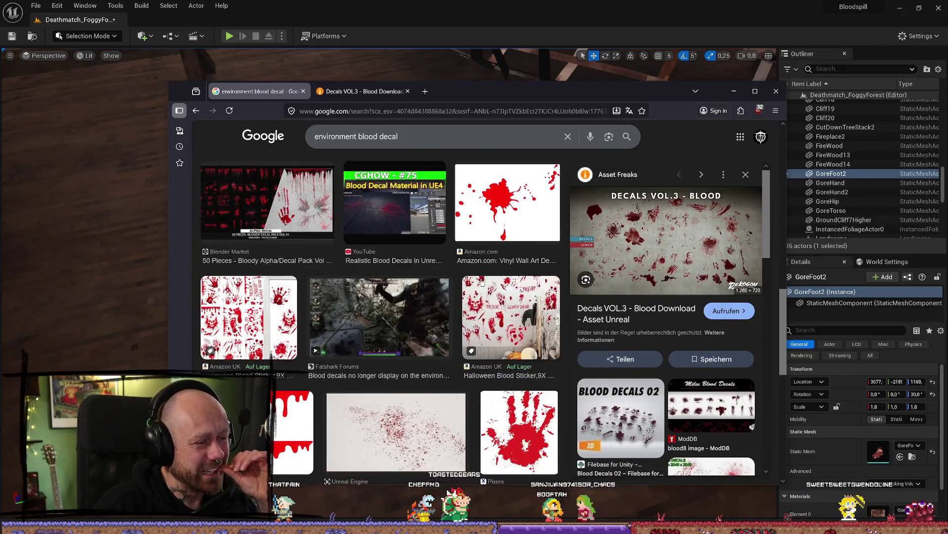
scroll(488, 279, up, 1)
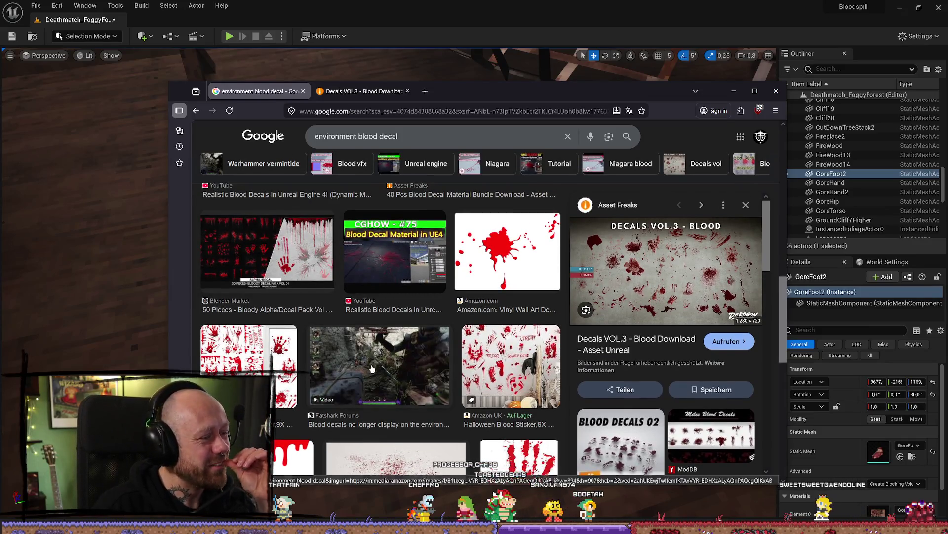
scroll(455, 273, down, 2)
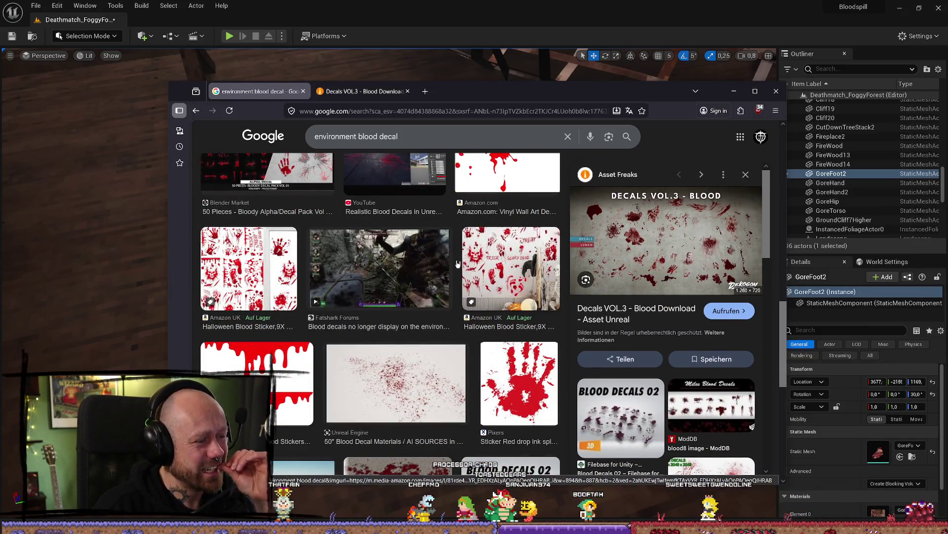
click(399, 272)
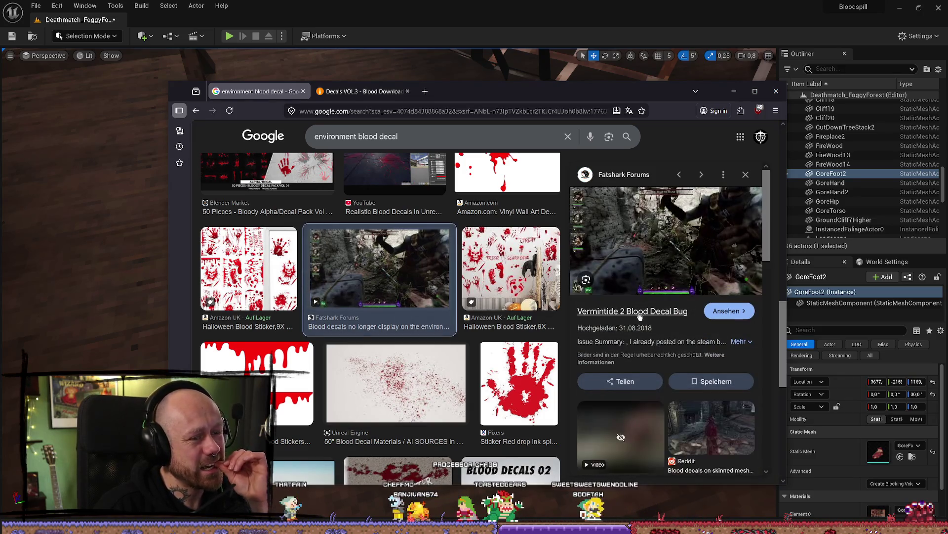
scroll(407, 310, down, 3)
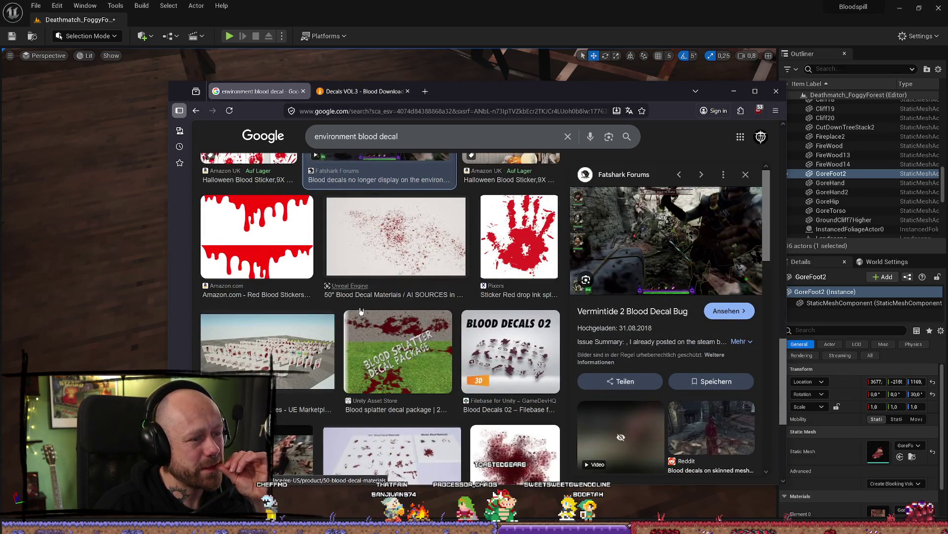
scroll(475, 314, down, 2)
scroll(397, 321, up, 1)
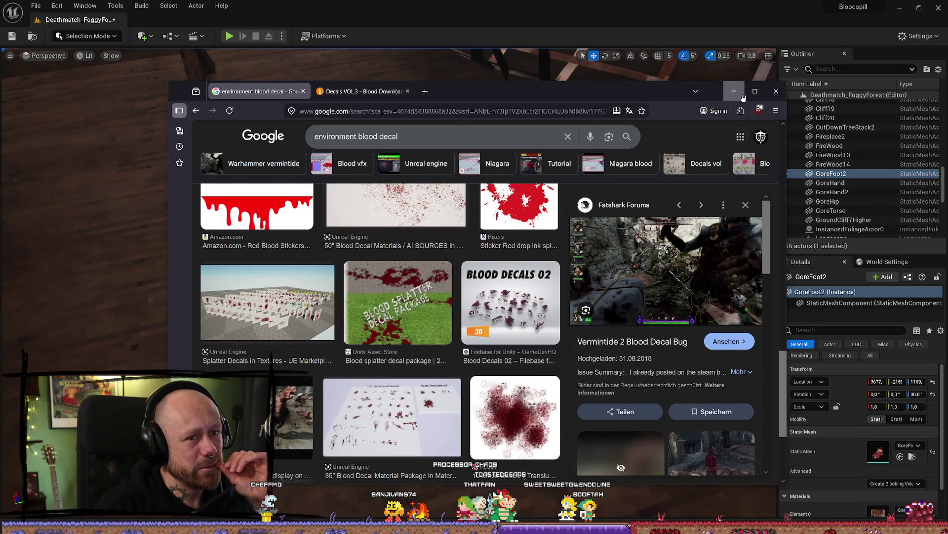
click(742, 97)
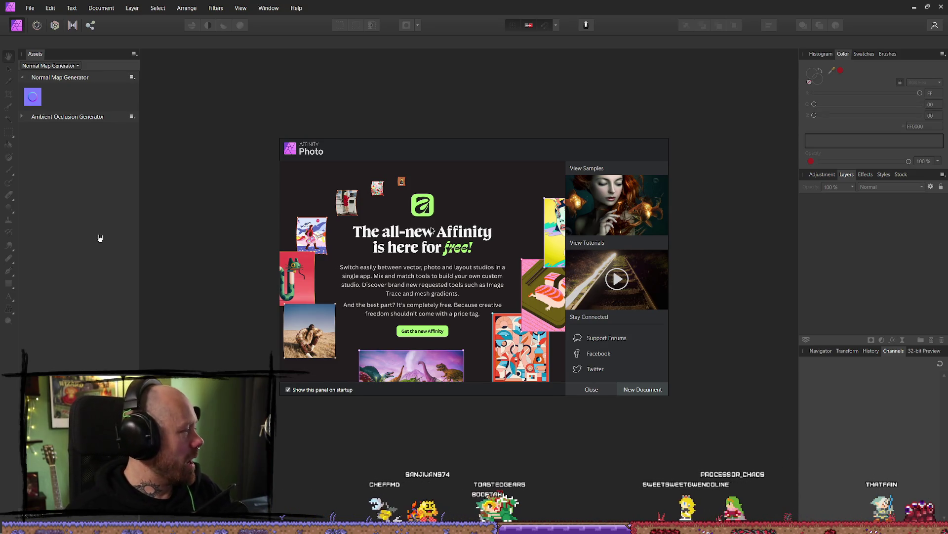
- Close the Affinity Photo welcome panel
click(595, 389)
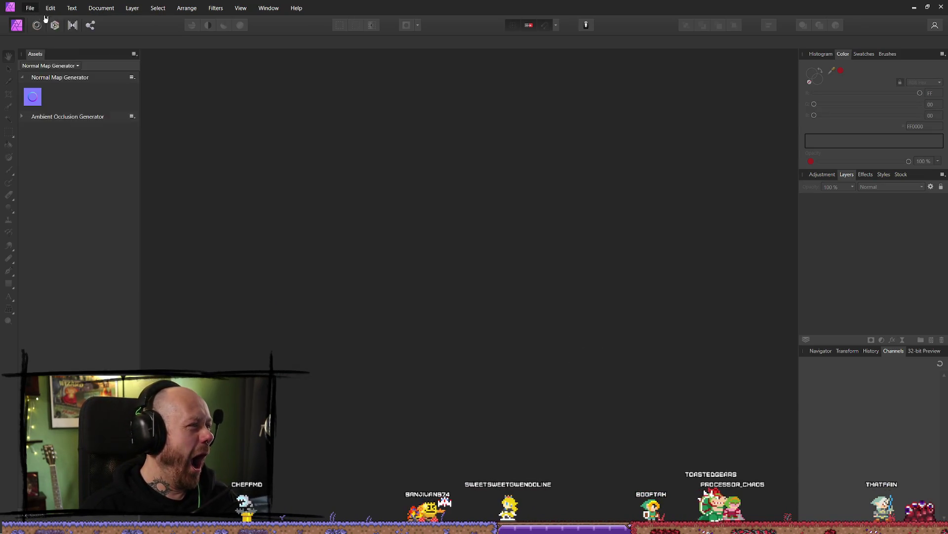
- Create a 128×128 px transparent-background document from File > New and zoom to fit
click(30, 7)
click(41, 32)
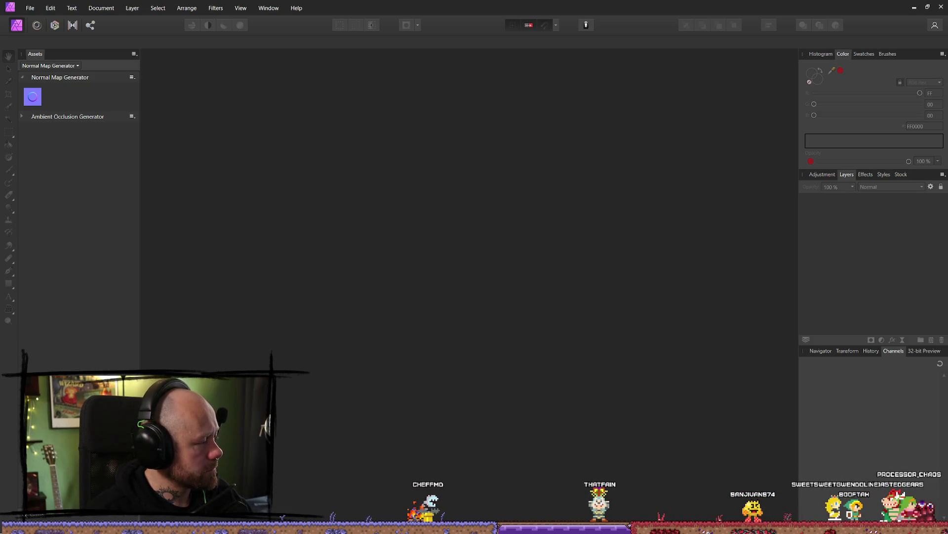
key(ctrl+n)
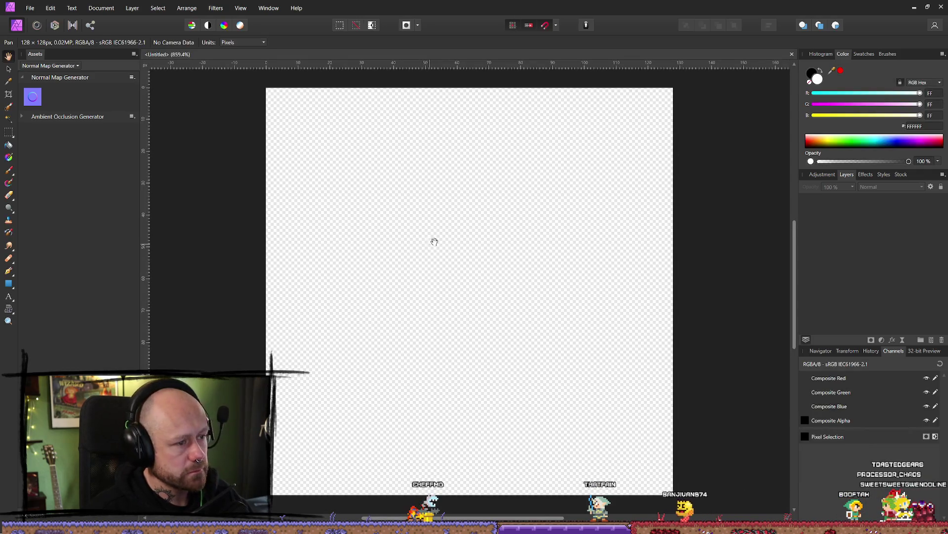
scroll(441, 206, down, 1)
ctrl+scroll(458, 201, down, 2)
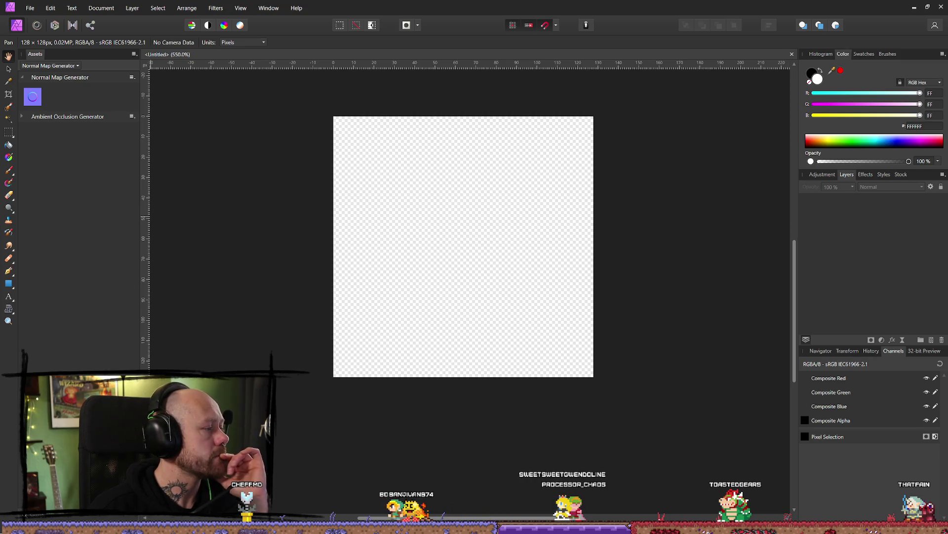
key(alt+Tab)
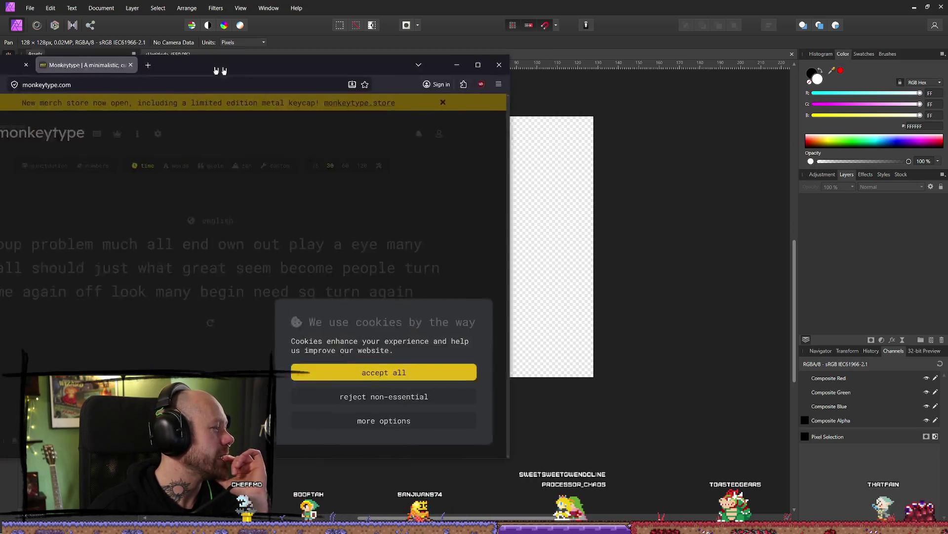
- Reject non-essential cookies and finish the 30-second English test at 35 wpm, 82% accuracy
click(629, 402)
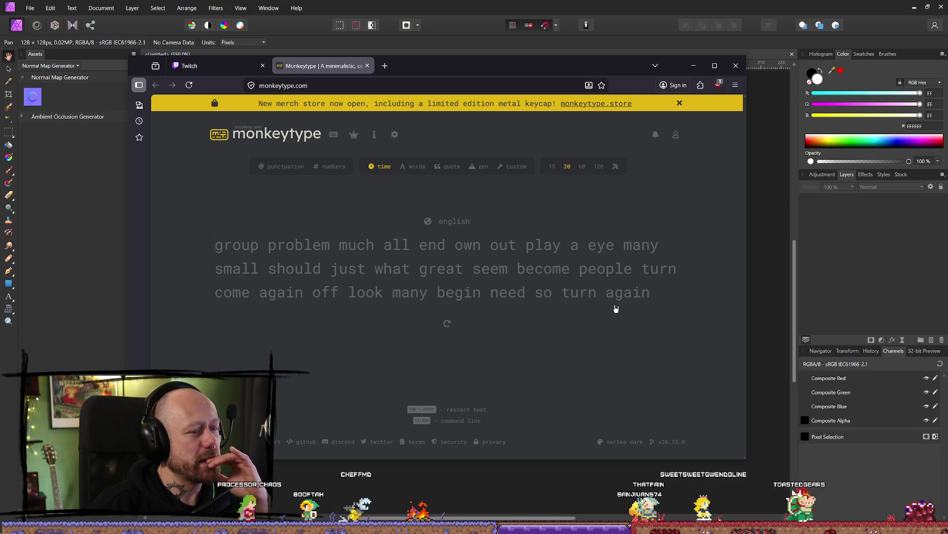
text(g)
text(roupdas)
key(BackSpace)
key(BackSpace)
key(BackSpace)
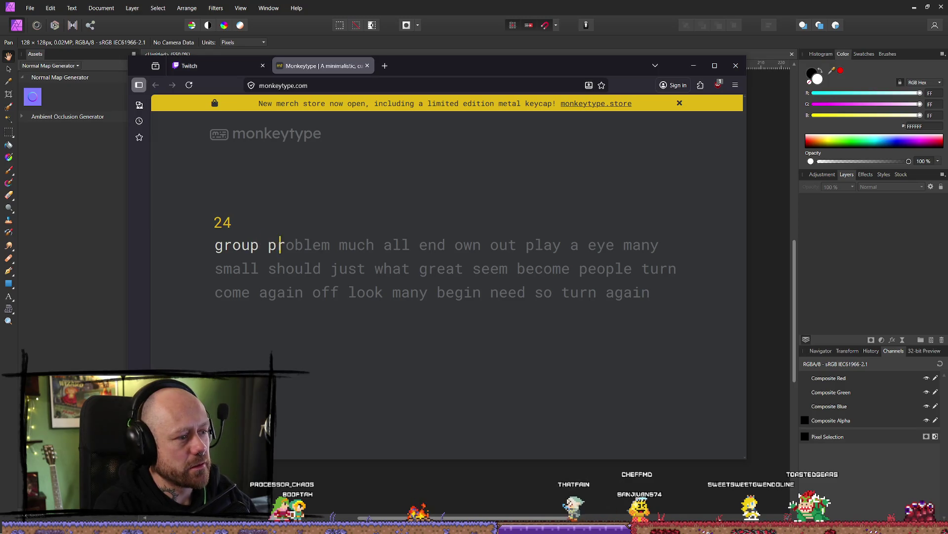
text(lrn)
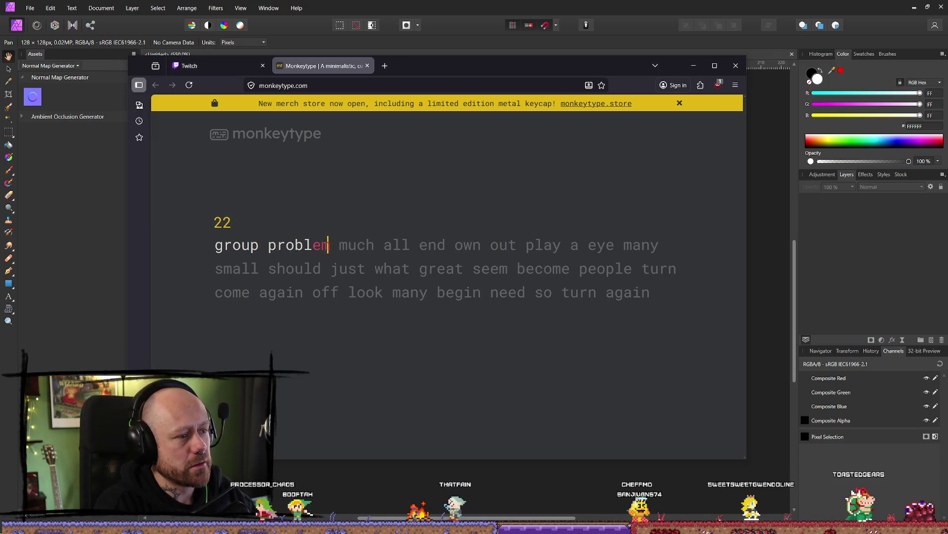
key(BackSpace)
text(em much)
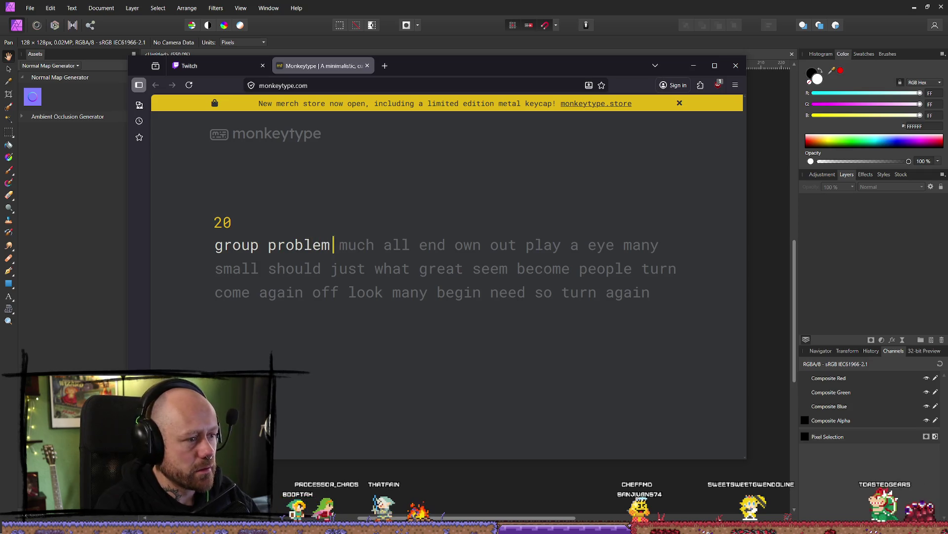
text( all en)
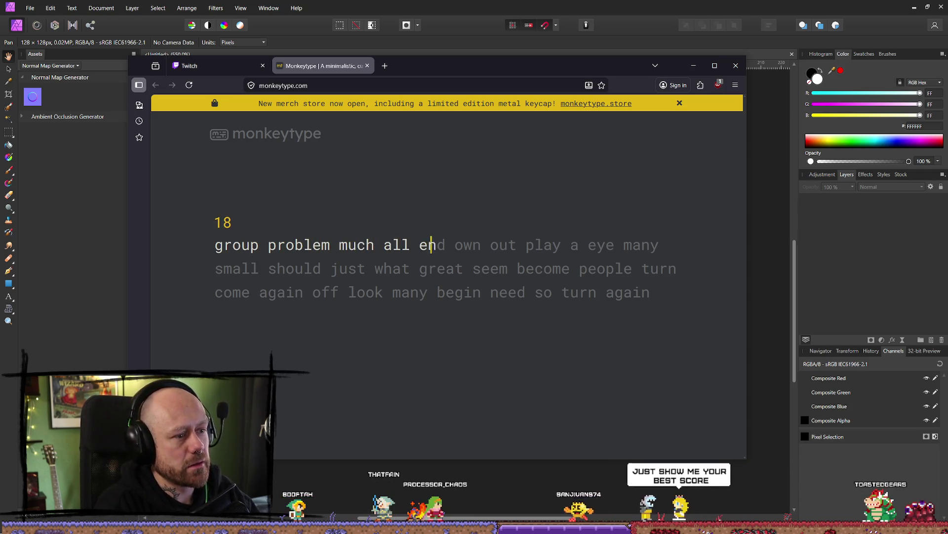
text(d own out )
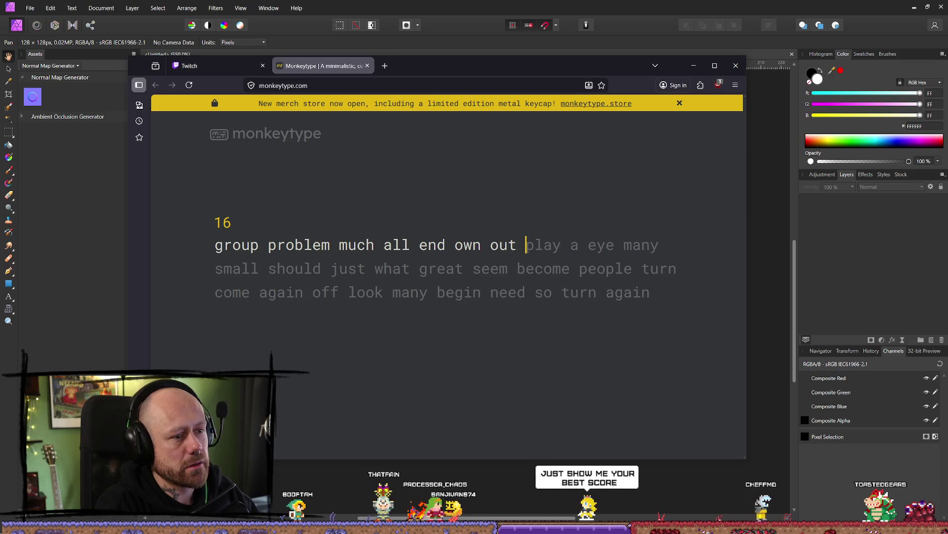
text(play a ey)
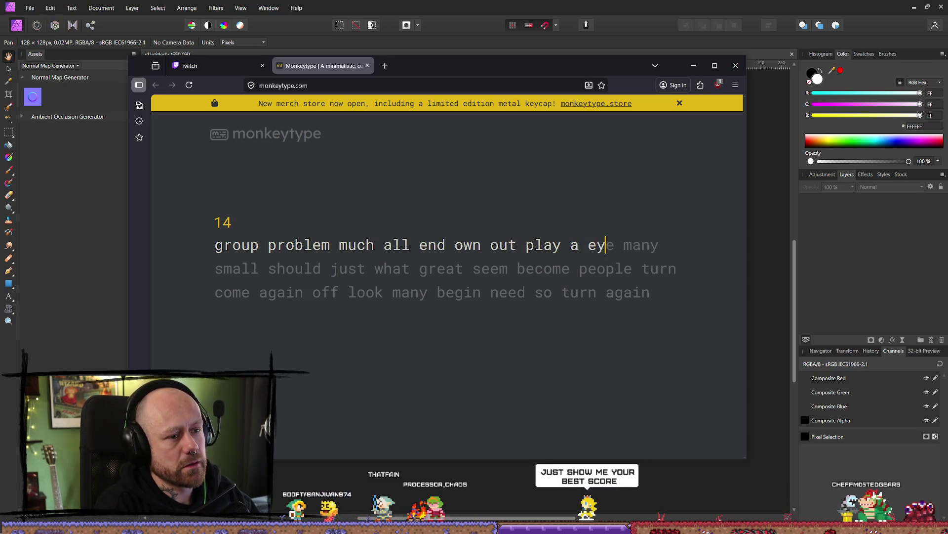
text(e many small )
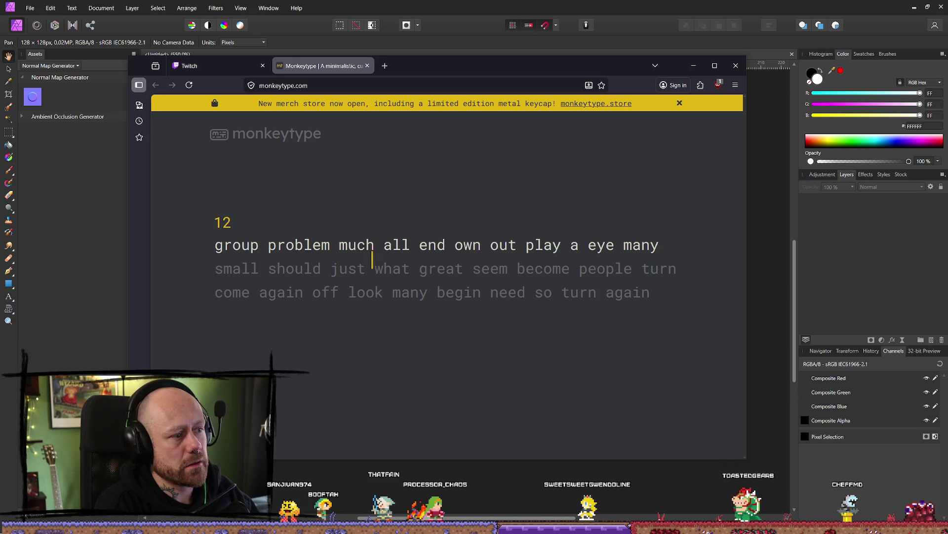
text(sh)
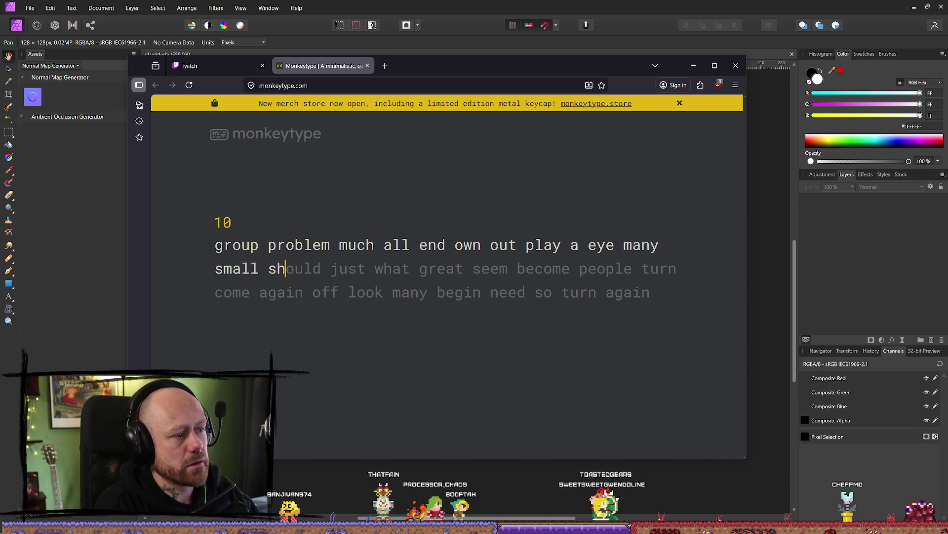
text(ould just)
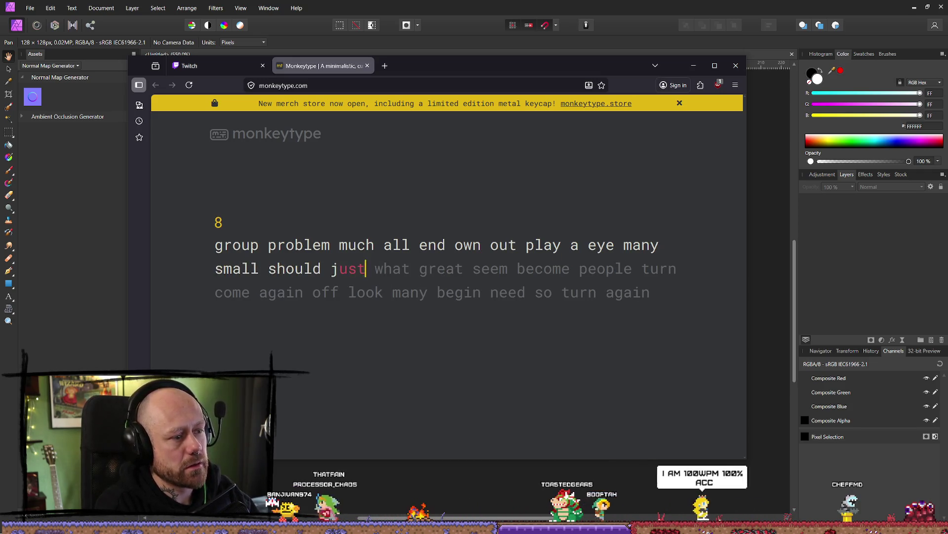
text( what great )
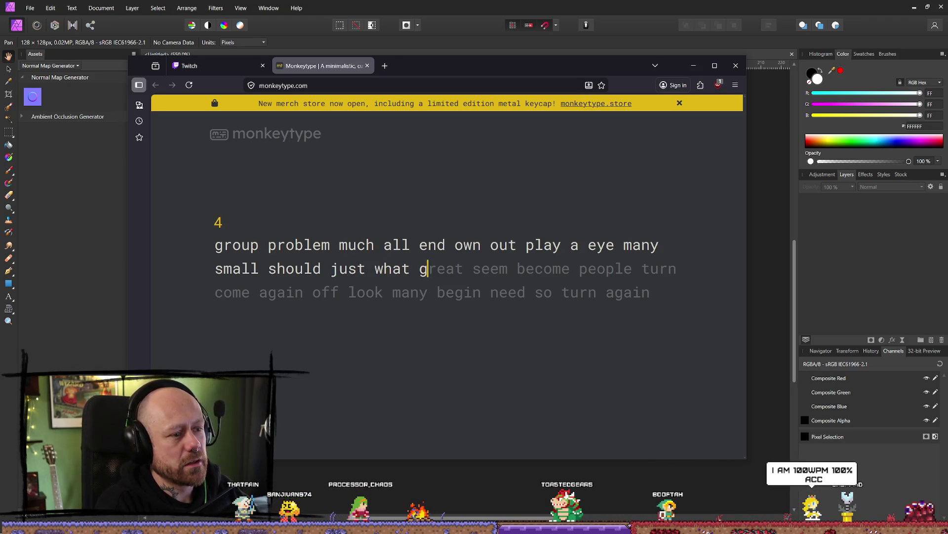
text(seem)
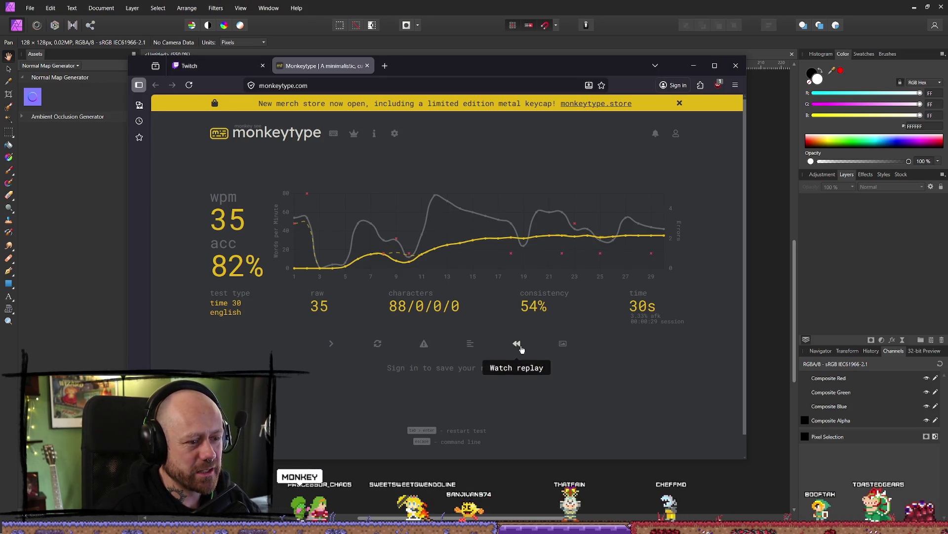
click(378, 344)
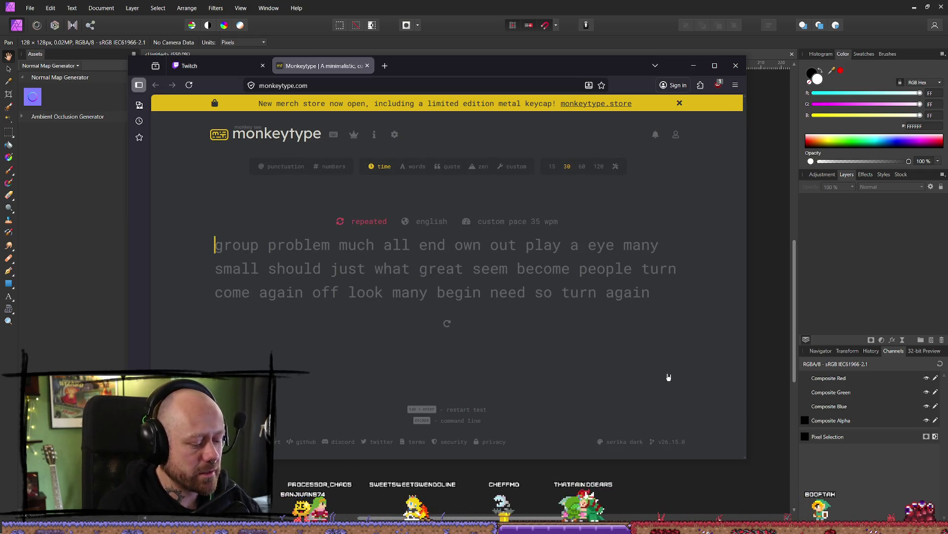
- Type the repeated test's words until time runs out, scoring 44 wpm at 91% accuracy
text(group p)
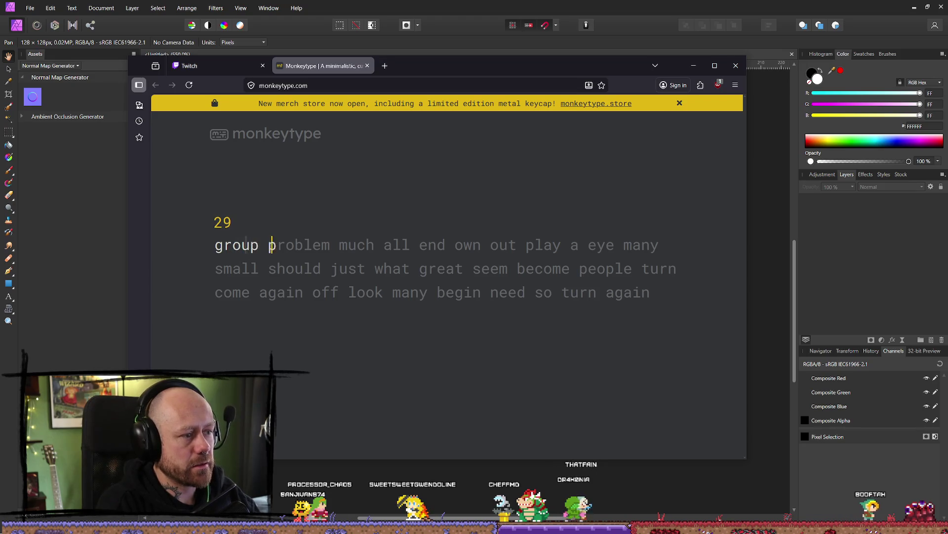
text(rob)
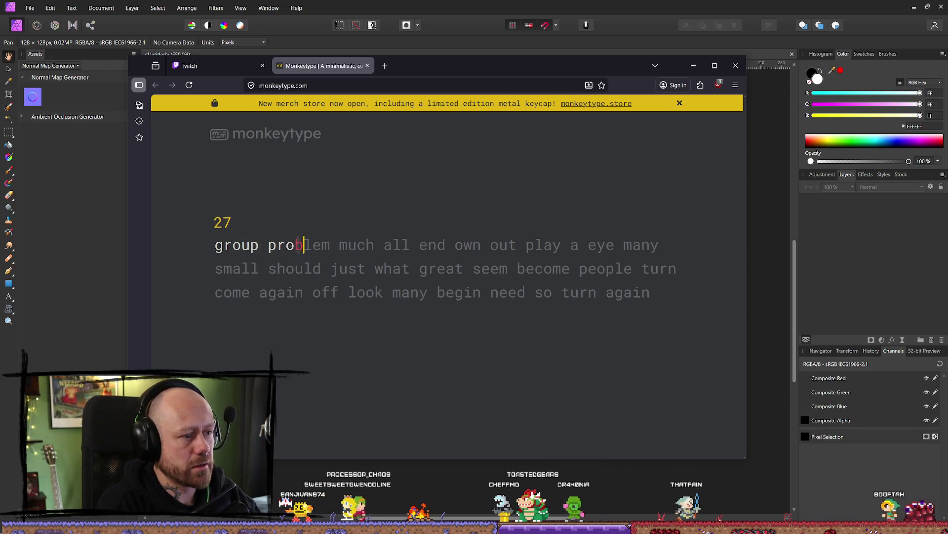
text(lem)
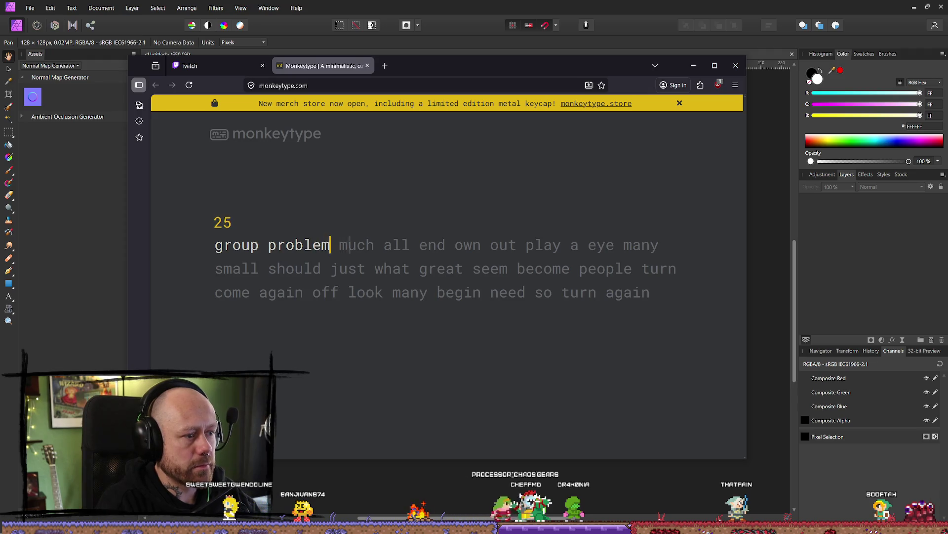
text( much all en)
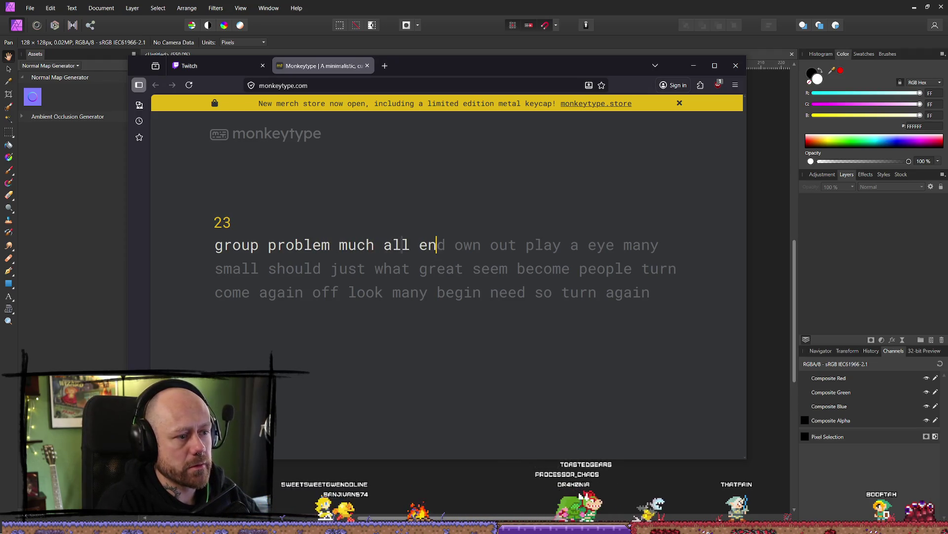
text(d own out play a )
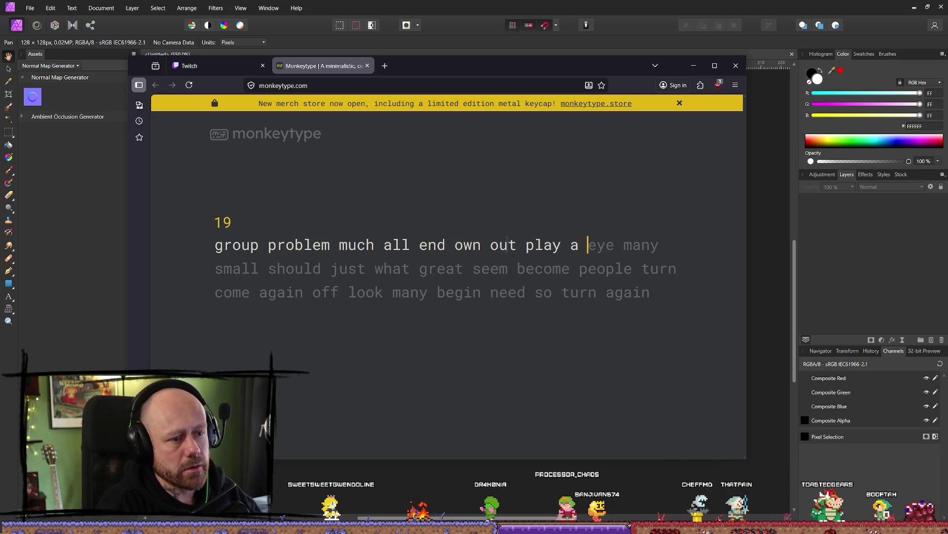
text(eye man)
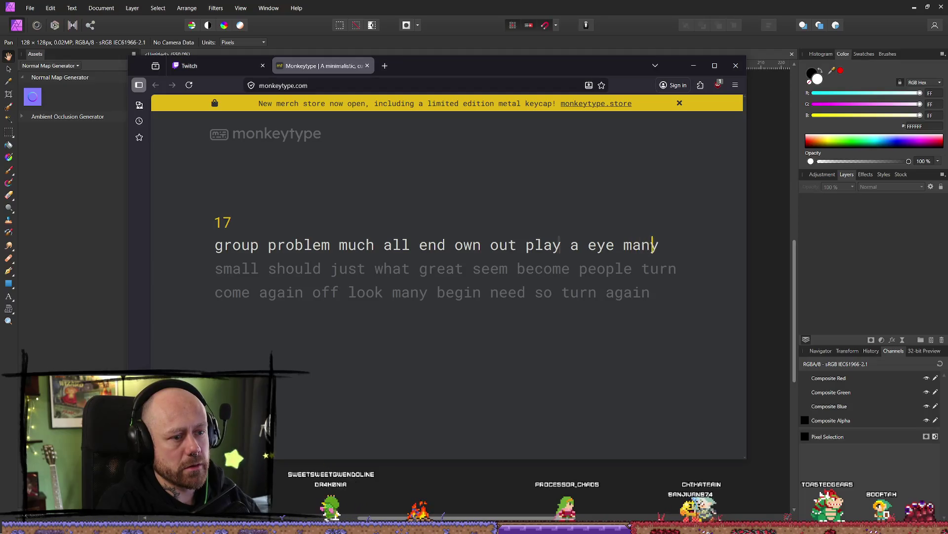
text(y small )
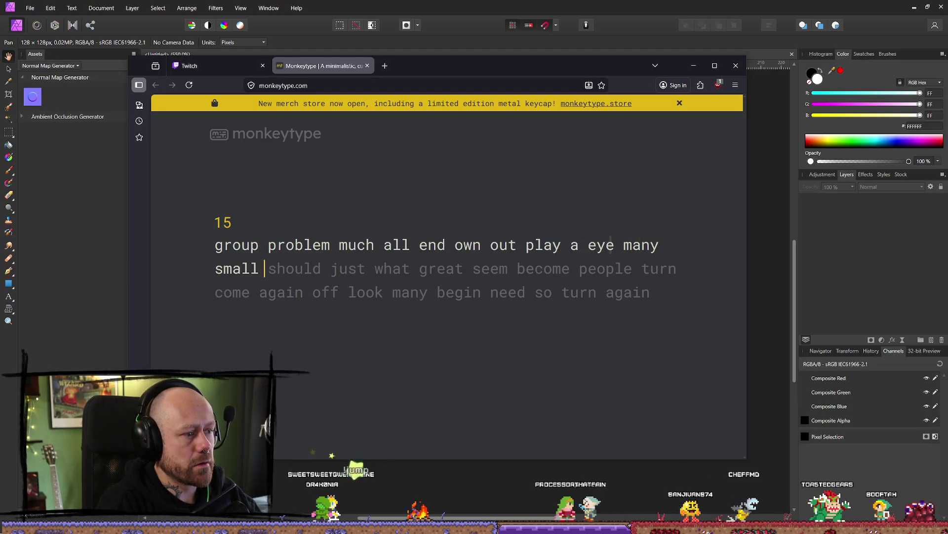
text(should just )
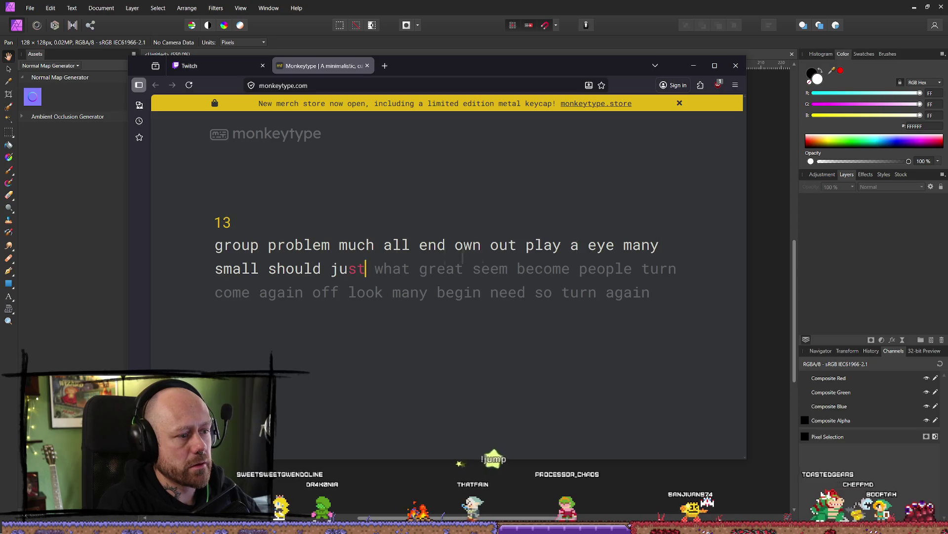
text(what )
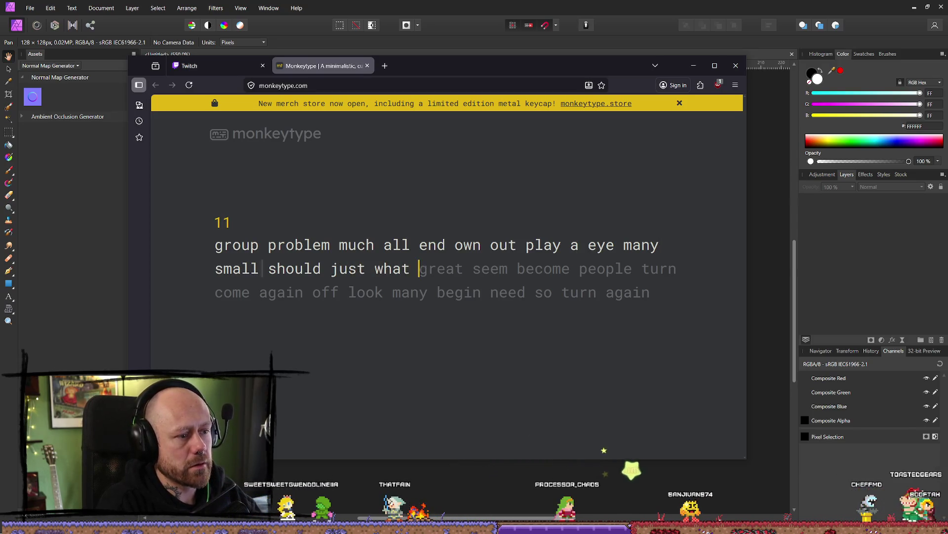
text(great seem)
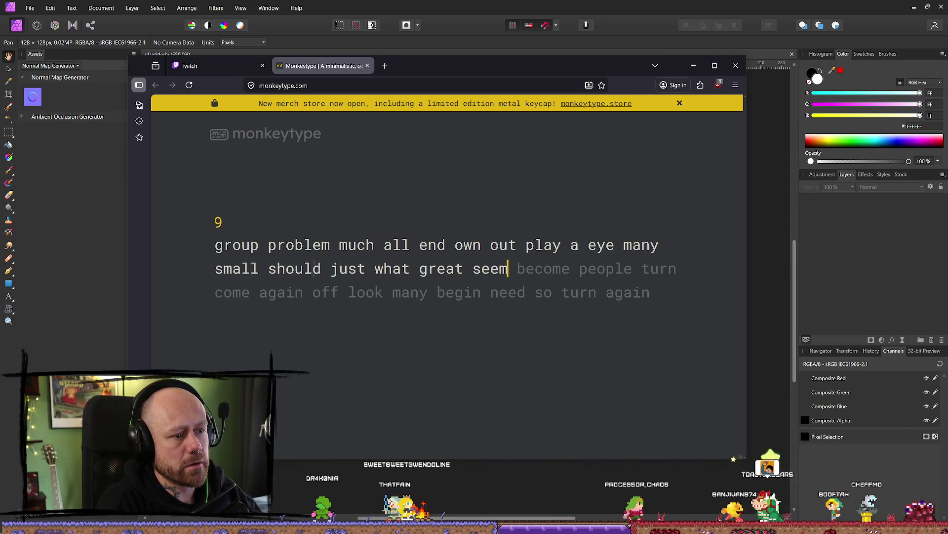
text( become p)
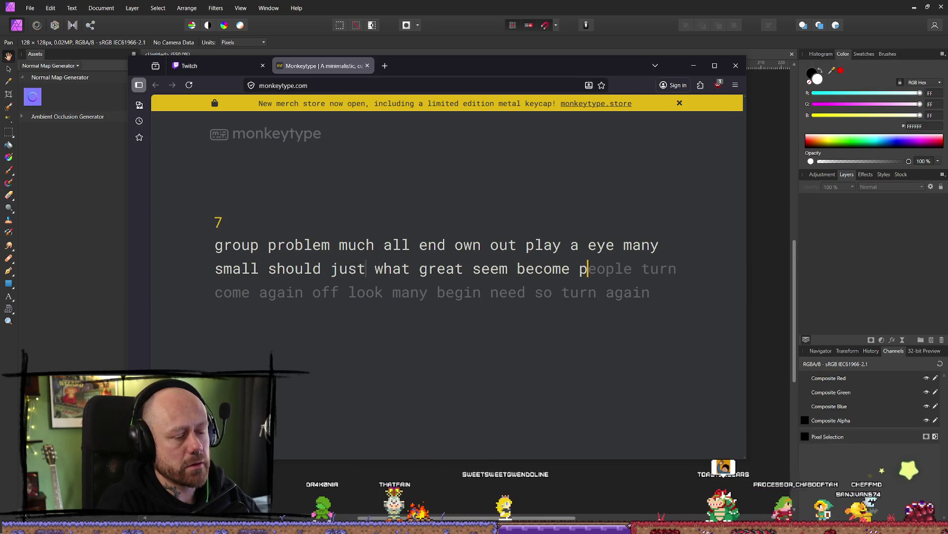
text(eopl)
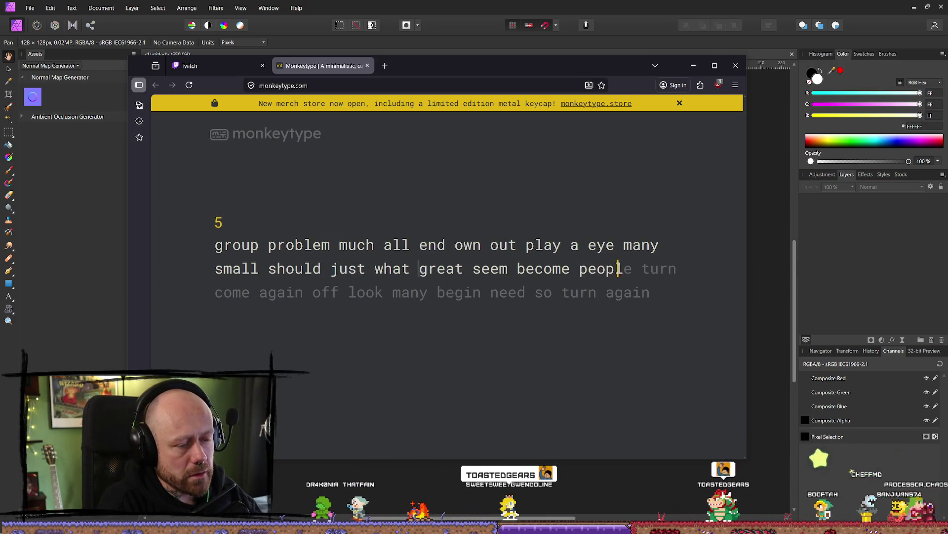
text(e turn)
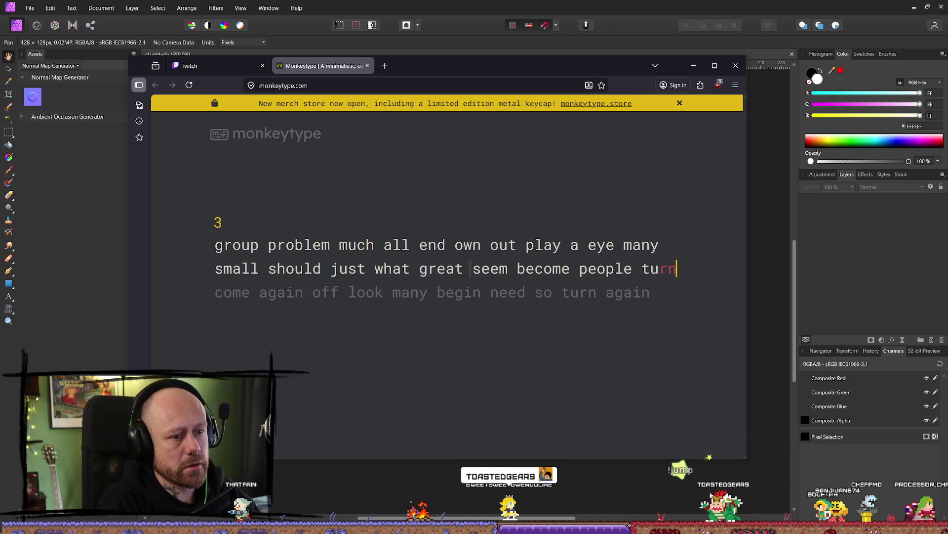
text(come)
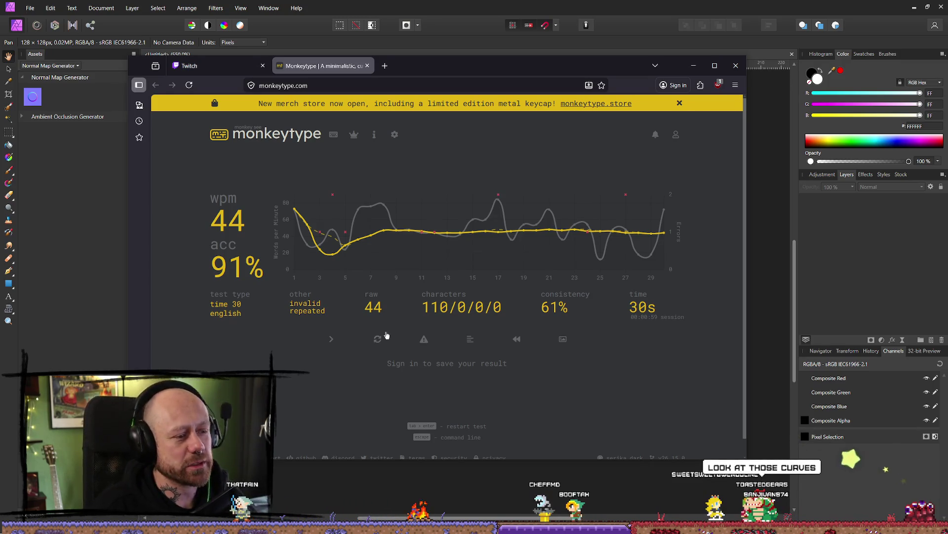
- Start a fresh 30-second test and type its words, fixing typos along the way
click(331, 346)
text(work many pre)
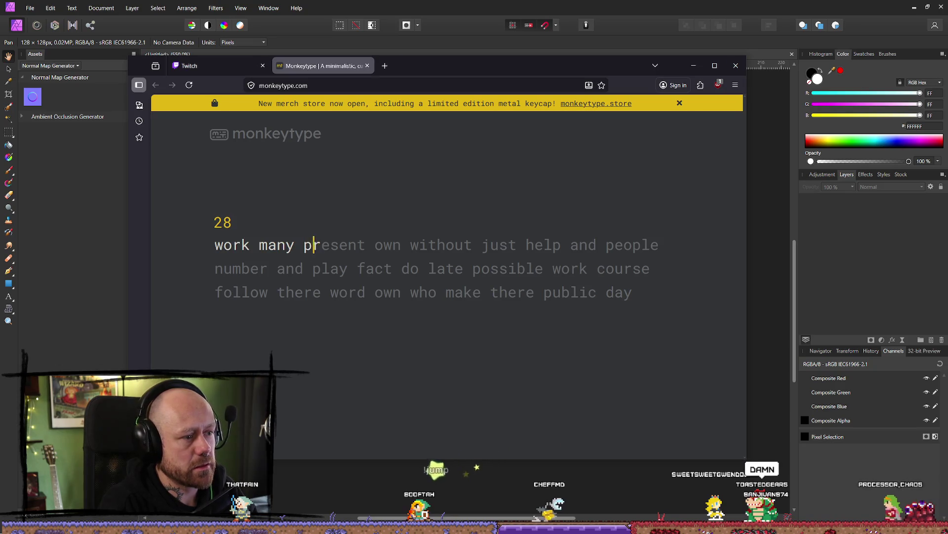
text(sent own witho)
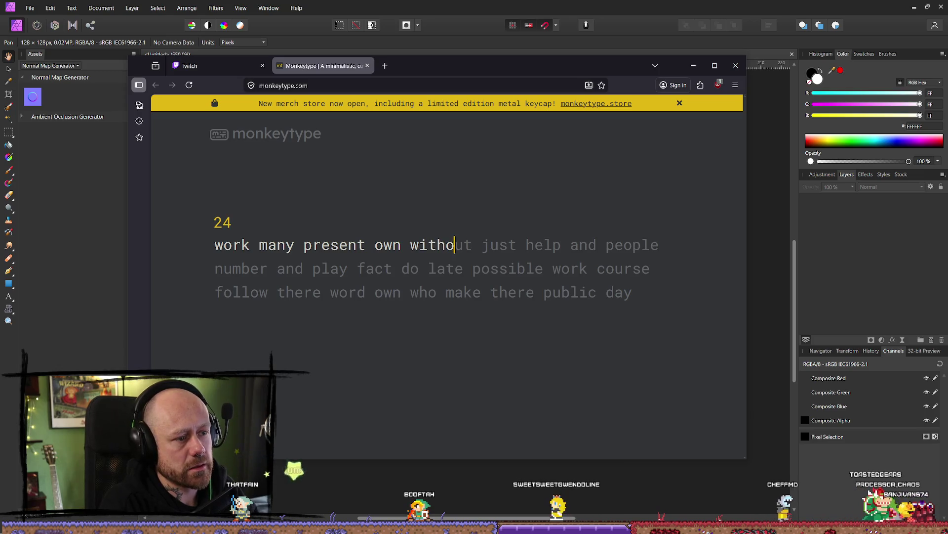
text(ut just he)
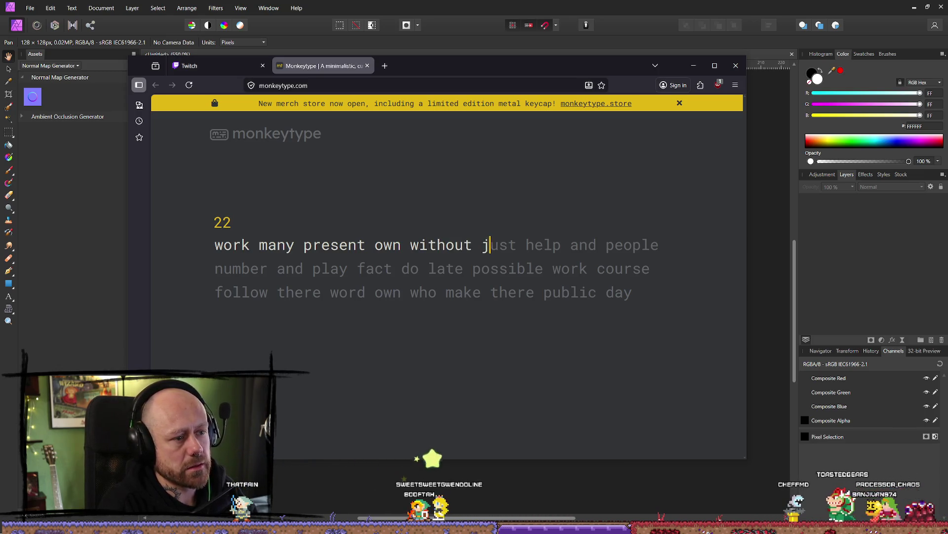
text(lp and )
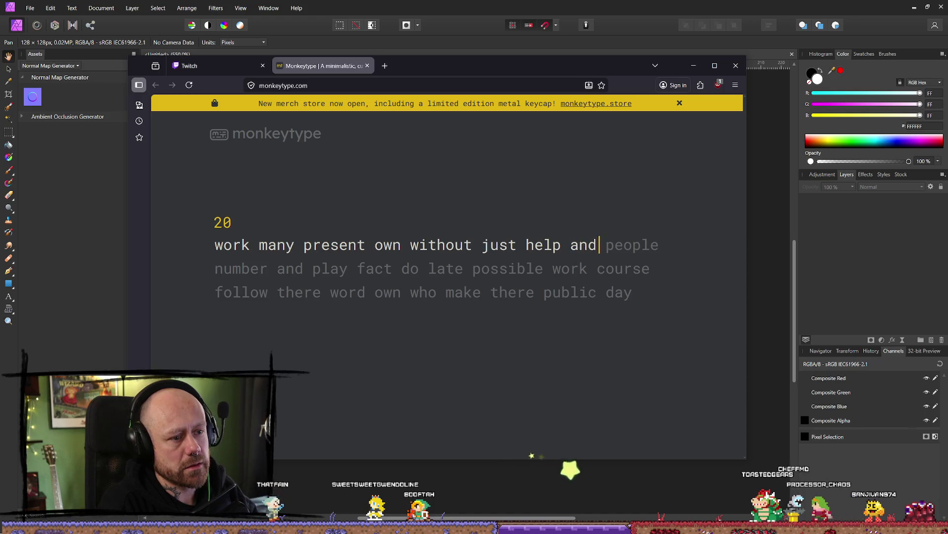
text(people nu)
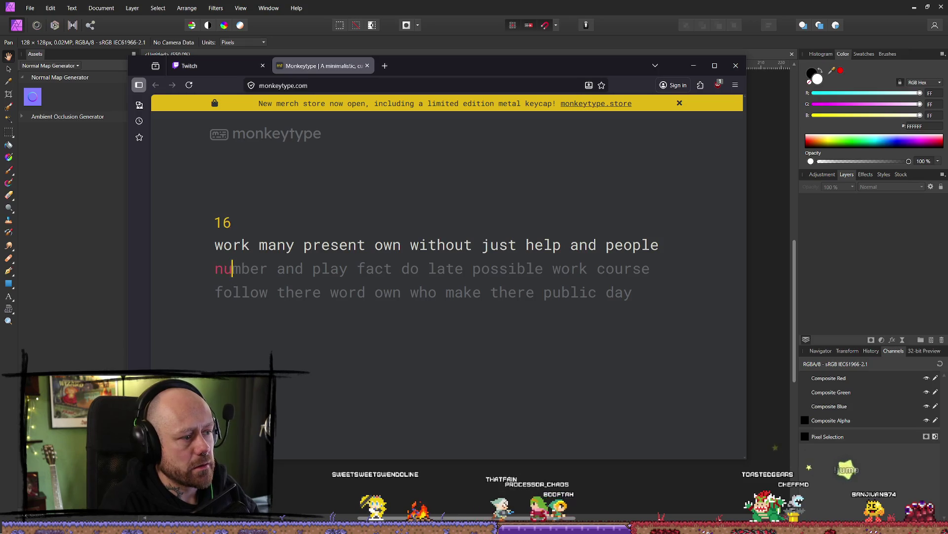
text(m)
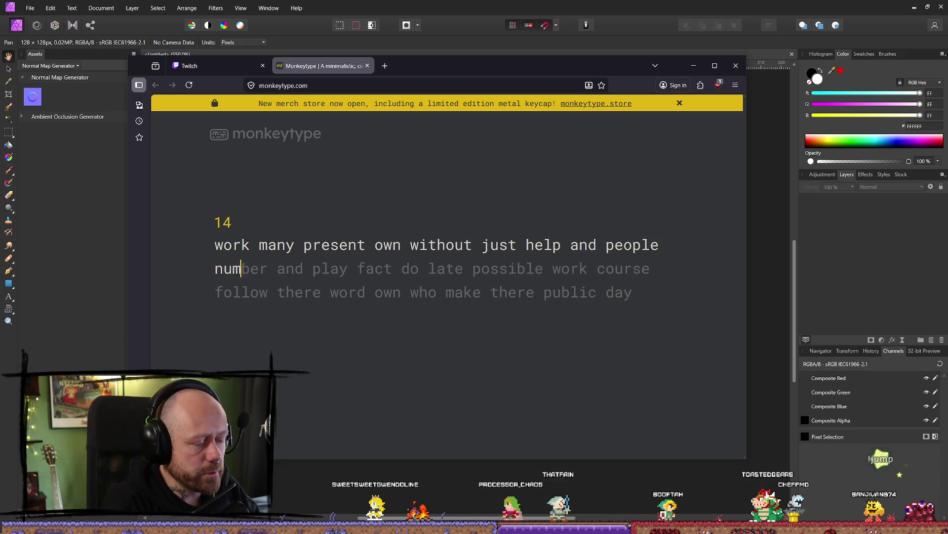
text(ber and play)
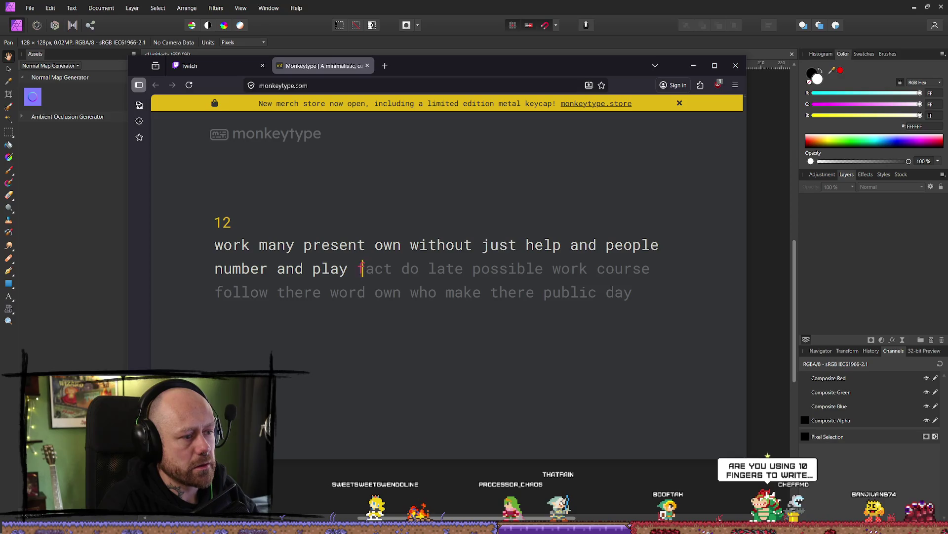
text( fact do la)
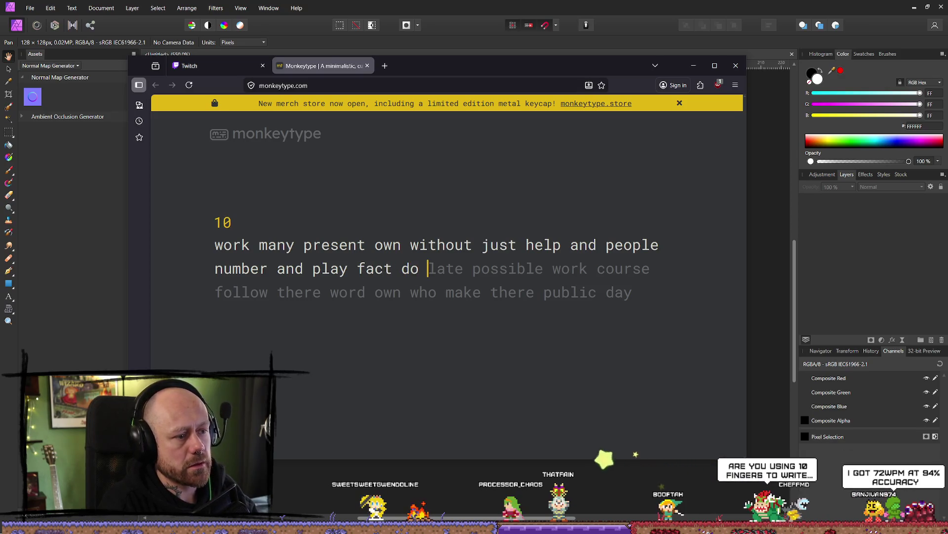
key(BackSpace)
key(BackSpace)
text(s)
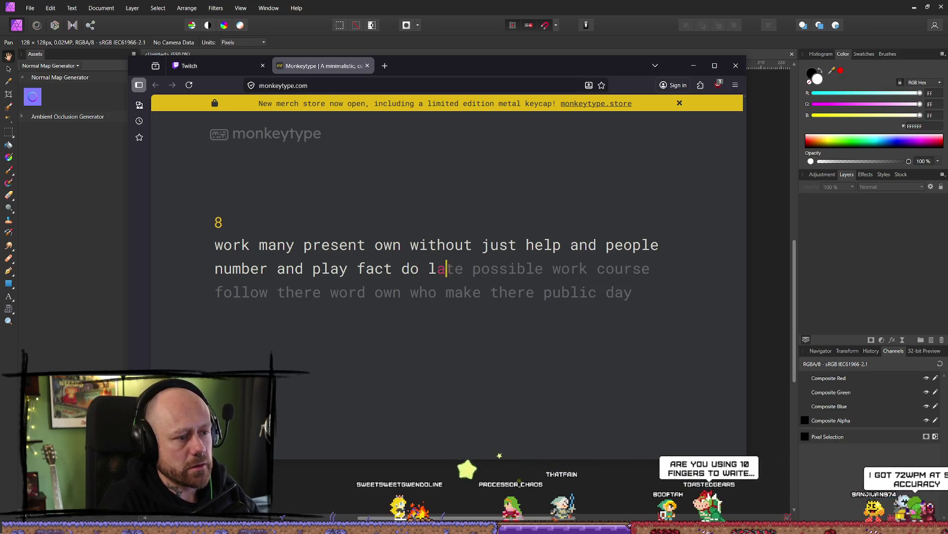
key(BackSpace)
text(ate possi)
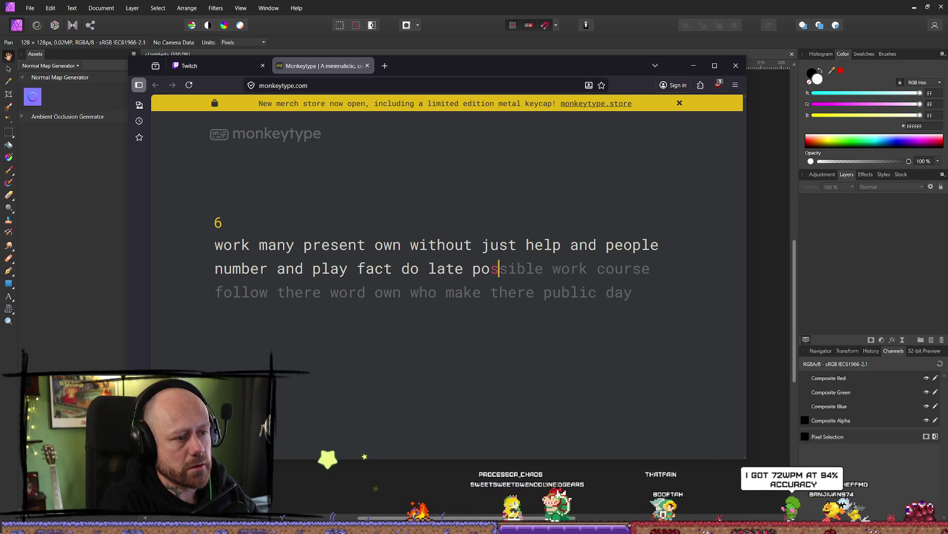
key(BackSpace)
key(BackSpace)
text(s)
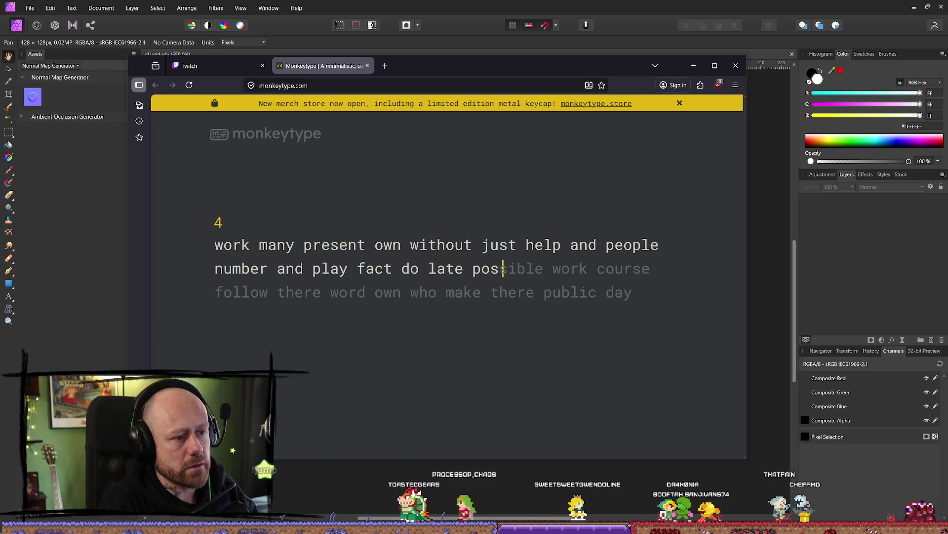
text(ible work)
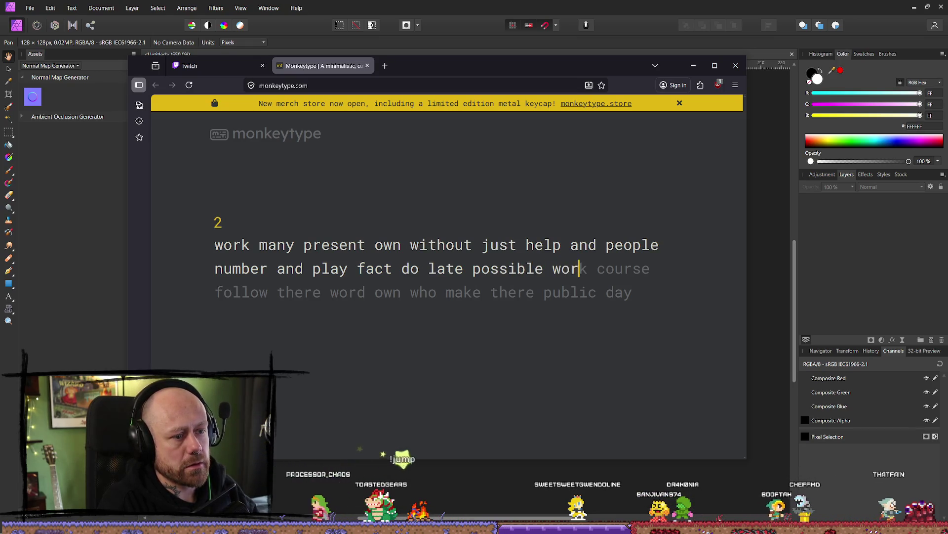
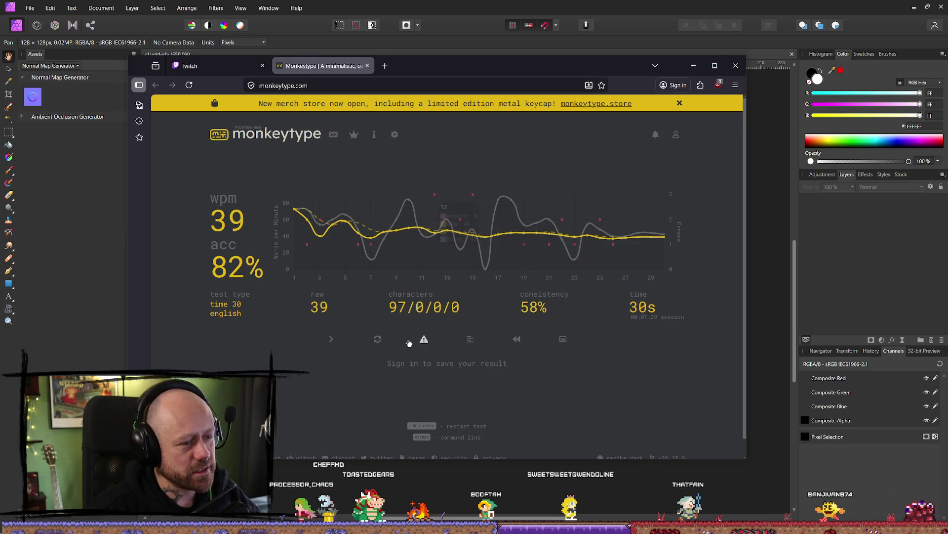
- Take a new 30-second Monkeytype test, scoring 40 wpm at 82% accuracy, then close the browser
click(331, 339)
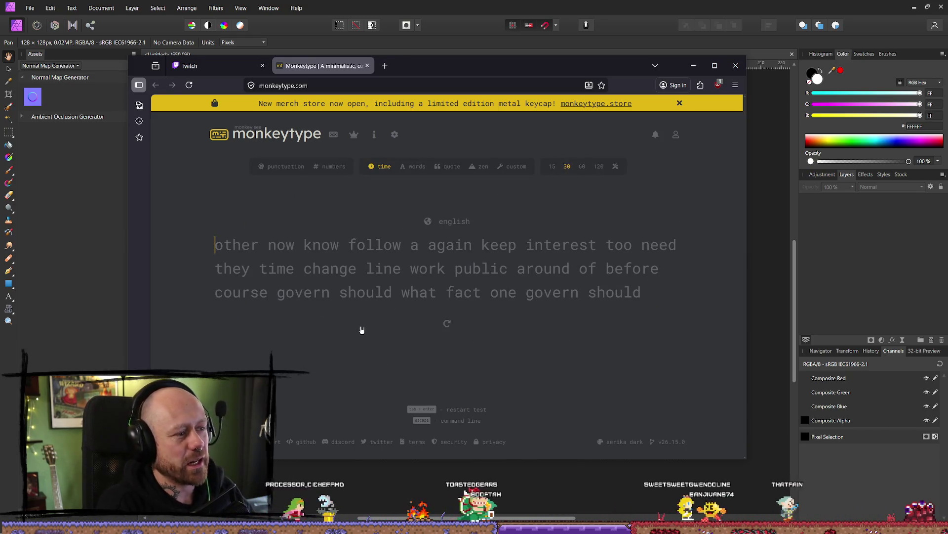
text(other no)
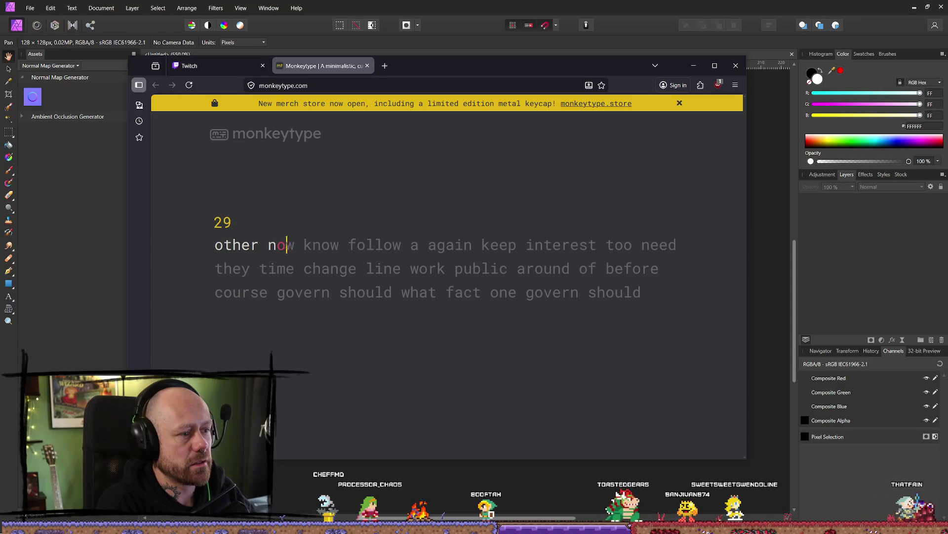
text(w know follow a again keep inter)
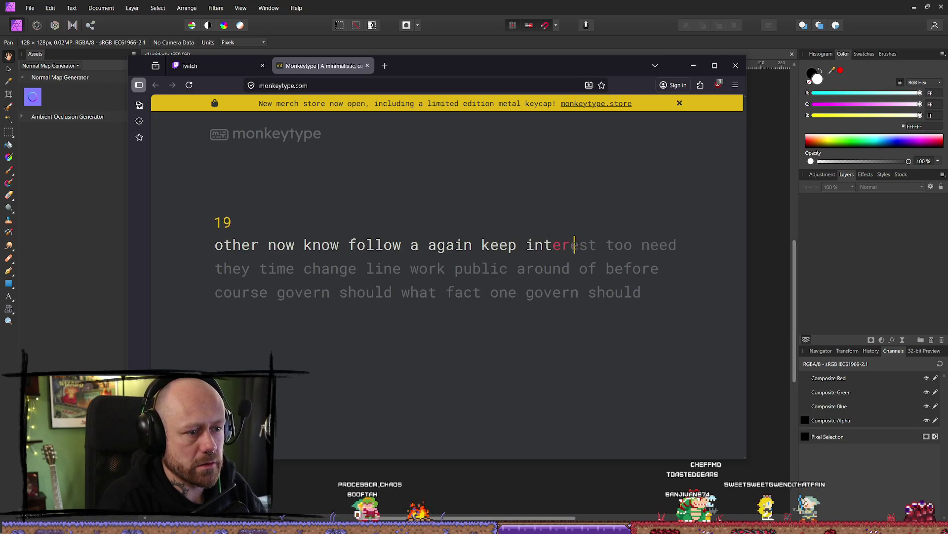
text(est to)
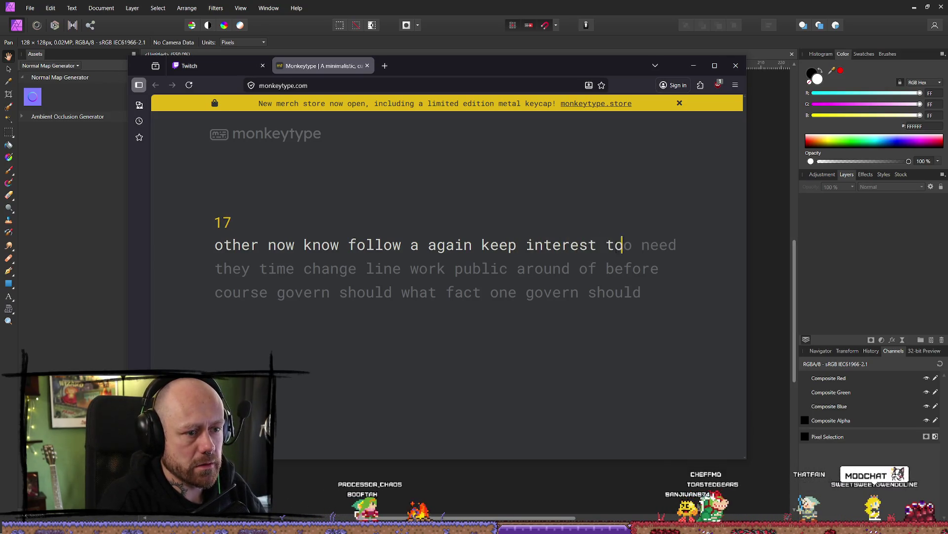
text(o need)
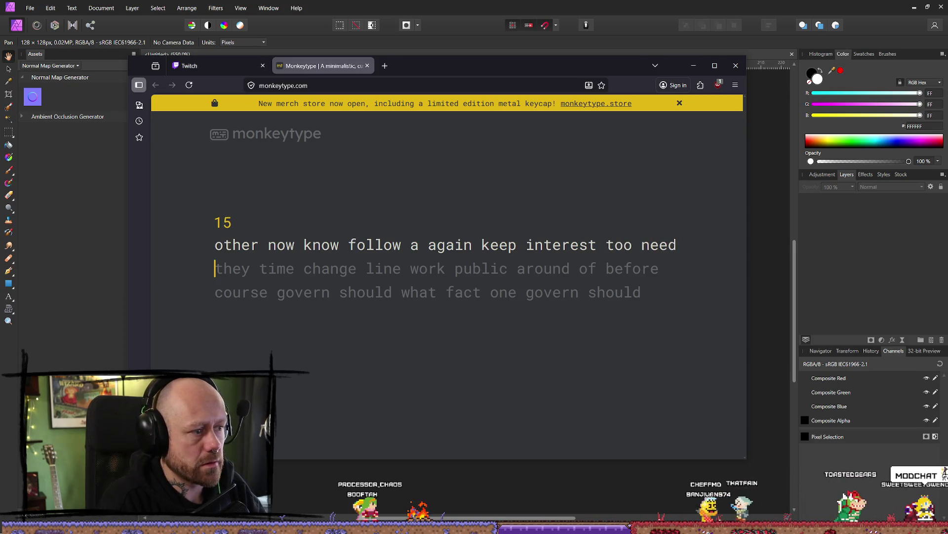
text( they time )
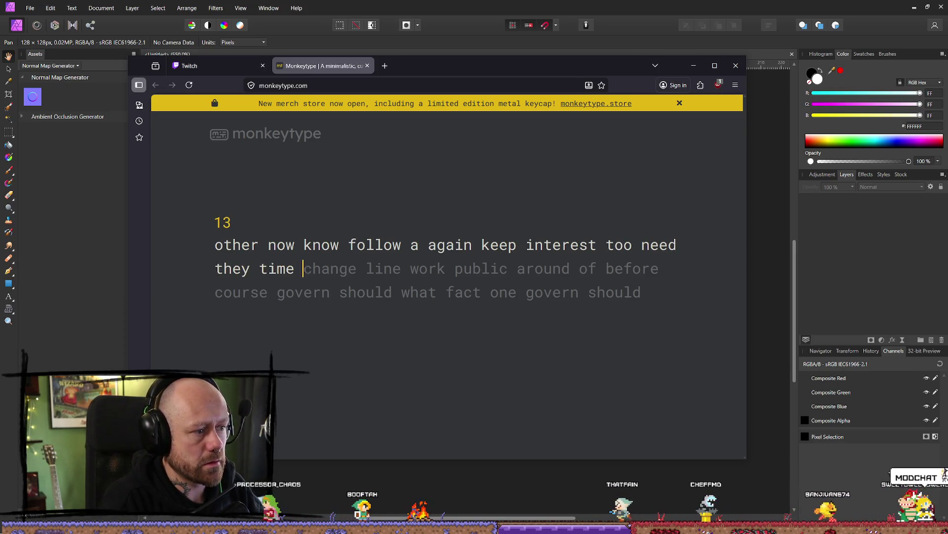
text(change line )
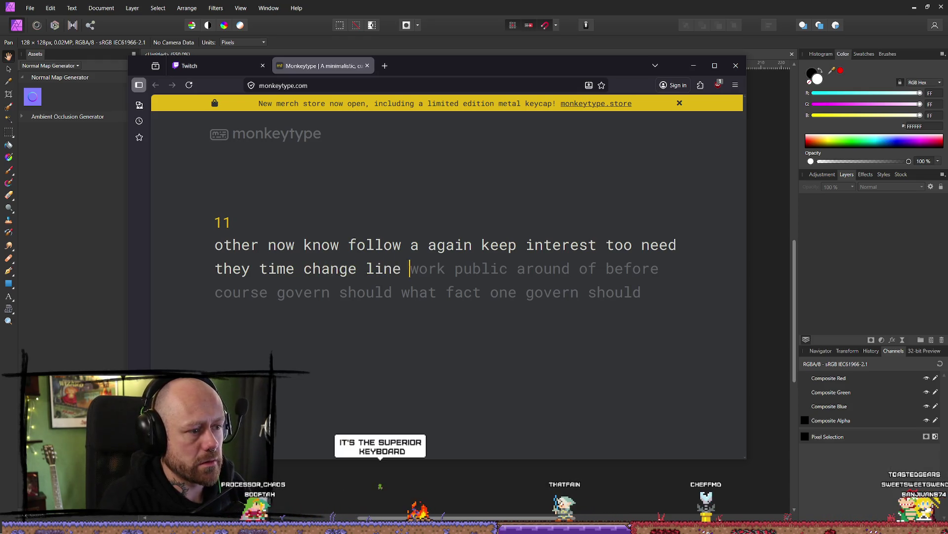
text(work p)
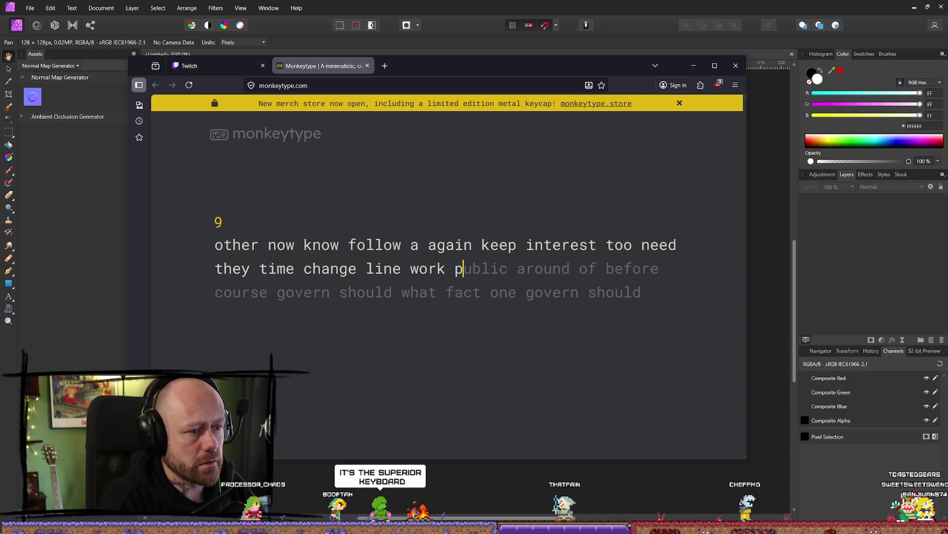
text(ublic a)
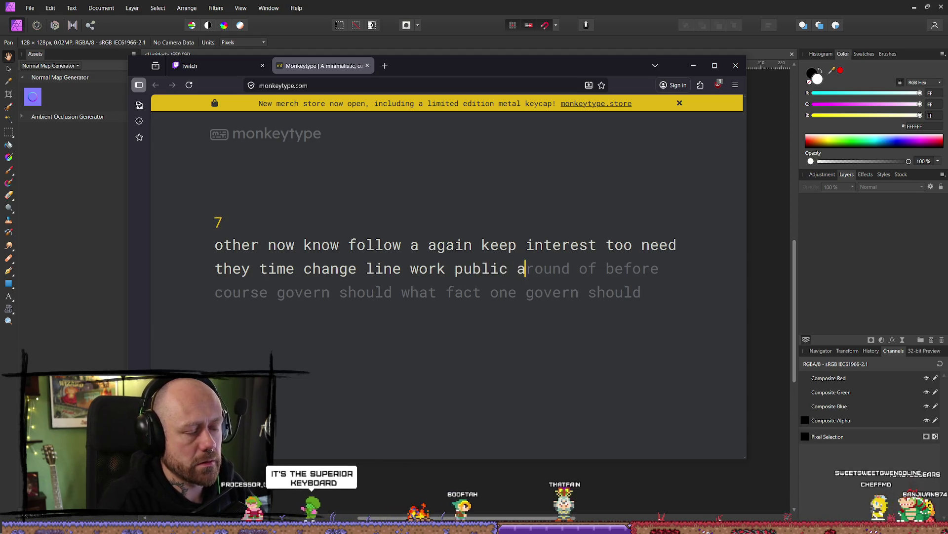
text(rou)
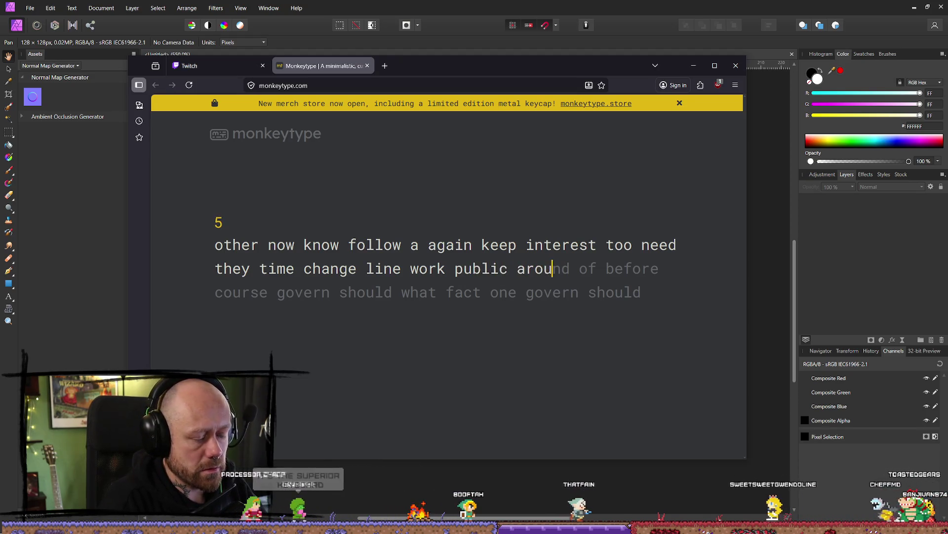
text(nd of before course govern should what fact one gover)
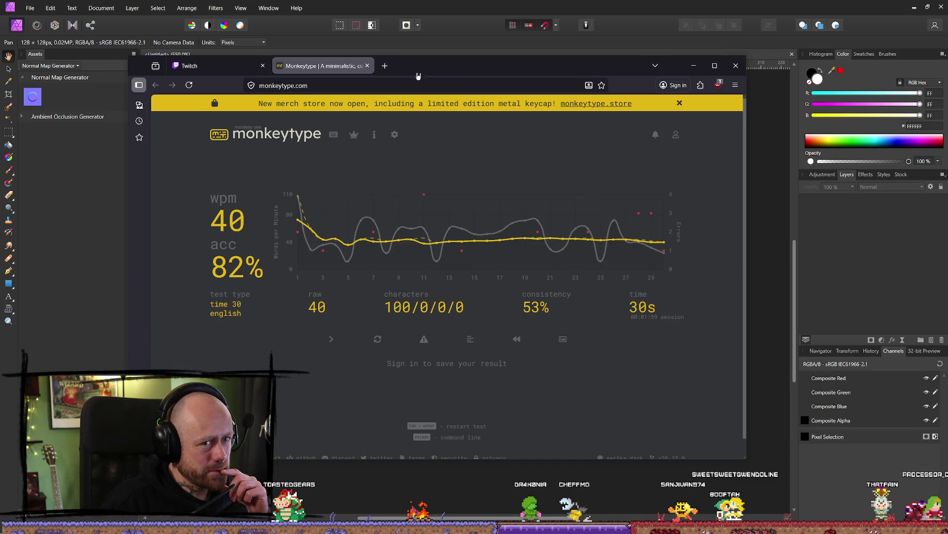
click(368, 65)
click(693, 65)
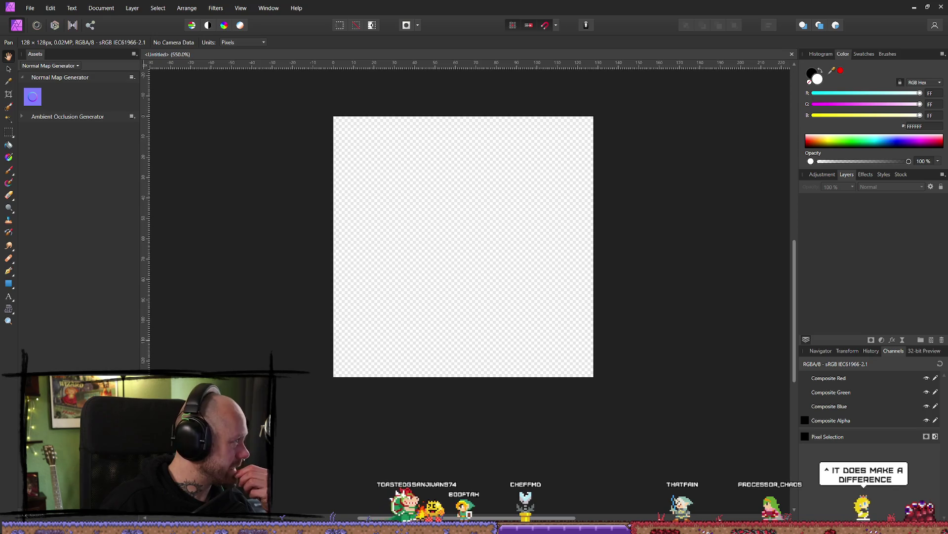
key(alt+Tab)
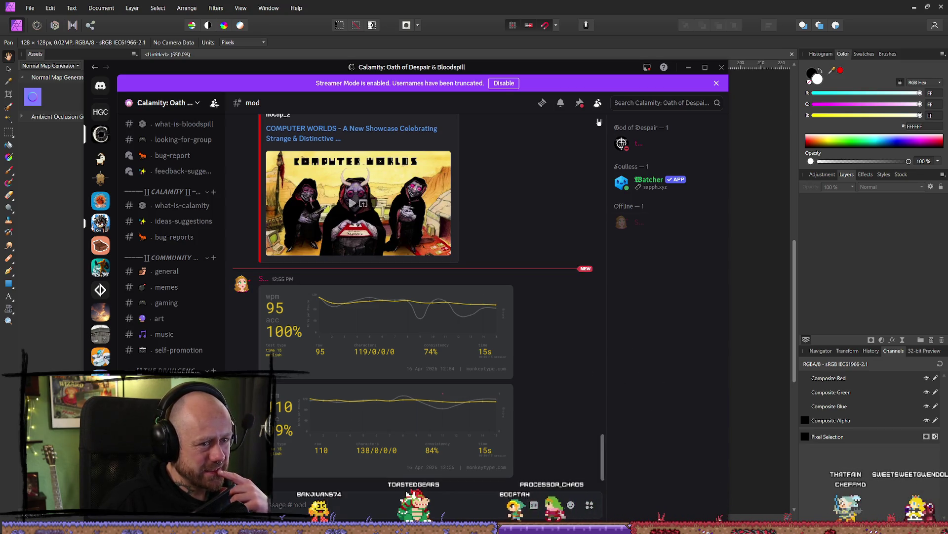
key(alt+Tab)
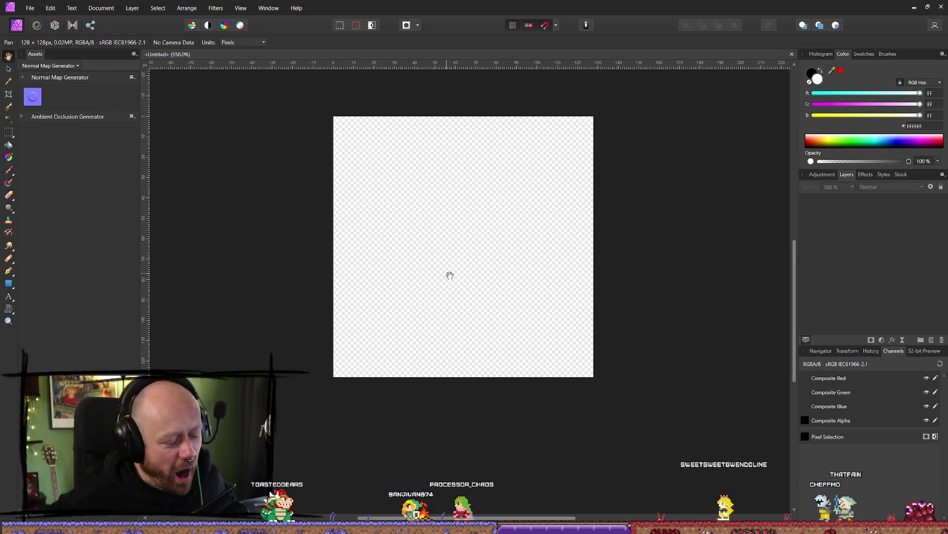
- Load the bottom brush from the Sprays and Spatters brush category
click(888, 54)
scroll(858, 163, down, 3)
click(831, 67)
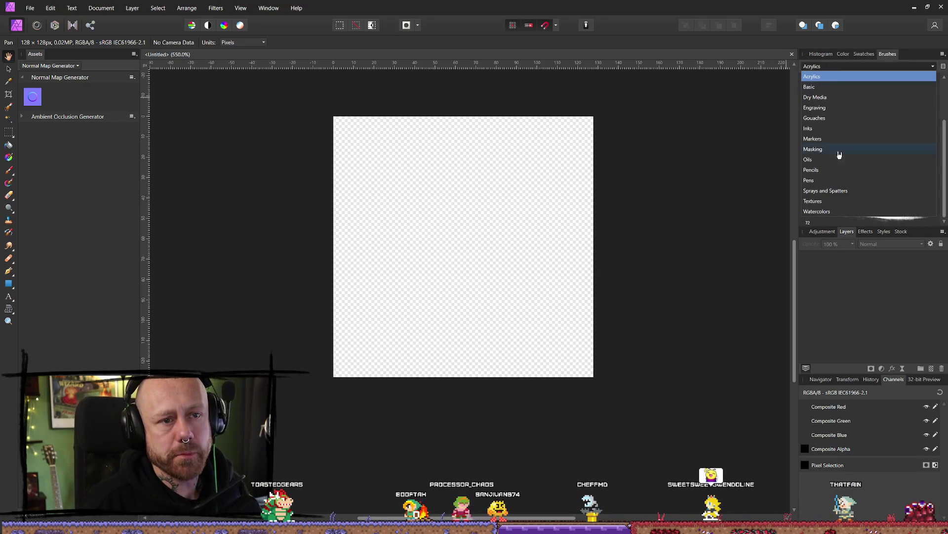
click(835, 191)
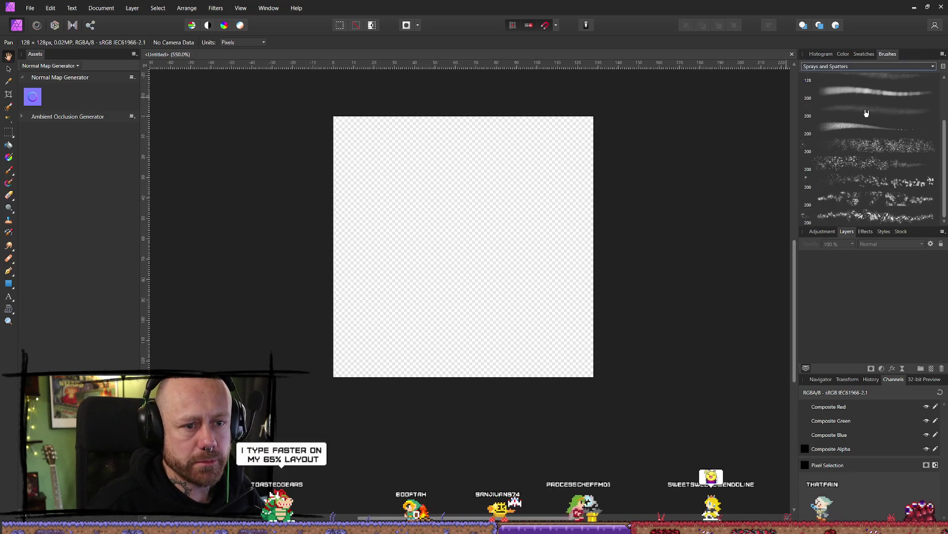
click(869, 216)
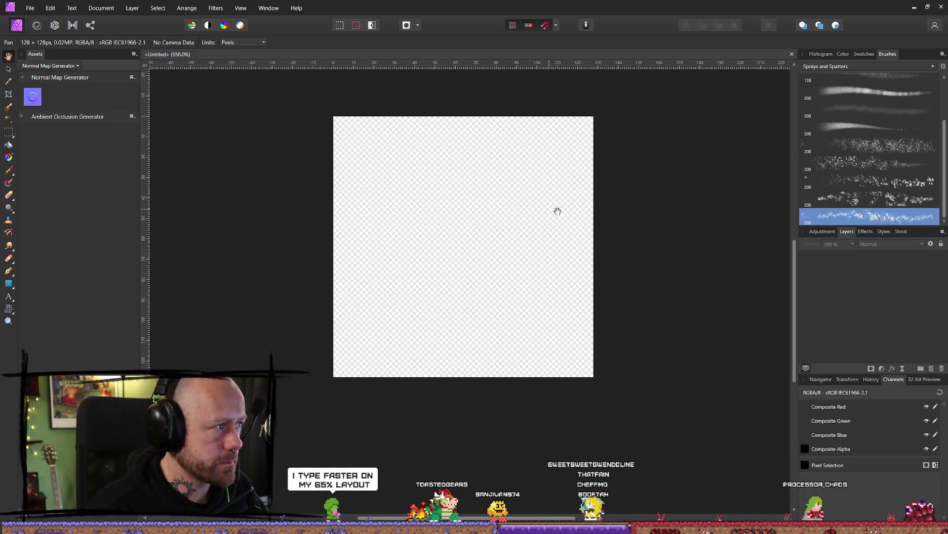
- Paint black spatter strokes across the canvas, then erase them all
key(b)
mouse_move(303, 206)
mouse_down()
mouse_move(357, 276)
mouse_move(544, 205)
mouse_move(406, 280)
mouse_move(506, 267)
mouse_move(540, 223)
mouse_move(383, 191)
mouse_move(603, 244)
mouse_move(334, 218)
mouse_move(491, 227)
mouse_up()
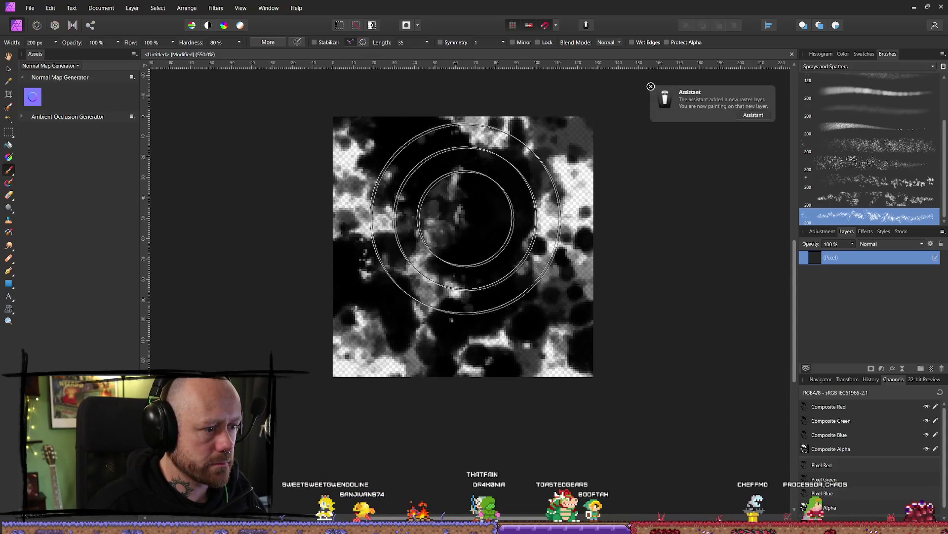
scroll(491, 227, down, 2)
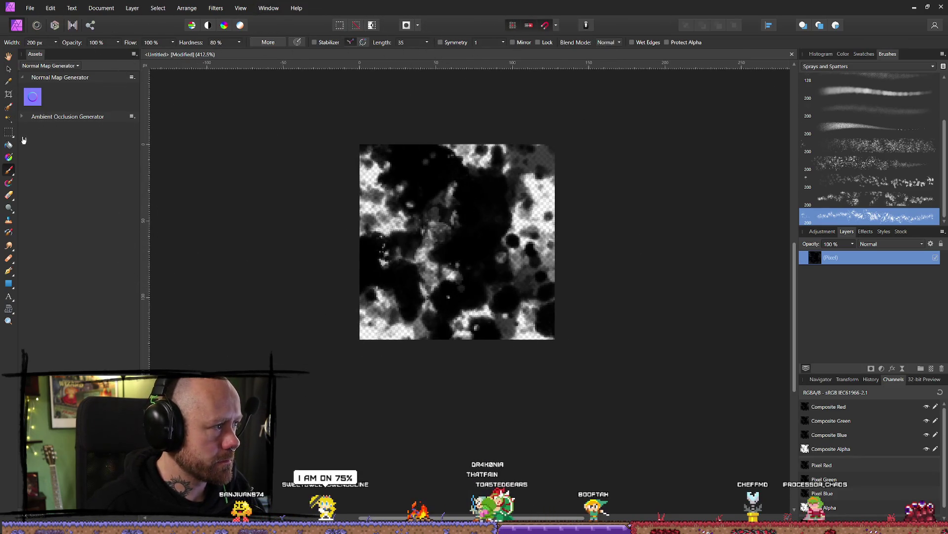
key(e)
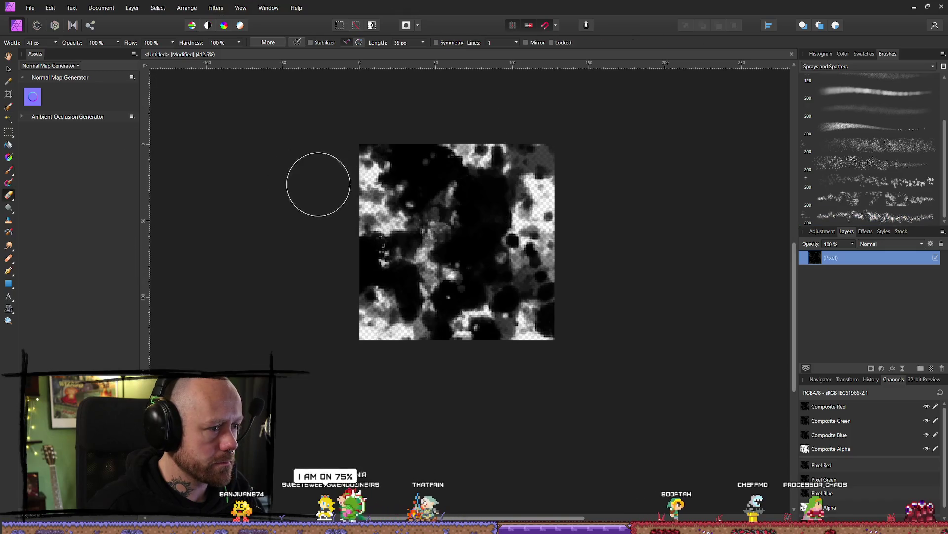
drag(318, 184, 370, 164)
mouse_move(264, 159)
mouse_down()
mouse_move(608, 169)
mouse_move(544, 268)
mouse_move(533, 328)
mouse_move(332, 313)
mouse_up()
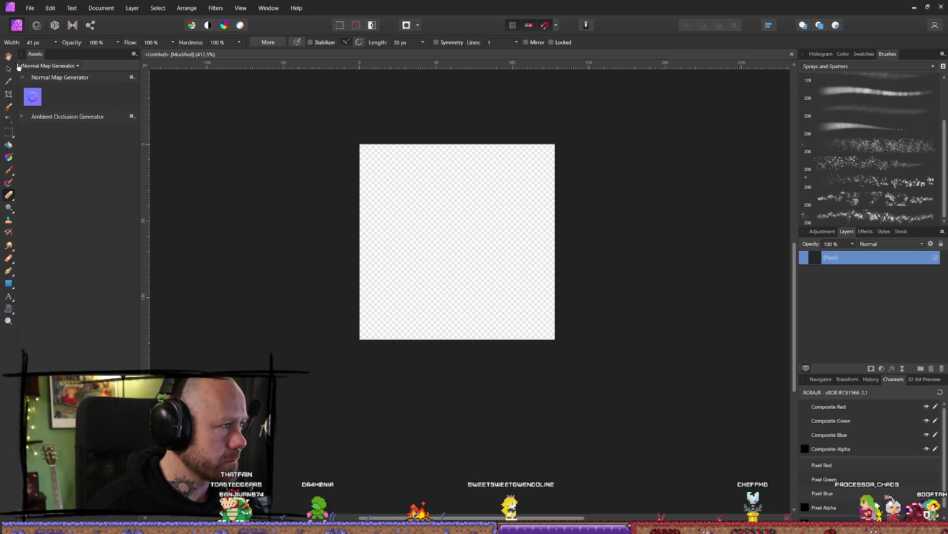
key(b)
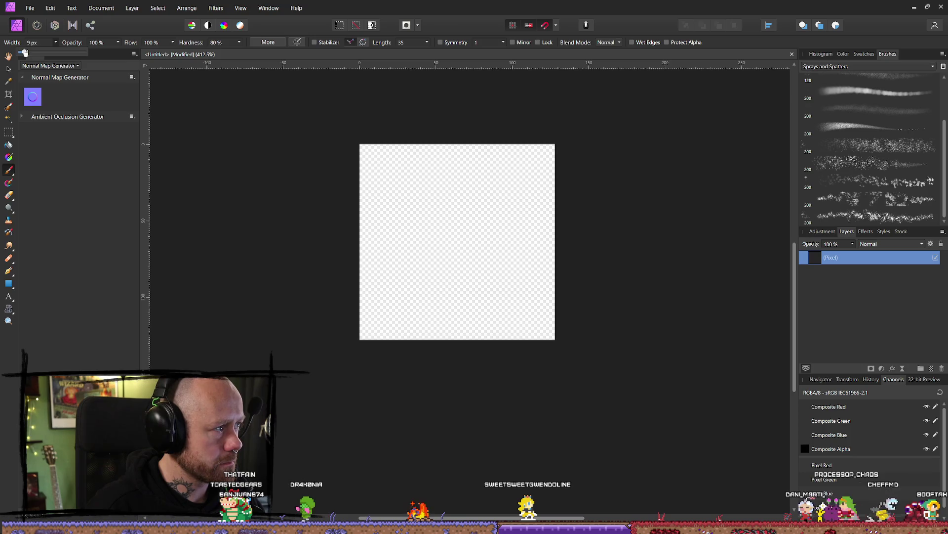
- Scribble a dark spray mass over the canvas centre, then erase it
mouse_move(439, 189)
mouse_down()
mouse_move(500, 206)
mouse_move(434, 257)
mouse_move(469, 223)
mouse_move(427, 228)
mouse_move(410, 267)
mouse_move(396, 237)
mouse_move(381, 313)
mouse_move(495, 262)
mouse_move(517, 232)
mouse_move(529, 152)
mouse_move(469, 211)
mouse_move(435, 272)
mouse_move(432, 314)
mouse_move(482, 250)
mouse_move(492, 185)
mouse_move(461, 196)
mouse_up()
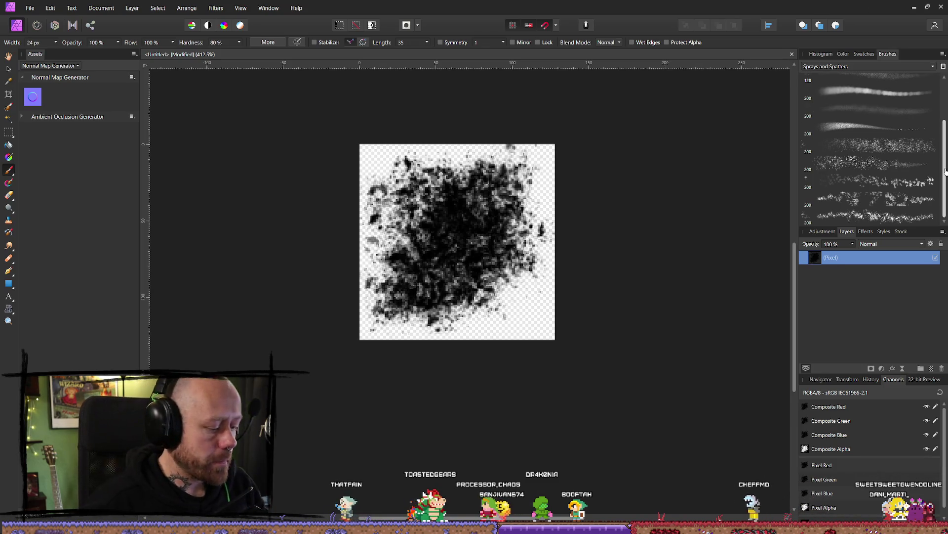
key(e)
mouse_move(352, 148)
mouse_down()
mouse_move(319, 240)
mouse_move(371, 275)
mouse_move(602, 171)
mouse_move(598, 251)
mouse_up()
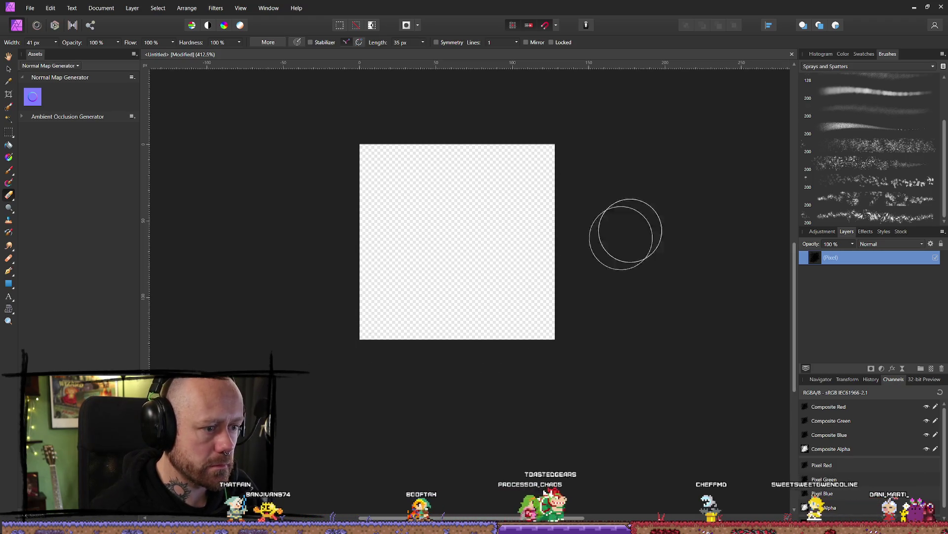
key(b)
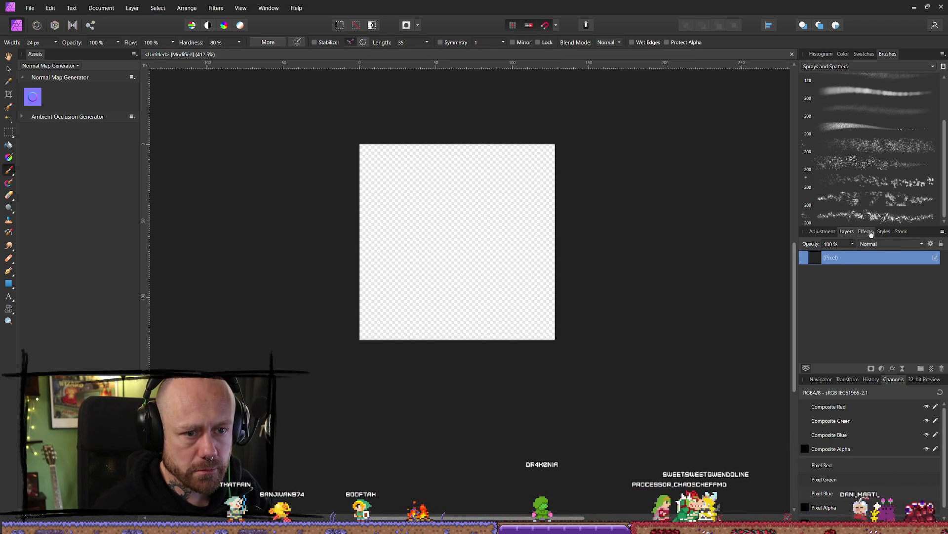
- Show the Adjustment list and the Color panel's sliders and spectrum
click(822, 231)
click(846, 231)
click(822, 231)
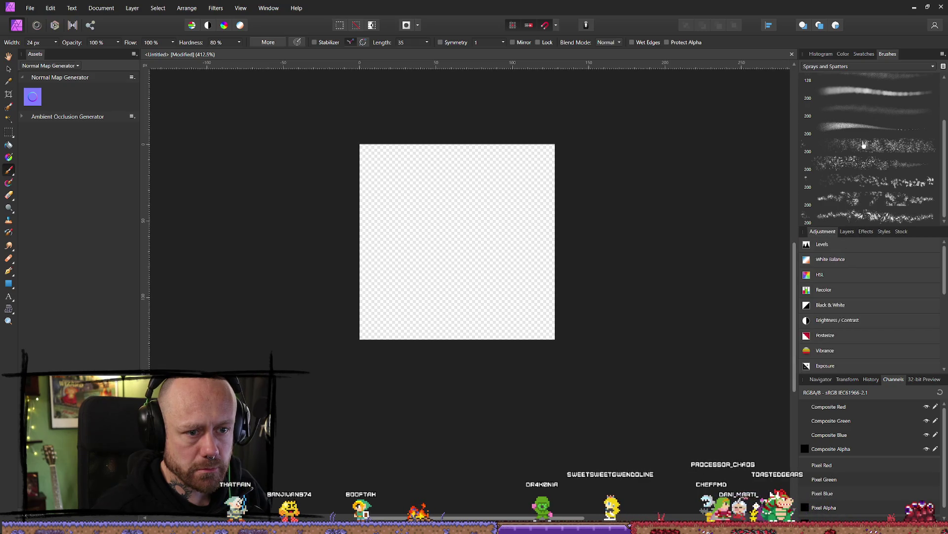
click(843, 54)
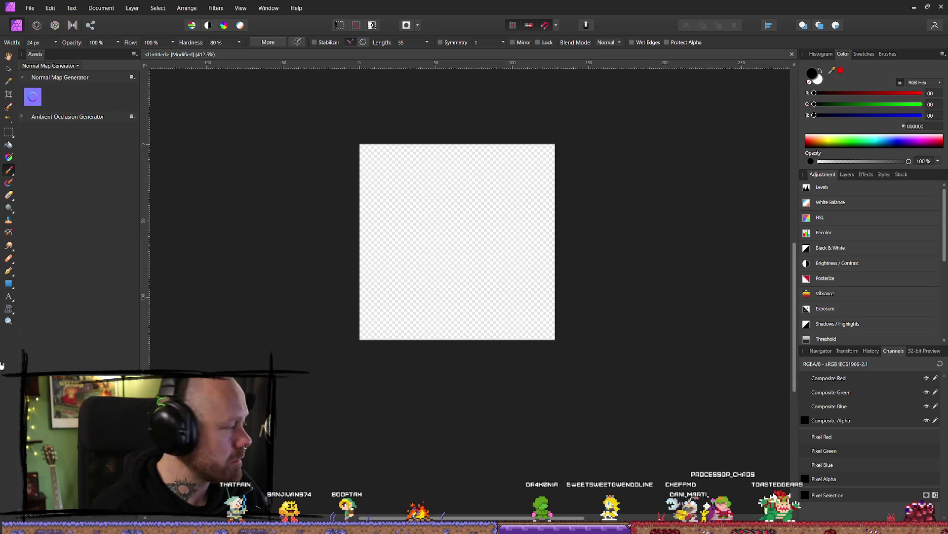
- Change the brush colour from black to a deep dark red (620000)
drag(507, 231, 517, 234)
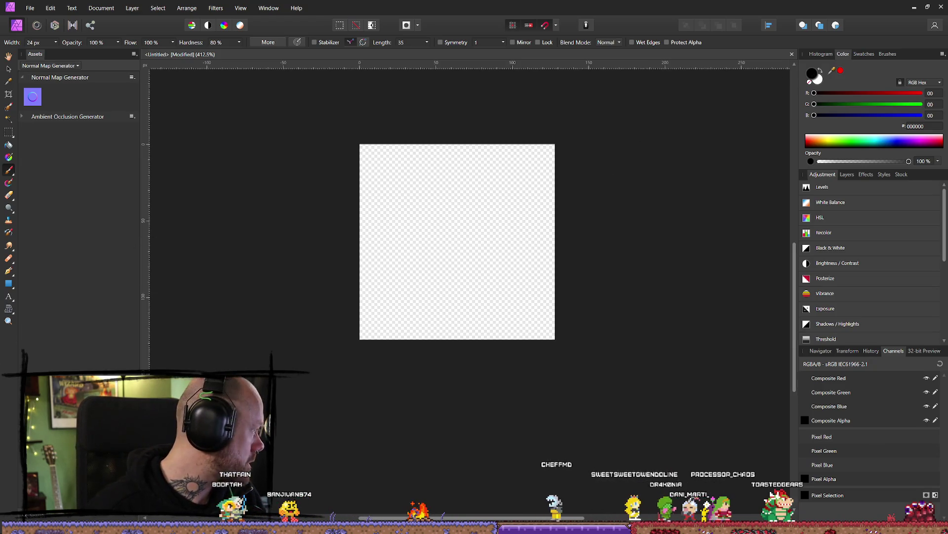
double_click(813, 74)
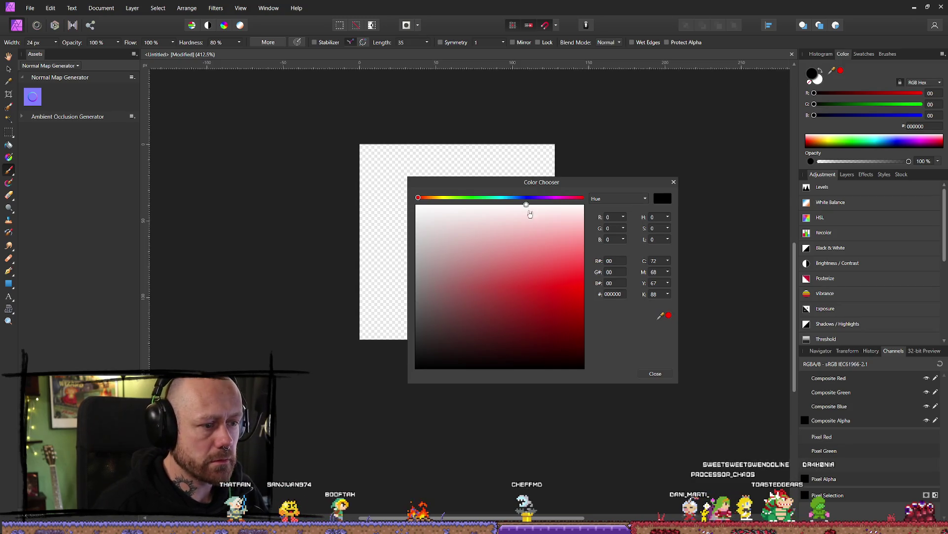
click(558, 301)
drag(590, 362, 597, 340)
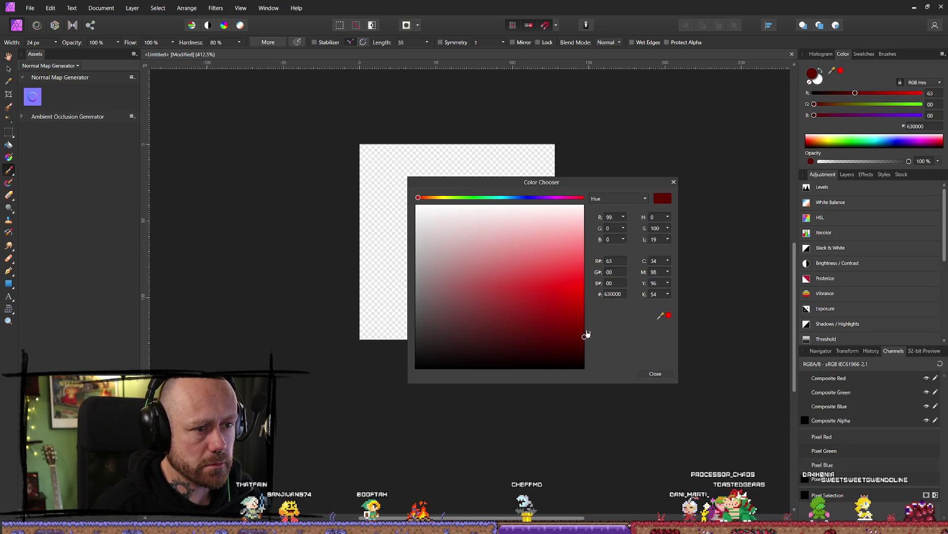
click(655, 373)
- Test-paint dark red strokes on the canvas, then erase them
mouse_move(444, 191)
mouse_down()
mouse_move(434, 233)
mouse_move(457, 186)
mouse_move(396, 212)
mouse_move(381, 275)
mouse_move(453, 190)
mouse_move(435, 263)
mouse_move(445, 223)
mouse_move(402, 297)
mouse_move(518, 179)
mouse_move(489, 232)
mouse_move(494, 296)
mouse_up()
key(e)
mouse_move(584, 220)
mouse_down()
mouse_move(406, 229)
mouse_move(347, 267)
mouse_move(541, 231)
mouse_up()
key(b)
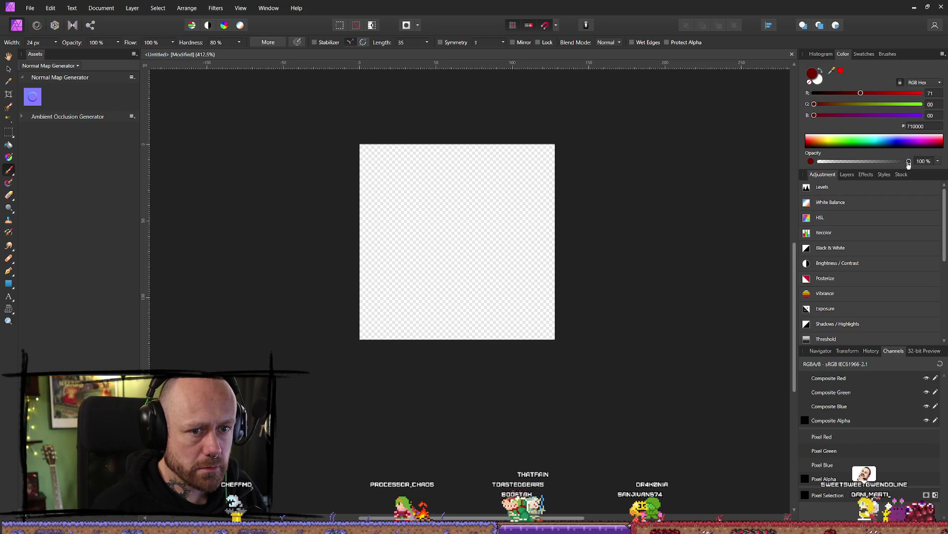
- Lower brush opacity to about 69% and paint a red splatter diagonally across the canvas
drag(892, 162, 882, 163)
click(817, 76)
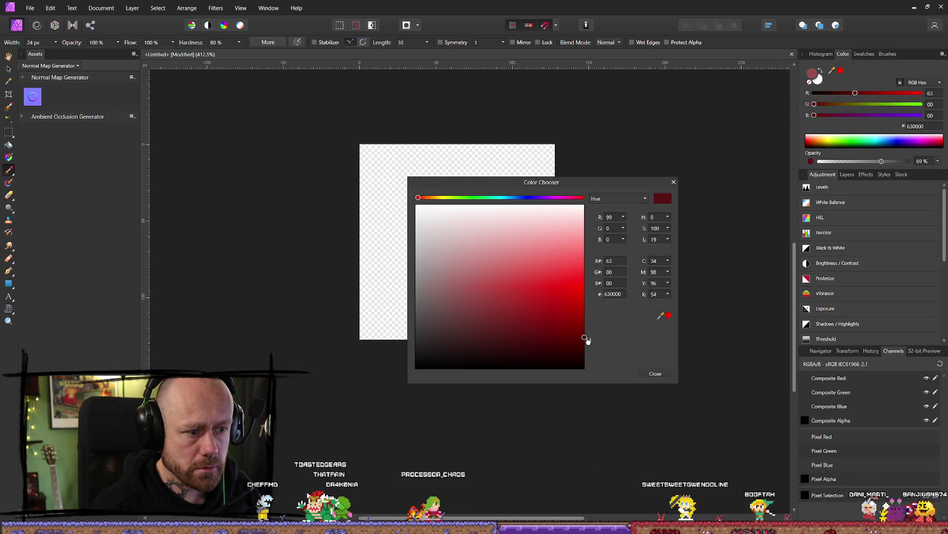
click(656, 374)
click(847, 175)
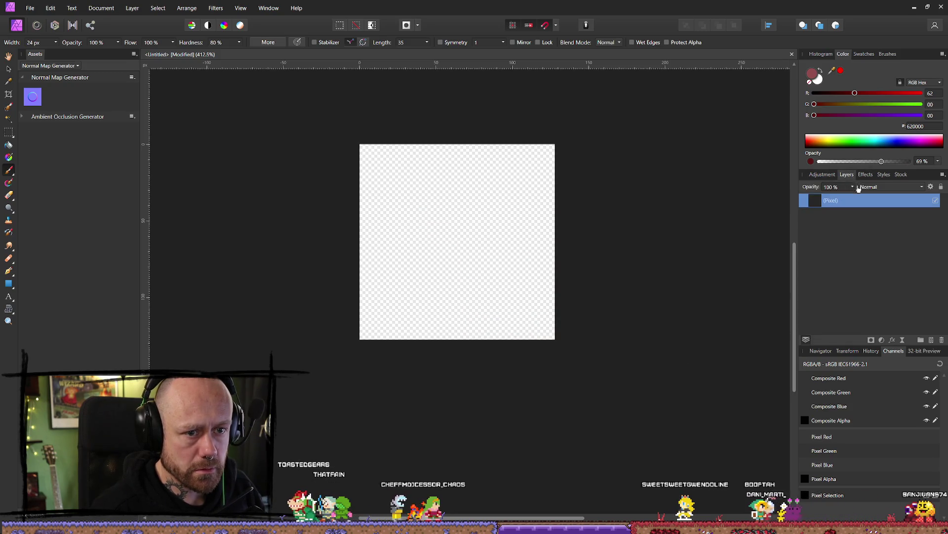
mouse_move(481, 191)
mouse_down()
mouse_move(430, 203)
mouse_move(417, 250)
mouse_move(400, 264)
mouse_move(424, 287)
mouse_move(402, 290)
mouse_move(470, 297)
mouse_move(524, 223)
mouse_move(460, 281)
mouse_move(398, 313)
mouse_move(415, 281)
mouse_move(432, 187)
mouse_move(445, 232)
mouse_move(435, 276)
mouse_move(482, 232)
mouse_move(474, 203)
mouse_move(476, 255)
mouse_move(514, 170)
mouse_move(486, 164)
mouse_move(349, 297)
mouse_move(434, 170)
mouse_move(550, 313)
mouse_up()
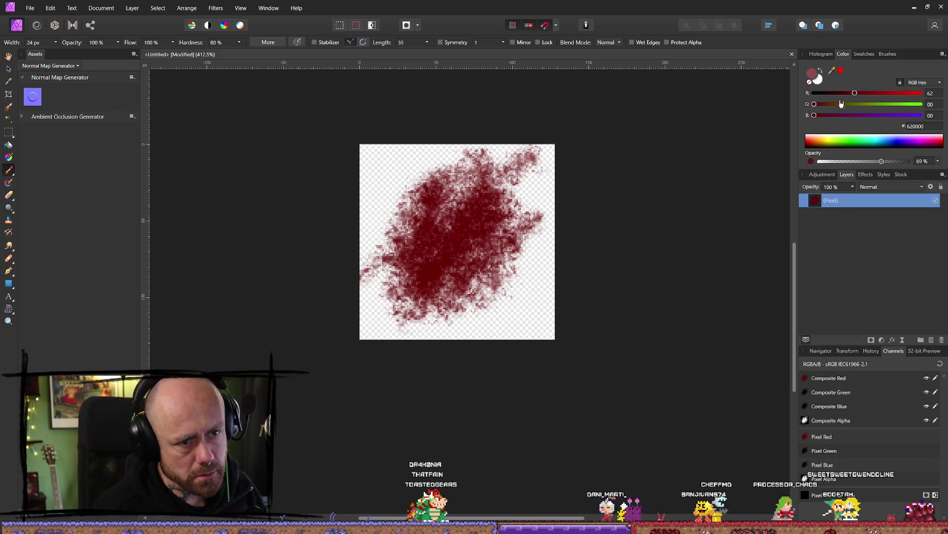
- Darken the brush colour to 4E0000 at 100% opacity
double_click(813, 73)
drag(584, 339, 584, 350)
click(584, 347)
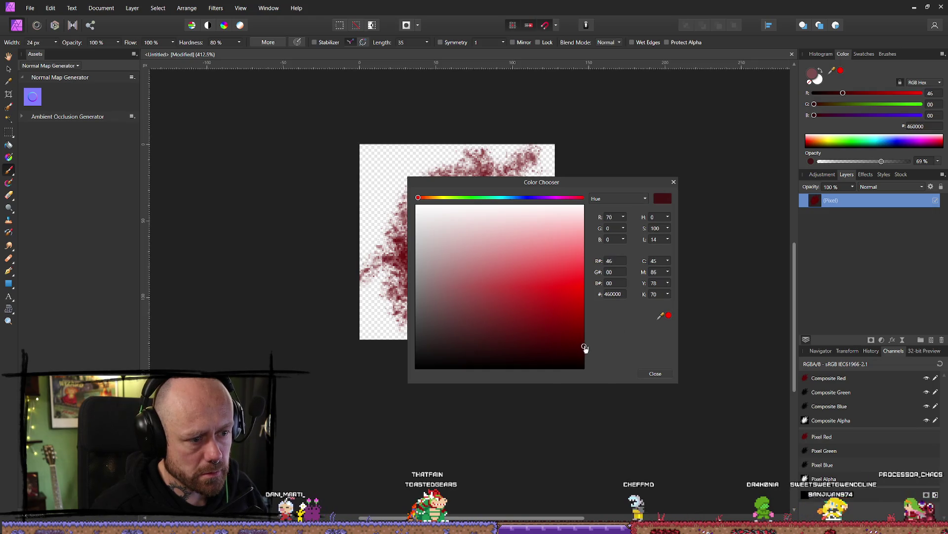
click(651, 373)
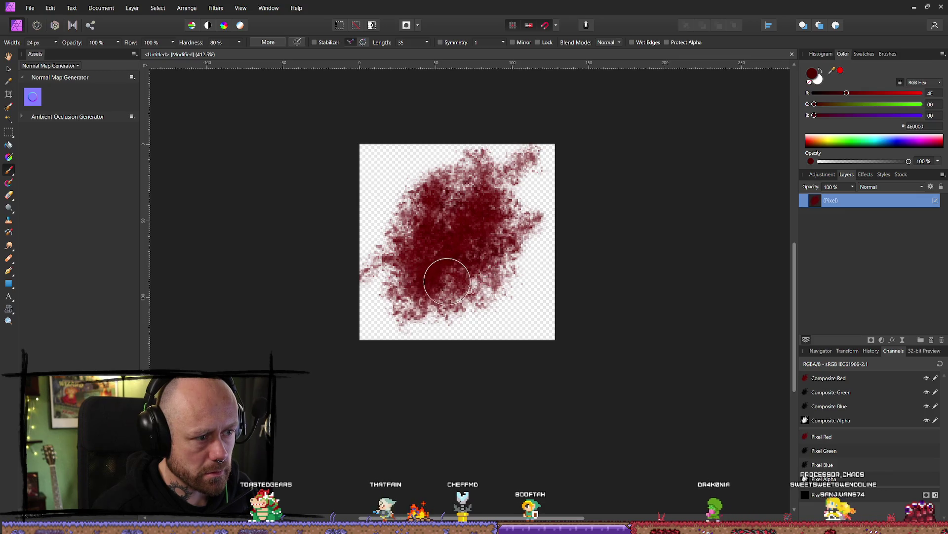
- Build up the blob's lower-left, centre, upper and lower-right areas with darker strokes
mouse_move(381, 322)
mouse_down()
mouse_move(519, 282)
mouse_move(491, 271)
mouse_move(534, 195)
mouse_move(451, 257)
mouse_up()
mouse_move(464, 190)
mouse_down()
mouse_move(401, 243)
mouse_move(415, 295)
mouse_up()
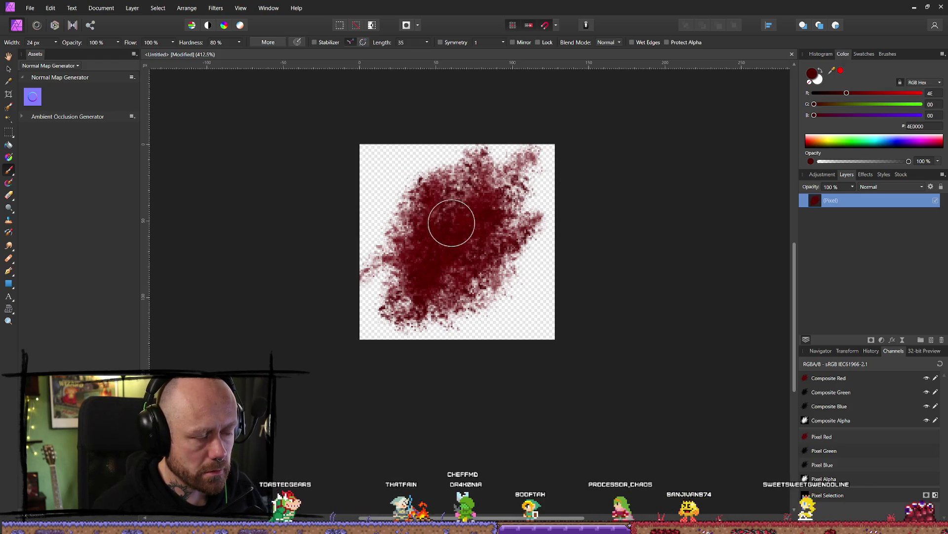
drag(467, 250, 509, 303)
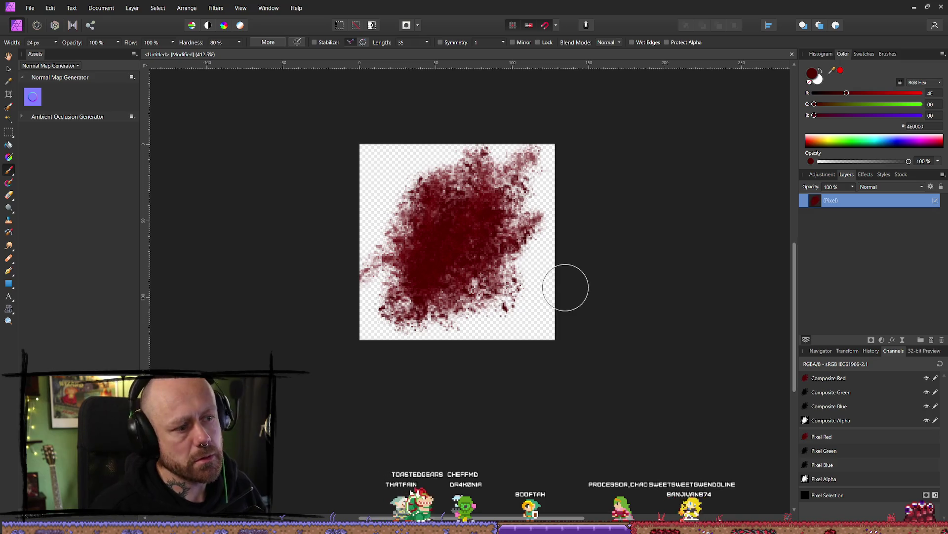
click(30, 11)
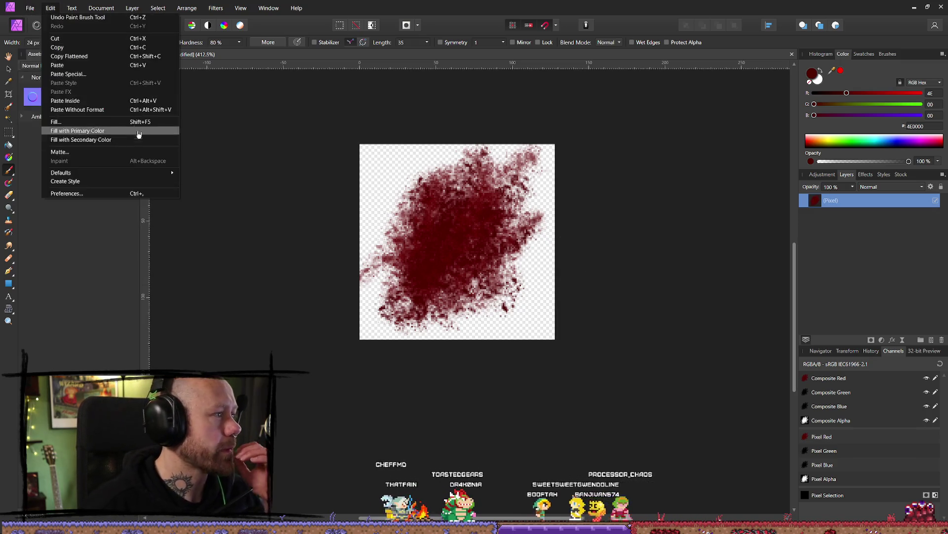
- Export the splatter as a 128 px PNG, browsing the PortableSSD drive for a location
click(51, 224)
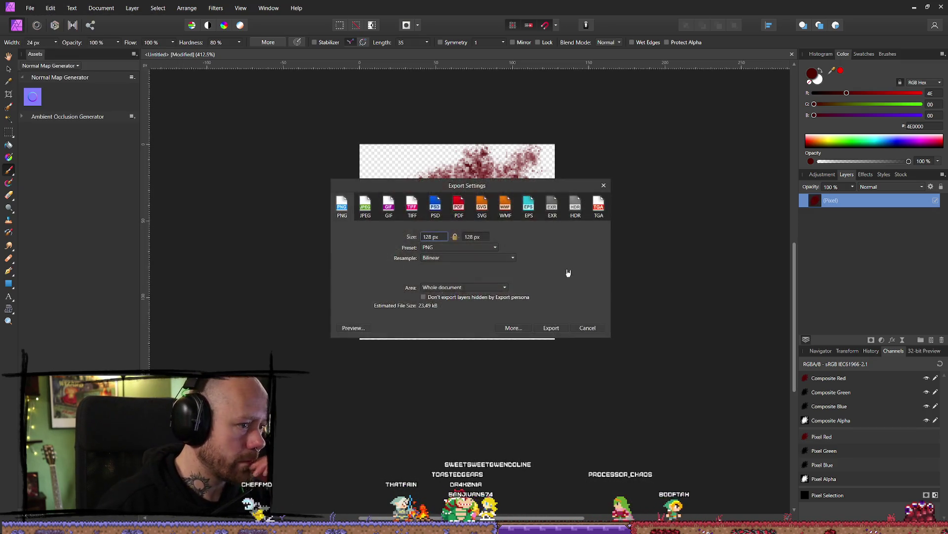
click(551, 328)
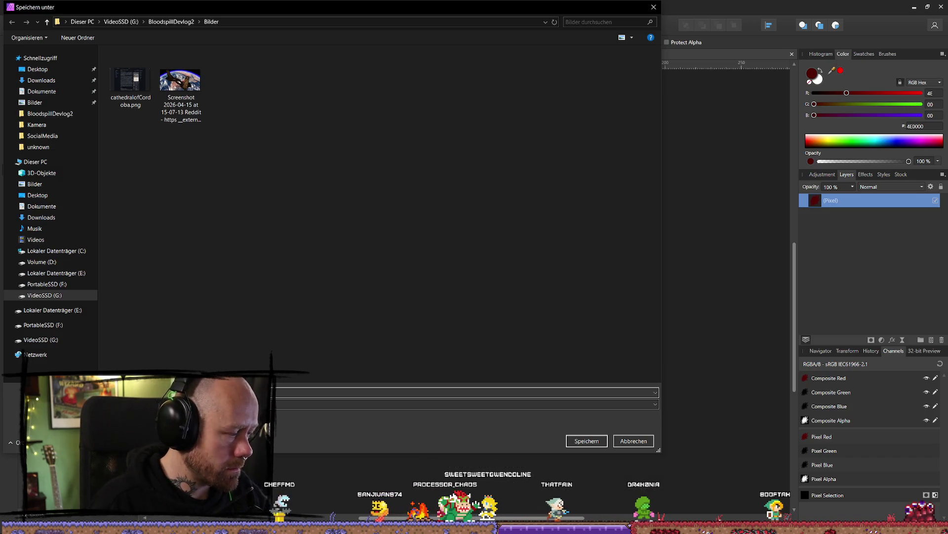
click(76, 280)
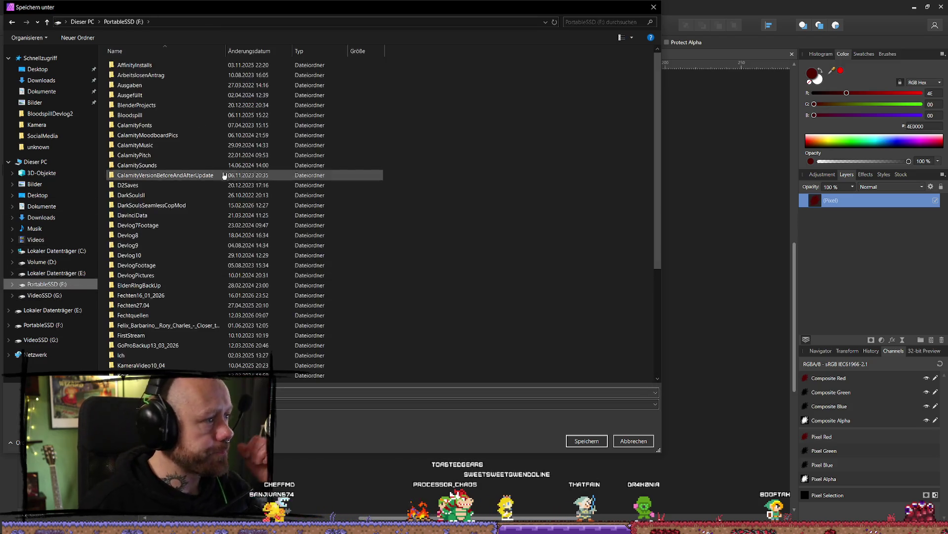
double_click(143, 115)
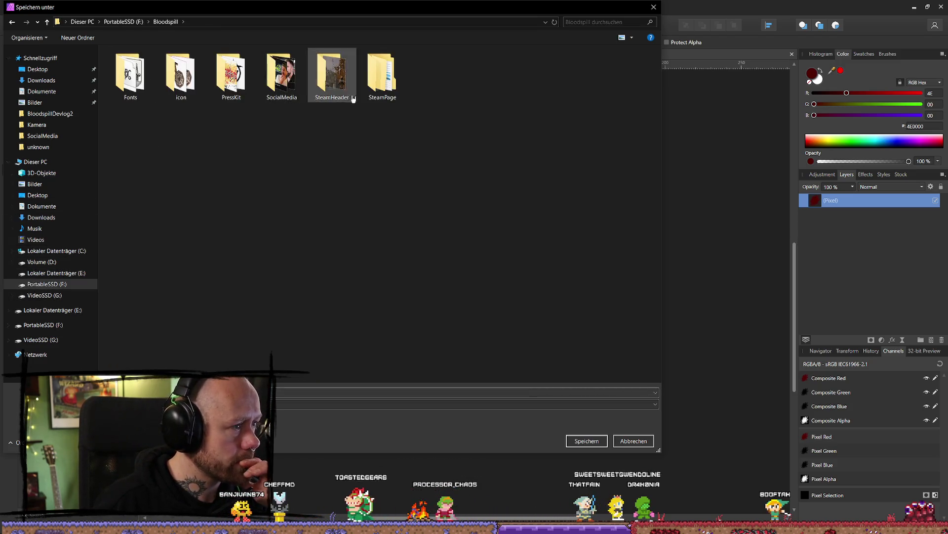
key(alt+Left)
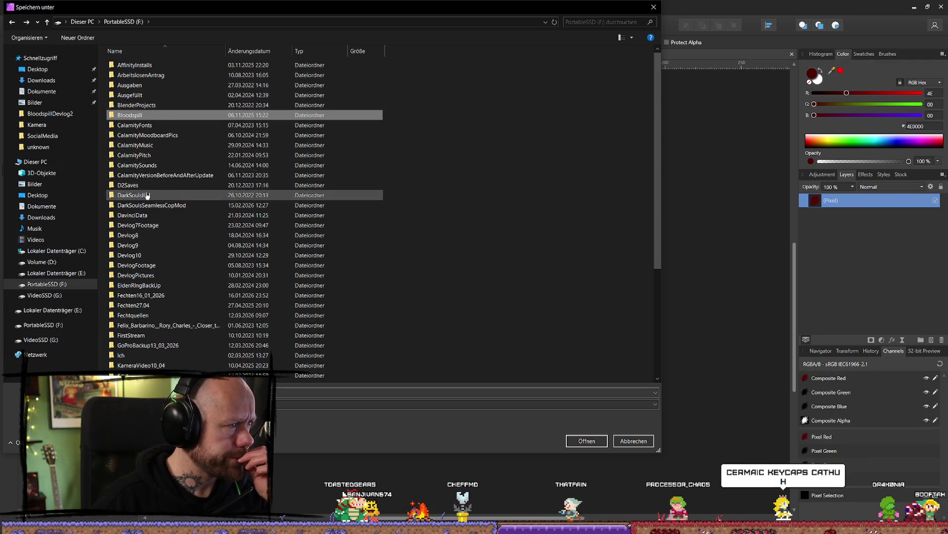
- Create a Blood folder in BlenderProjects\Textures\Pixelated and save the PNG there
double_click(170, 106)
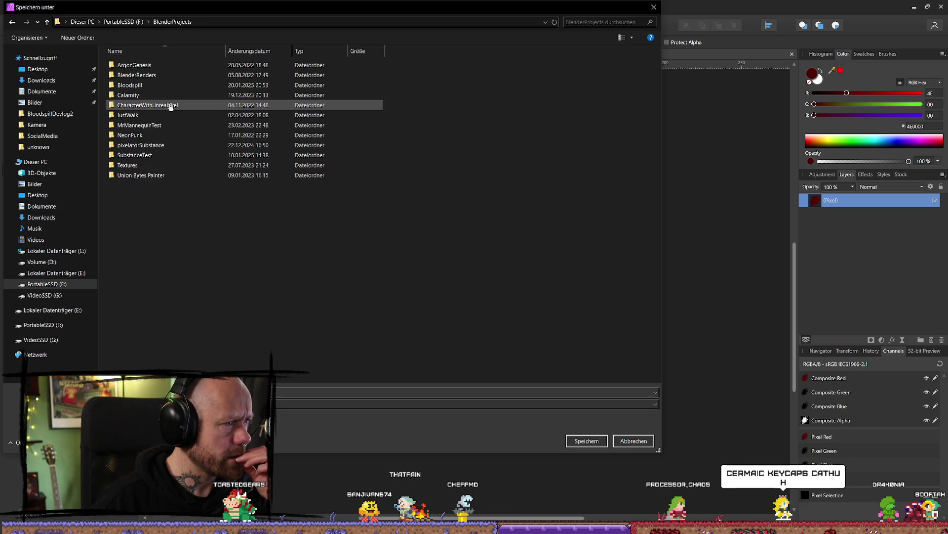
double_click(139, 166)
double_click(176, 207)
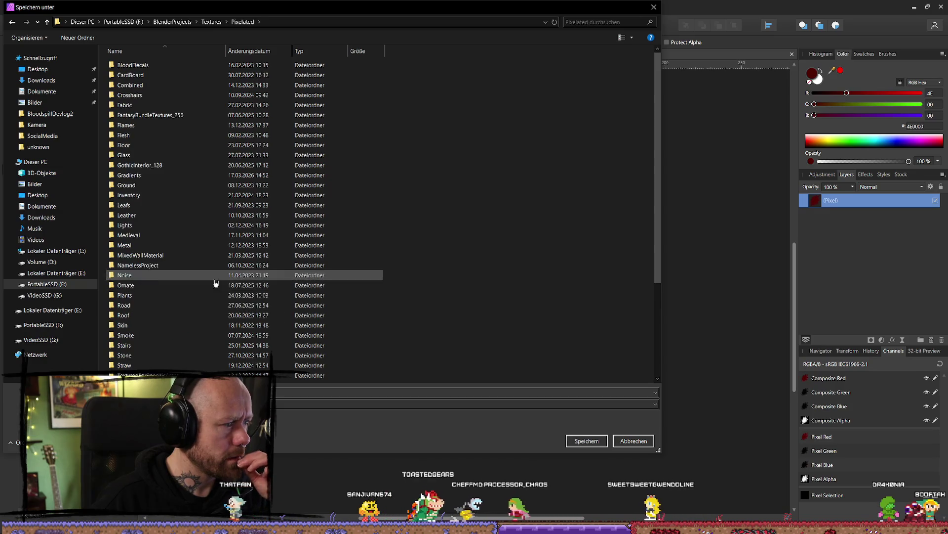
right_click(558, 256)
mouse_move(583, 399)
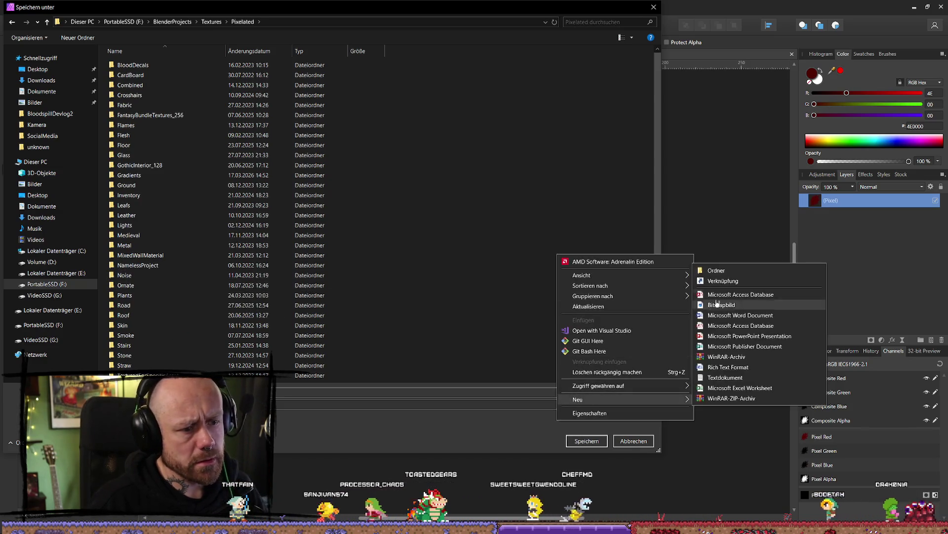
click(716, 270)
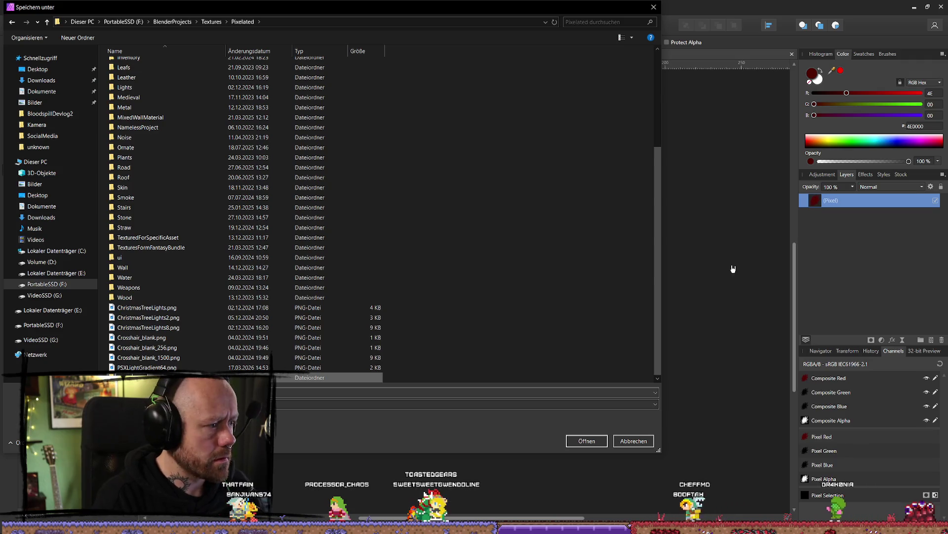
key(Return)
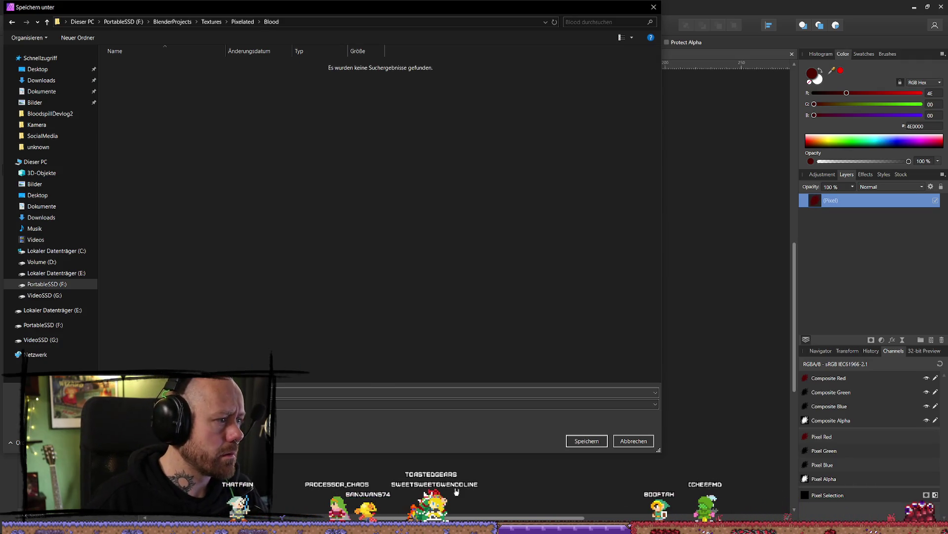
click(588, 443)
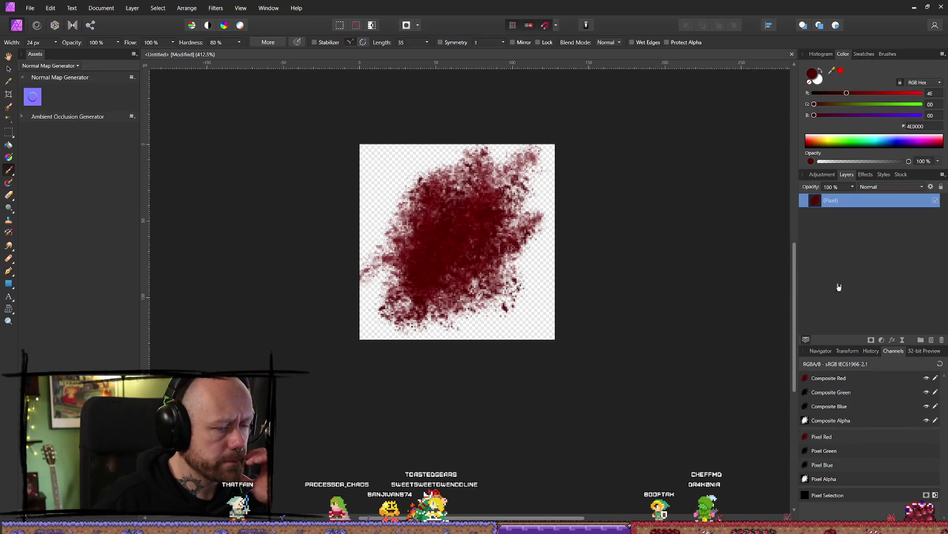
- Hide the finished splatter layer, add a new pixel layer, and paint a dark-red blob
click(936, 201)
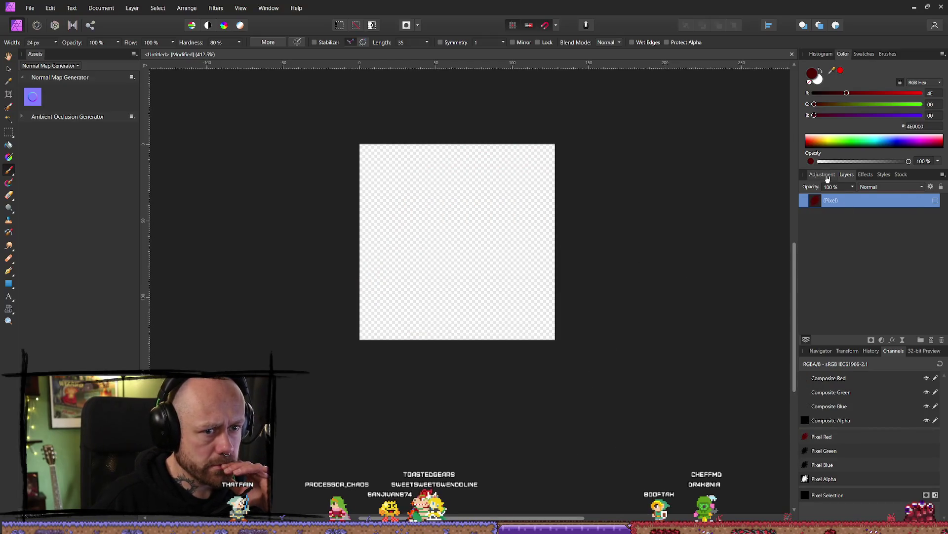
click(931, 340)
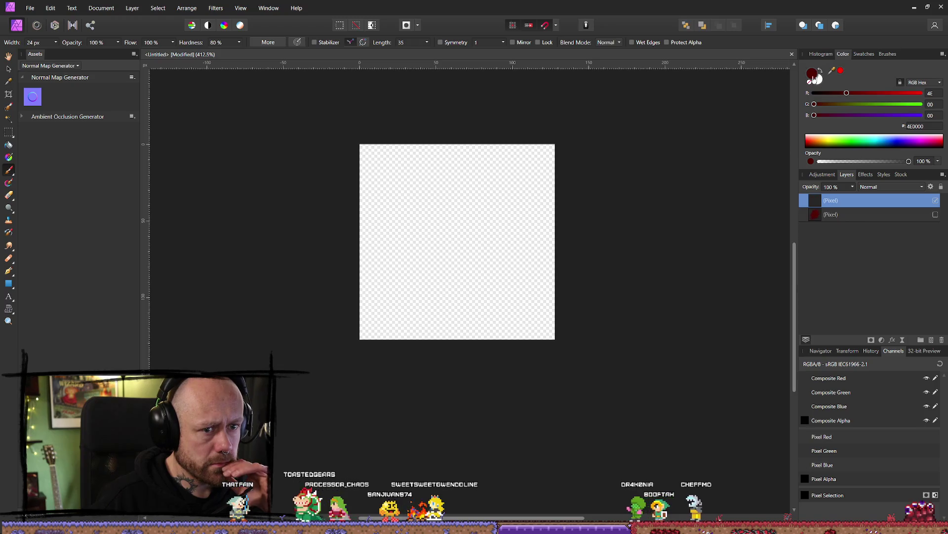
click(816, 76)
click(585, 335)
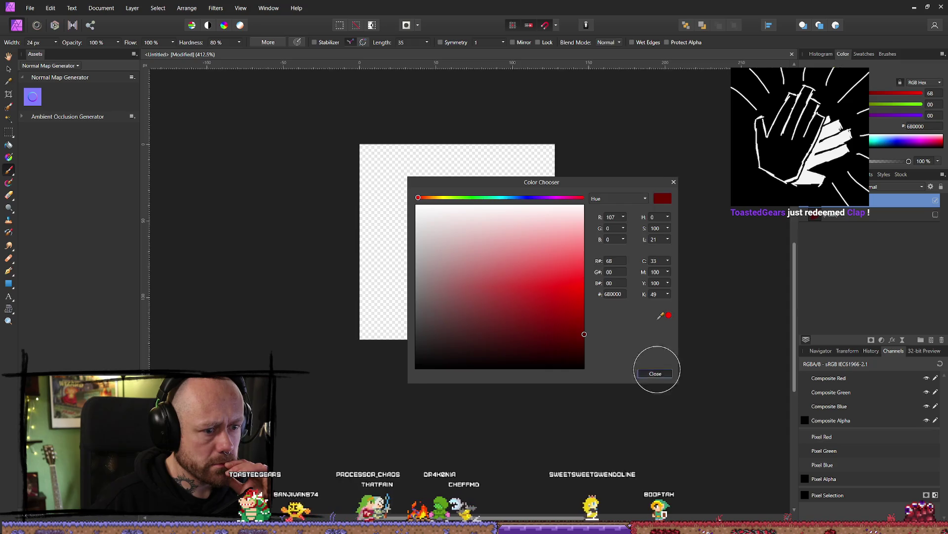
click(657, 373)
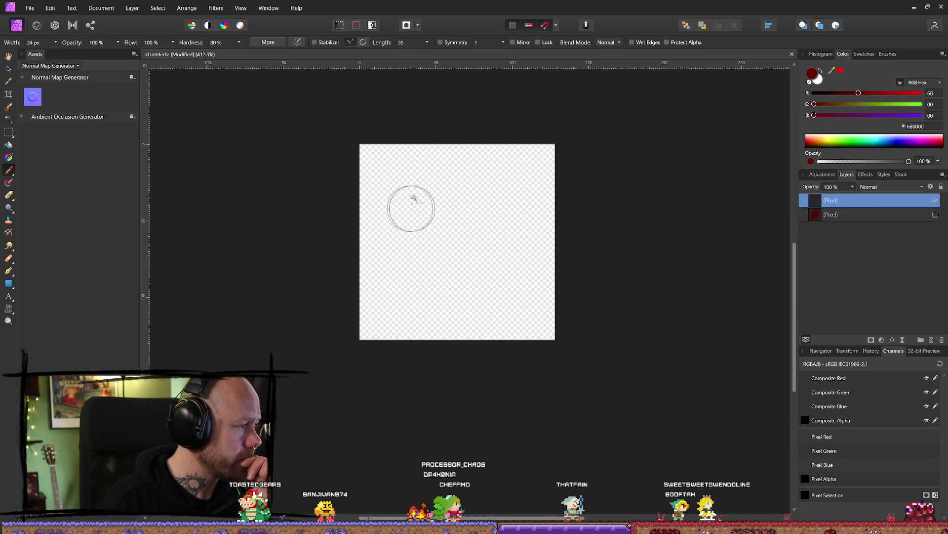
mouse_move(412, 191)
mouse_down()
mouse_move(466, 259)
mouse_move(499, 217)
mouse_move(388, 259)
mouse_move(415, 256)
mouse_move(425, 277)
mouse_move(395, 247)
mouse_move(429, 267)
mouse_move(455, 224)
mouse_move(502, 313)
mouse_move(533, 277)
mouse_move(483, 202)
mouse_up()
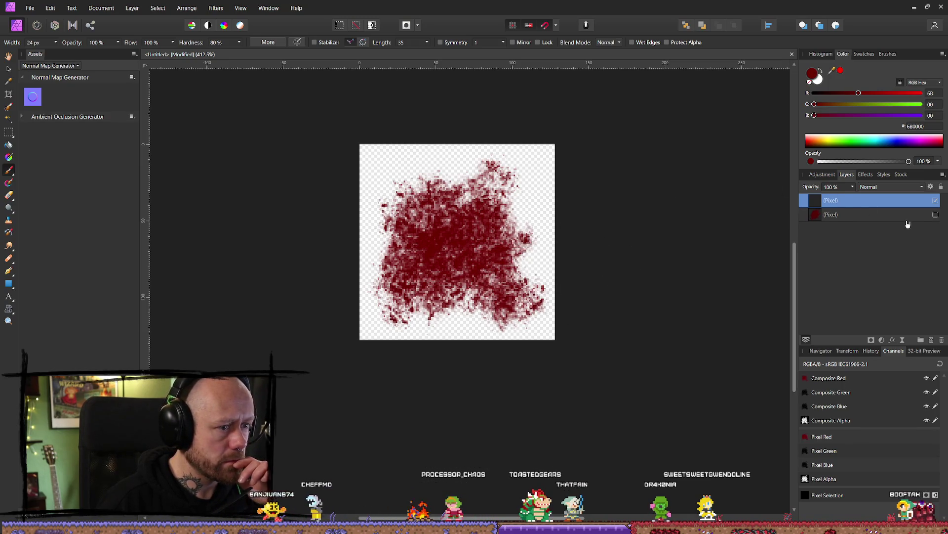
- Darken the brush to 4F0000 and build up the blob's top-left, centre and upper-right
double_click(812, 74)
drag(584, 337, 584, 343)
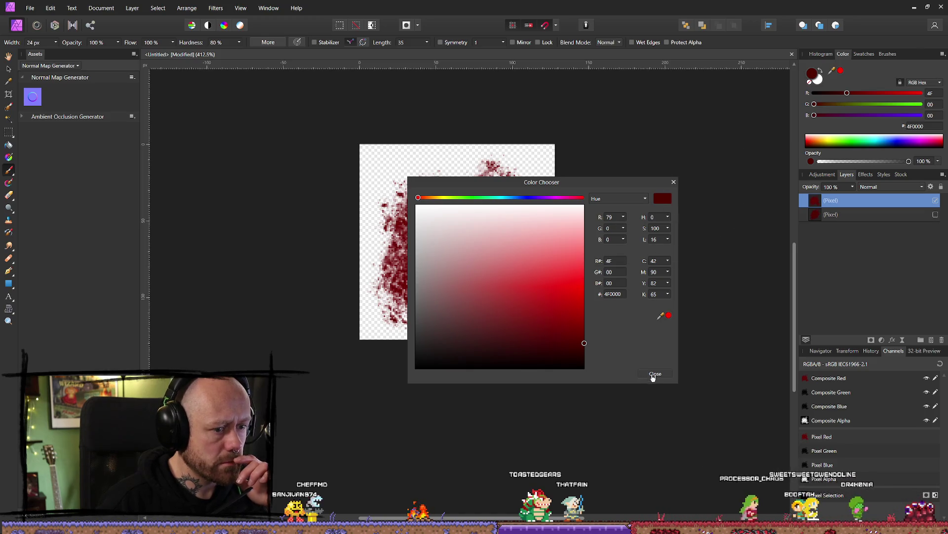
click(652, 374)
drag(402, 163, 390, 176)
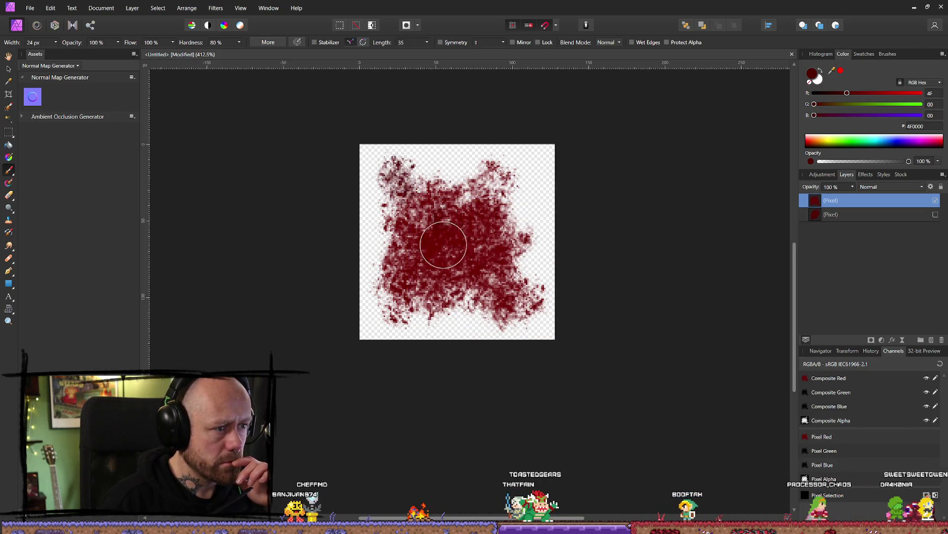
drag(444, 257, 455, 220)
mouse_move(436, 295)
mouse_down()
mouse_move(477, 218)
mouse_move(534, 159)
mouse_move(482, 207)
mouse_up()
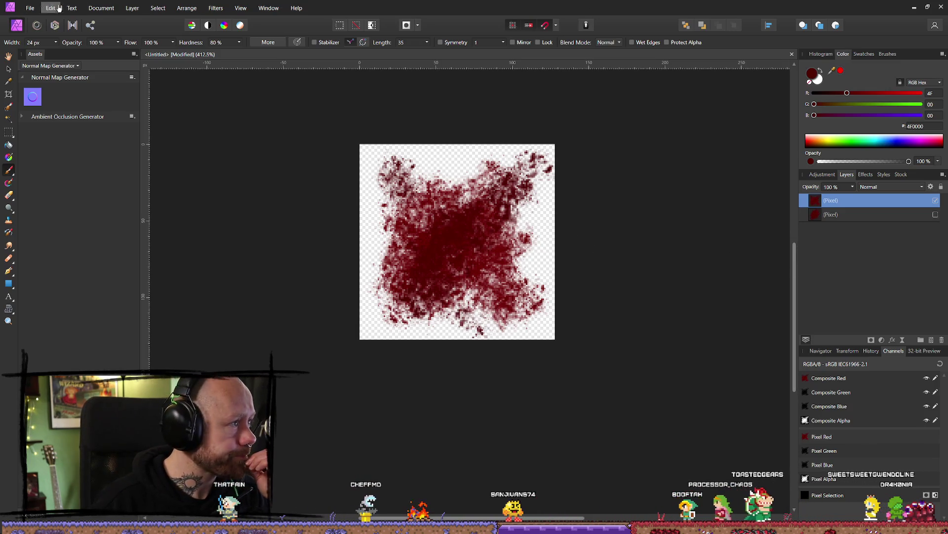
click(35, 8)
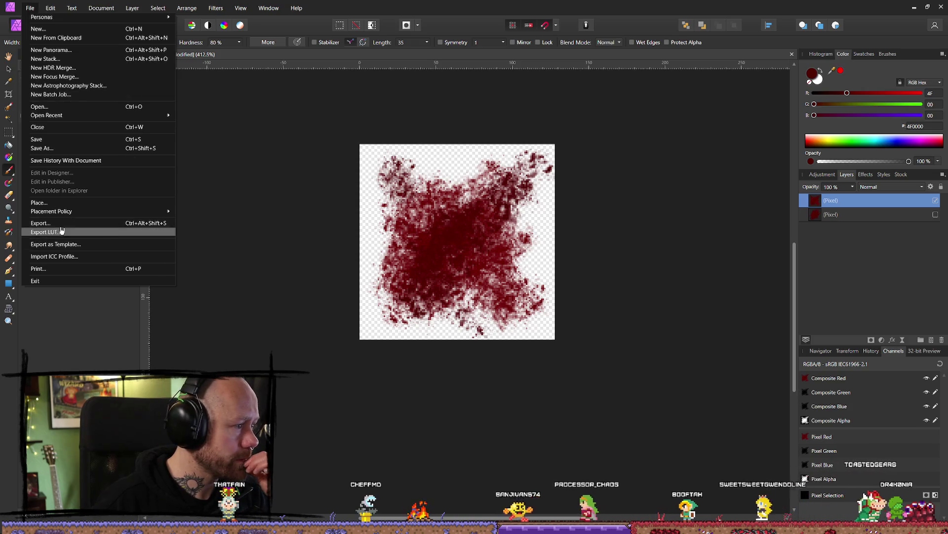
- Export the new splatter as a PNG into the Blood folder, then minimise Affinity Photo
click(132, 235)
click(551, 328)
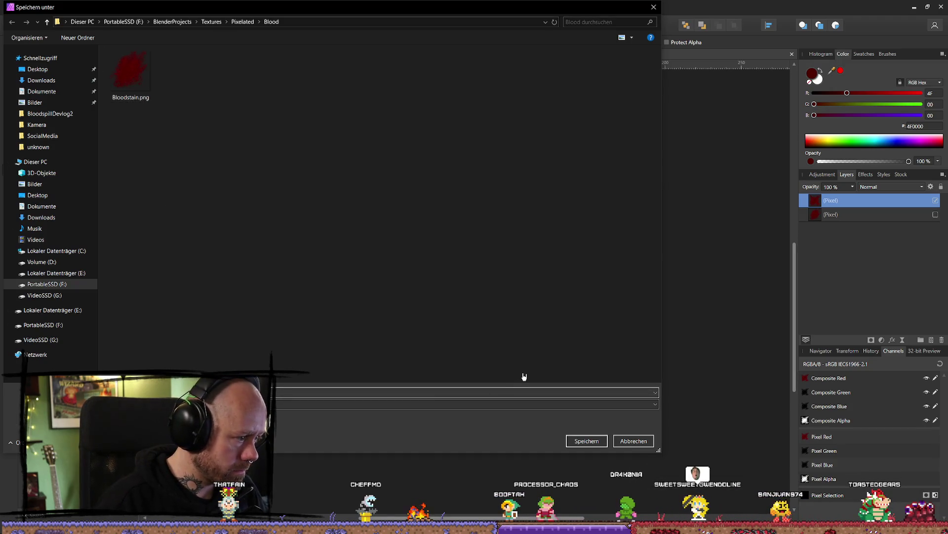
key(Return)
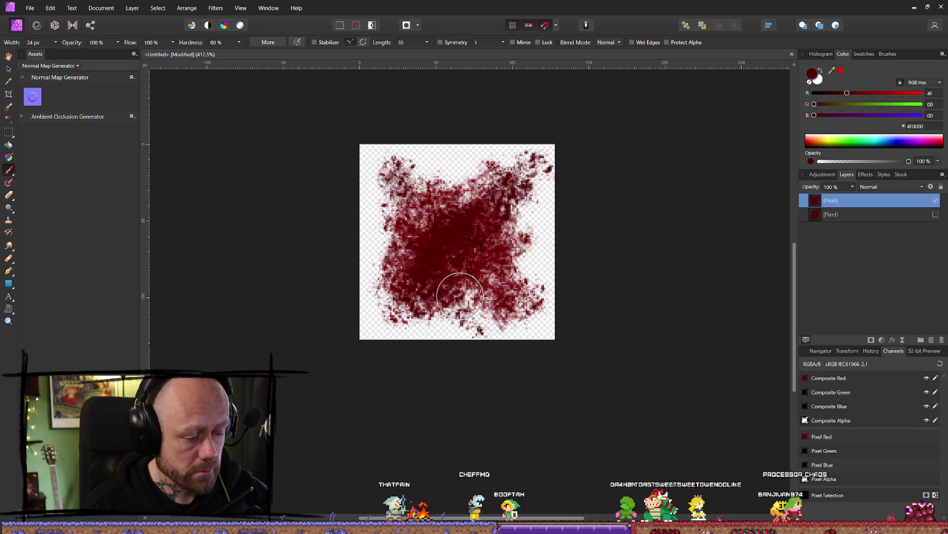
drag(461, 240, 524, 217)
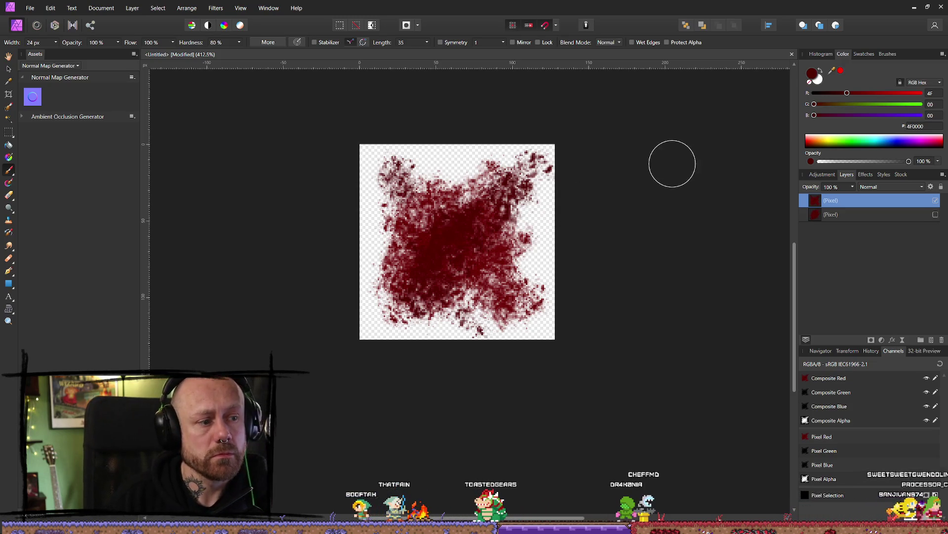
click(913, 8)
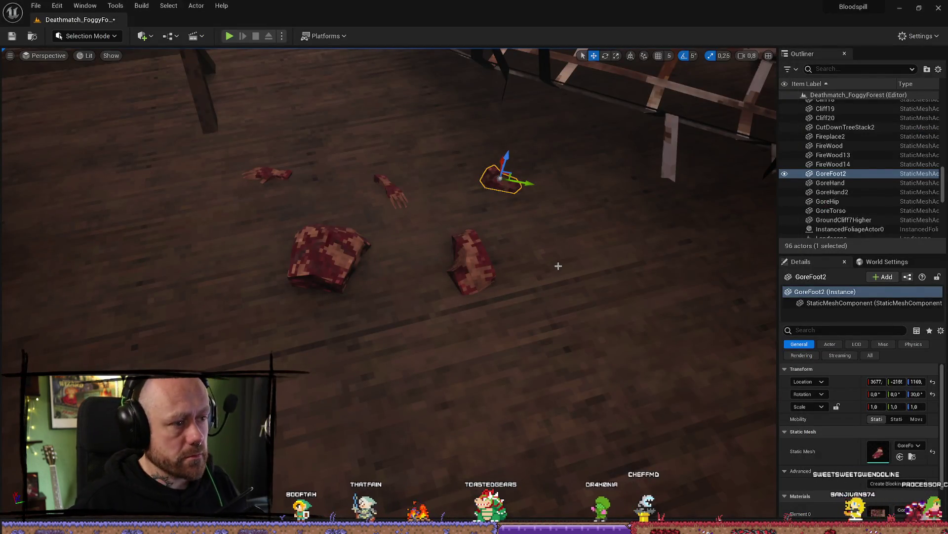
- Open the Content Drawer and browse MyMeshes, briefly checking the Weapons folder
click(559, 266)
key(ctrl+space)
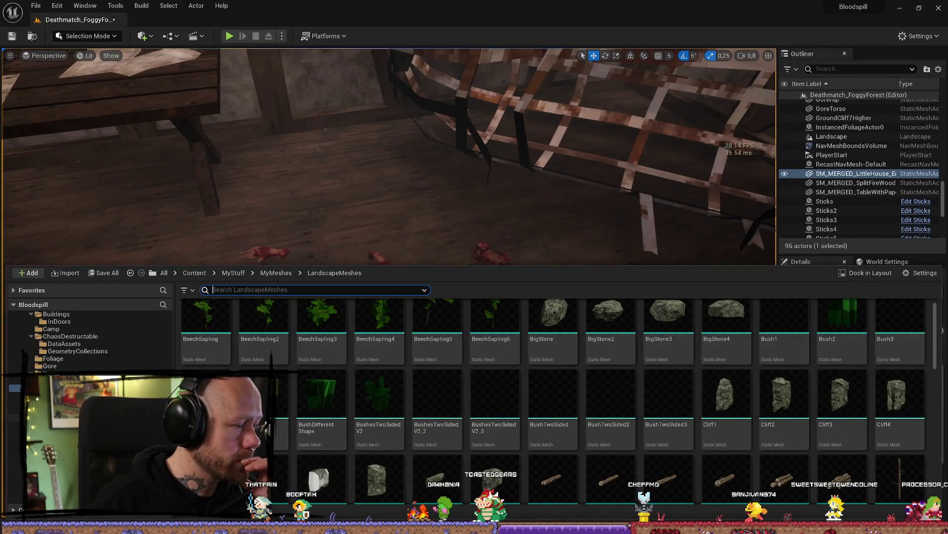
click(46, 351)
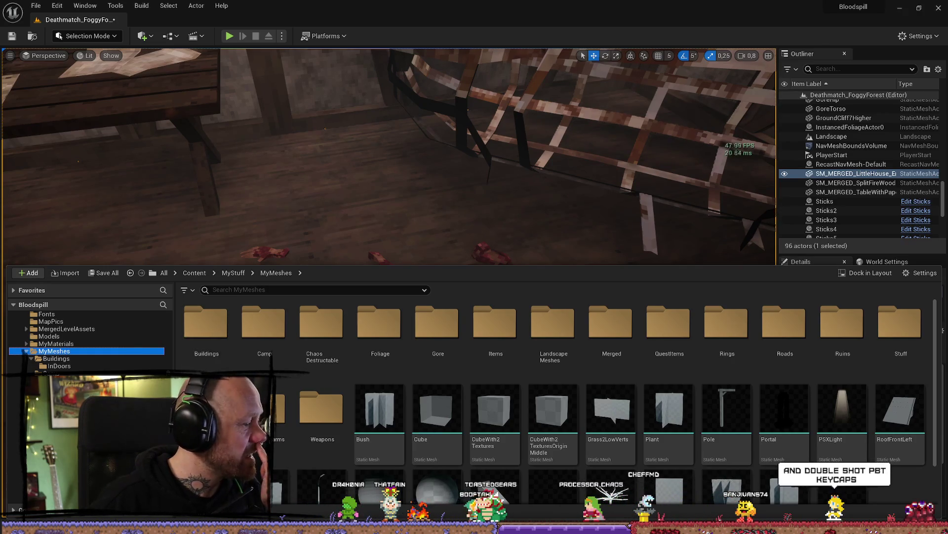
double_click(346, 419)
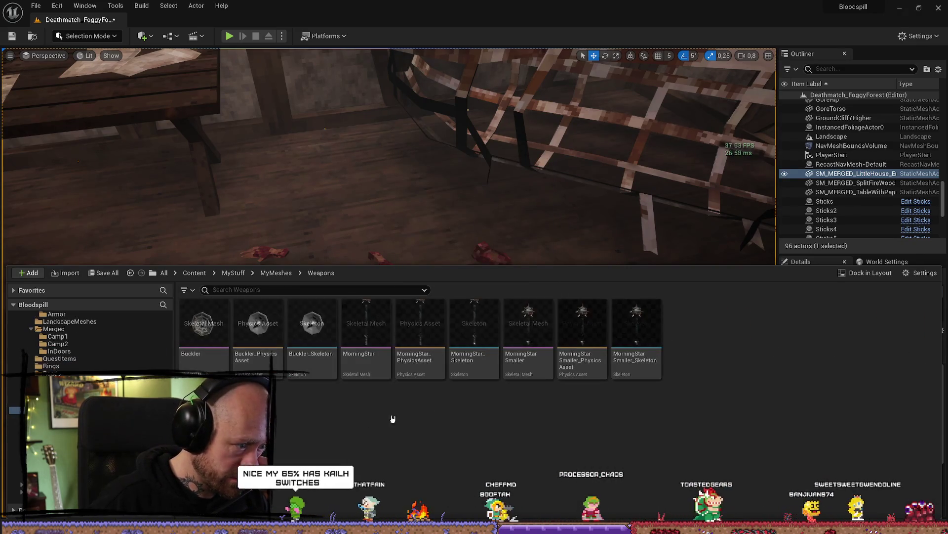
key(alt+Left)
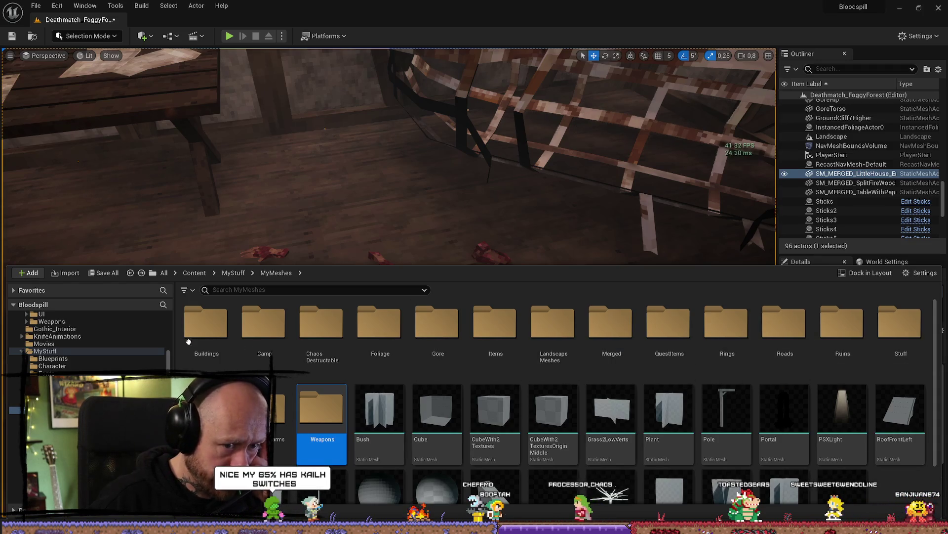
- Navigate to MyStuff > MyTextures > SpecificAssets, then open a File Explorer window
click(79, 351)
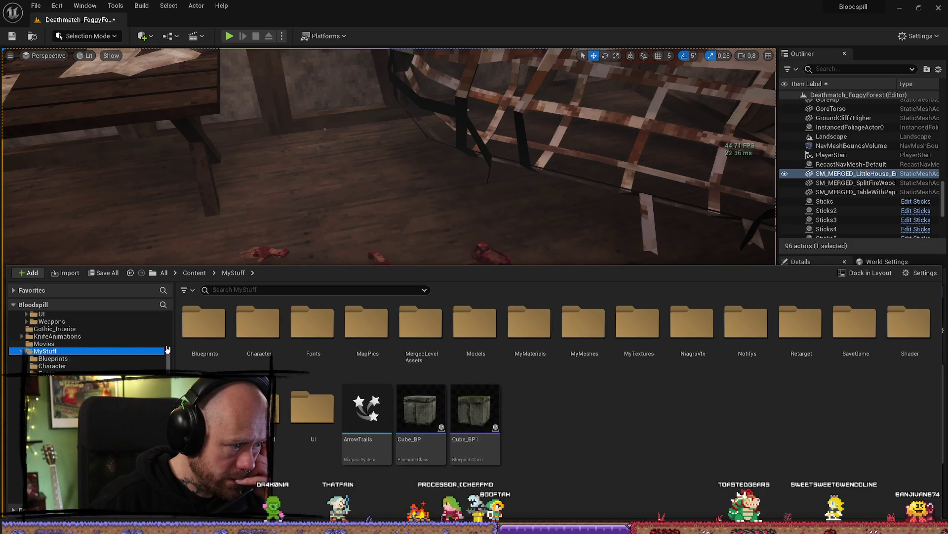
double_click(622, 334)
scroll(575, 353, down, 10)
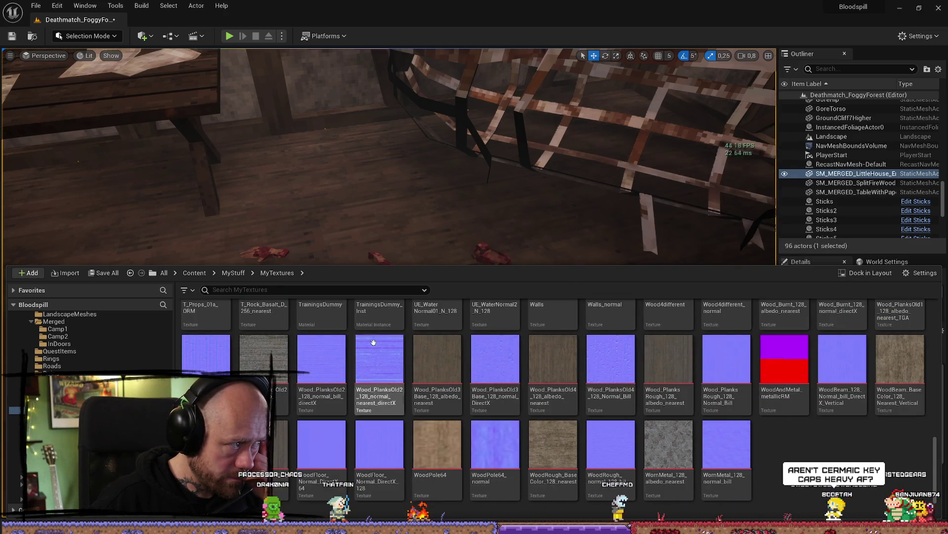
scroll(372, 340, up, 10)
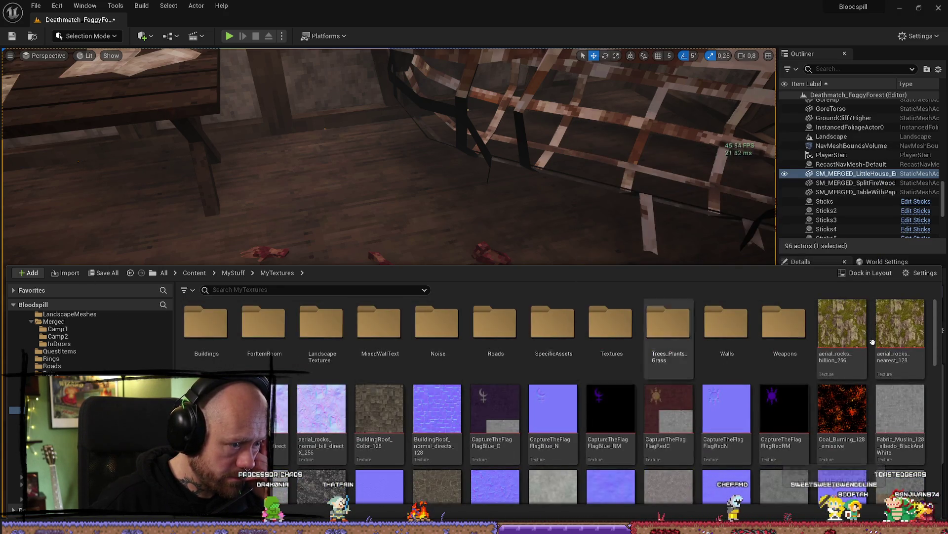
double_click(553, 323)
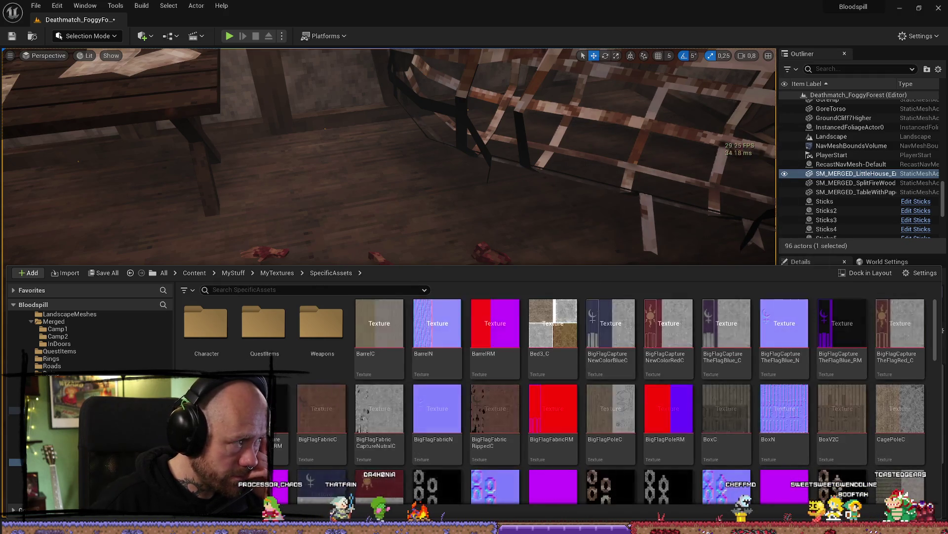
key(super+e)
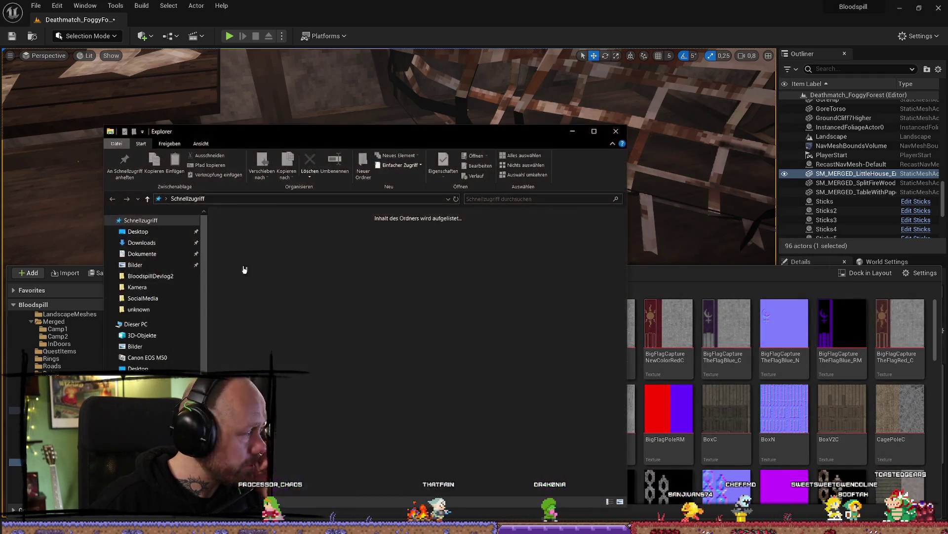
- Drag Bloodstain.png and Bloodstain2.png into SpecificAssets and view the imported textures
click(257, 328)
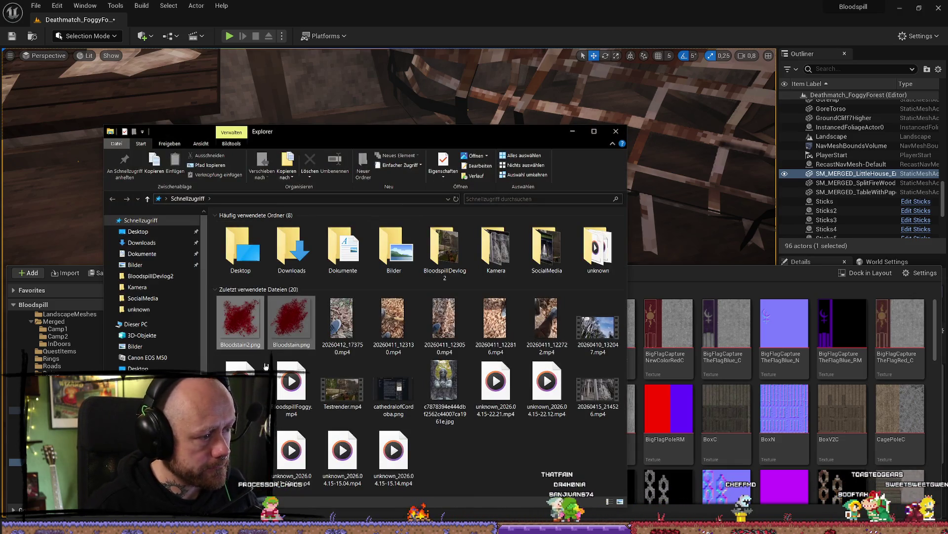
drag(798, 487, 799, 487)
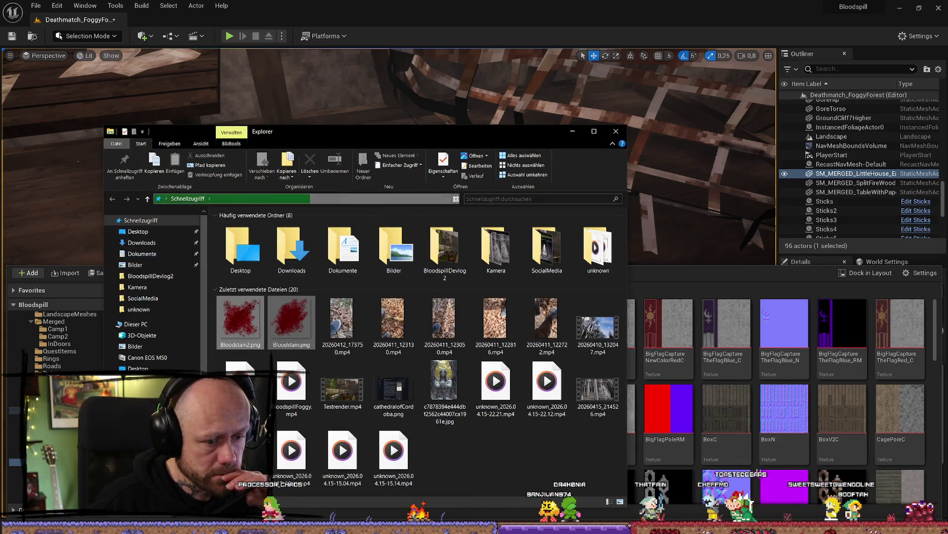
click(575, 132)
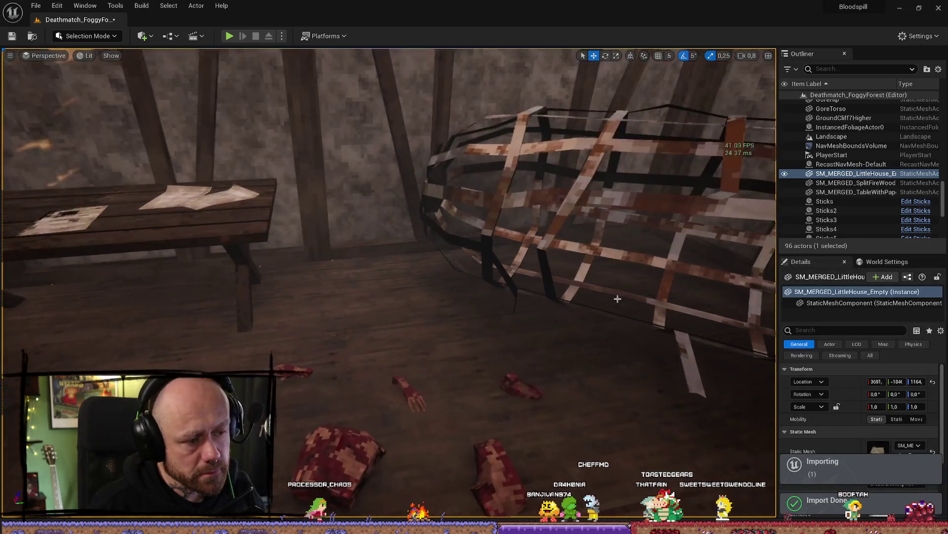
key(ctrl+space)
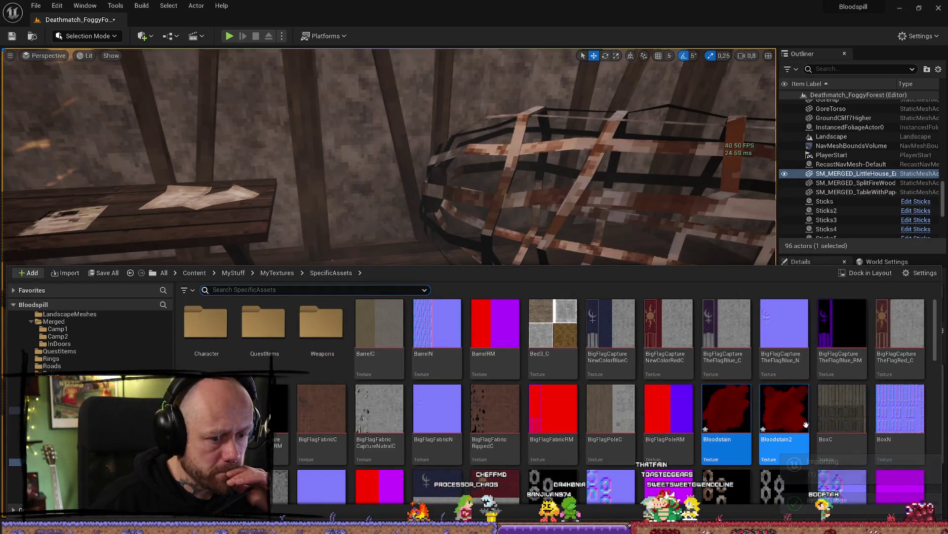
right_click(787, 414)
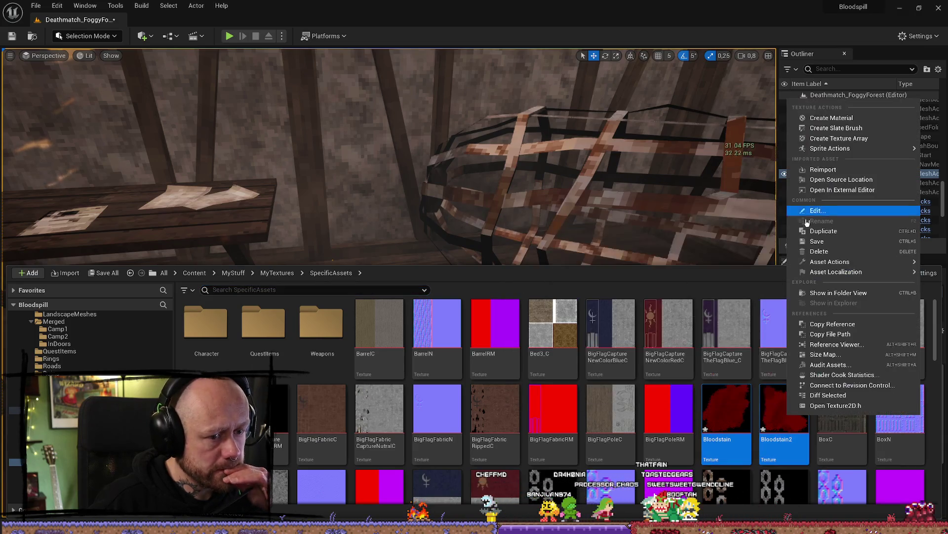
- Set texture filtering to Nearest on both bloodstain textures and save them
mouse_move(847, 267)
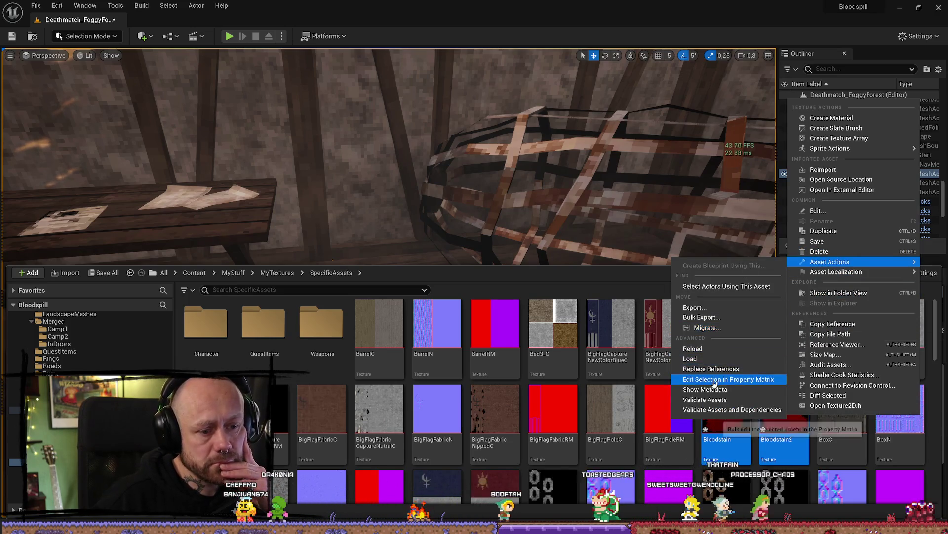
click(736, 383)
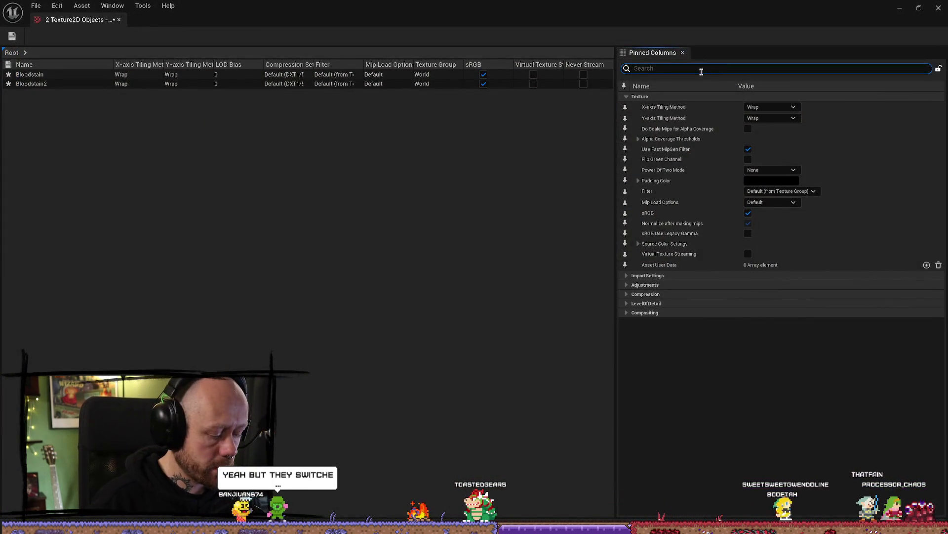
text(filter)
click(783, 116)
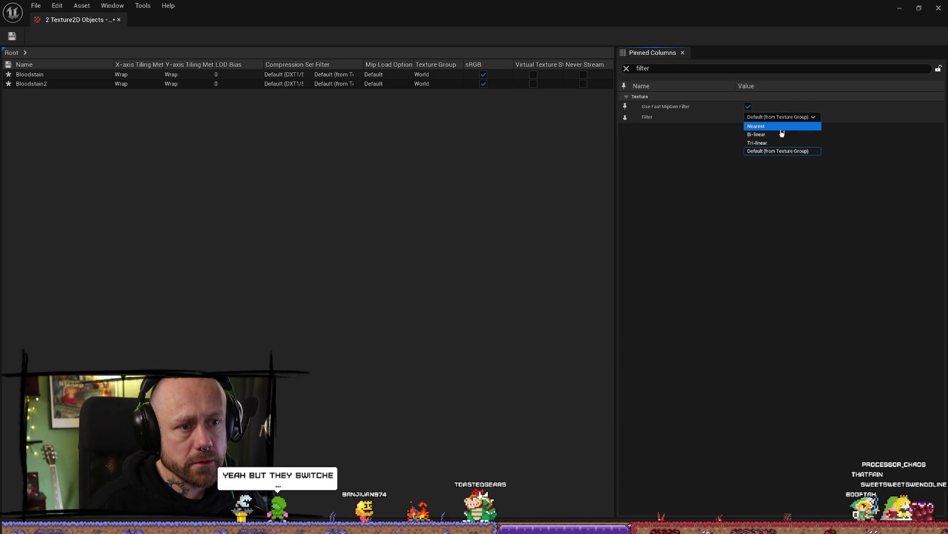
click(759, 127)
click(13, 36)
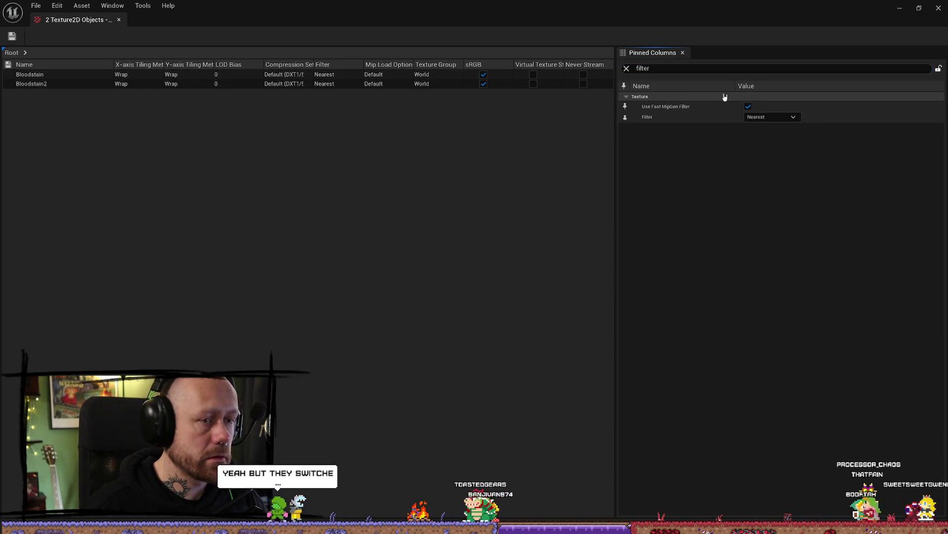
- Set both bloodstain textures' compression to UserInterface2D (RGBA)
click(627, 68)
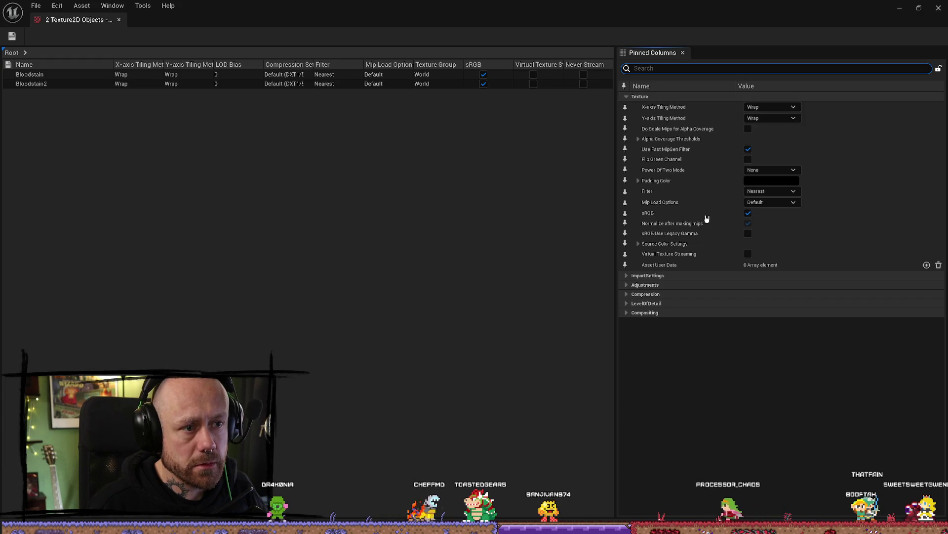
click(627, 276)
click(627, 296)
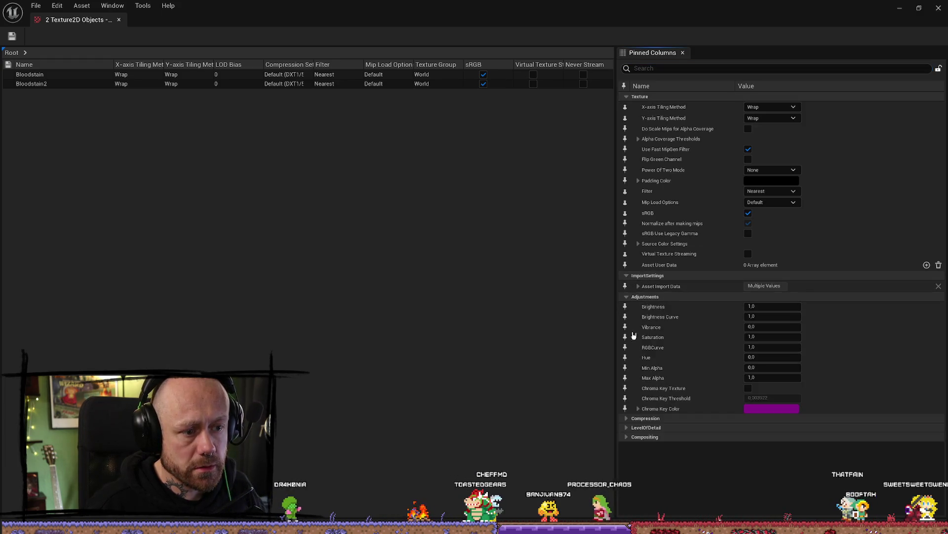
click(626, 418)
scroll(735, 440, down, 2)
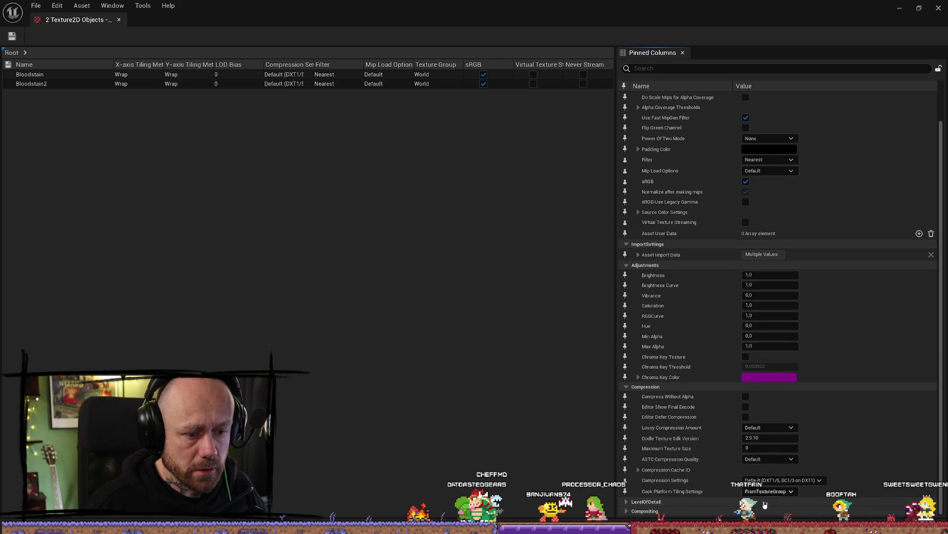
click(802, 481)
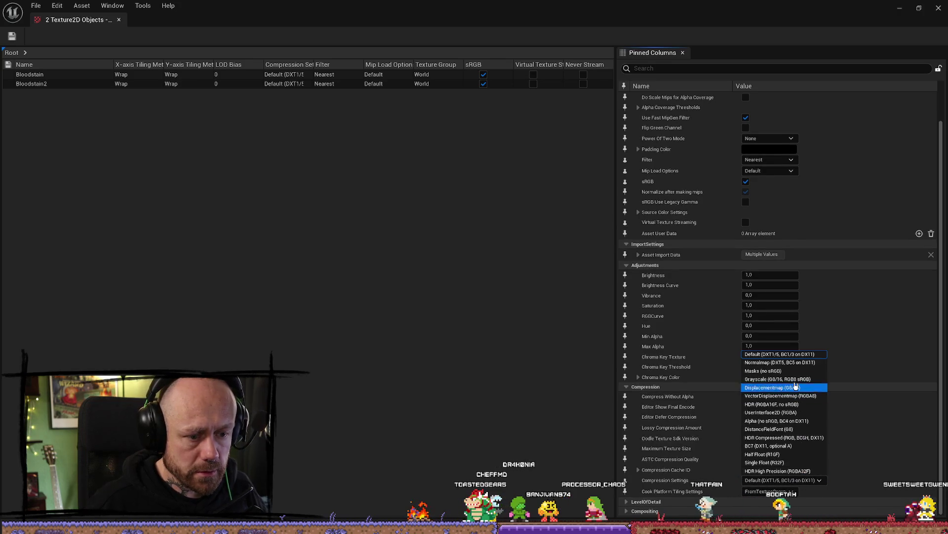
click(770, 413)
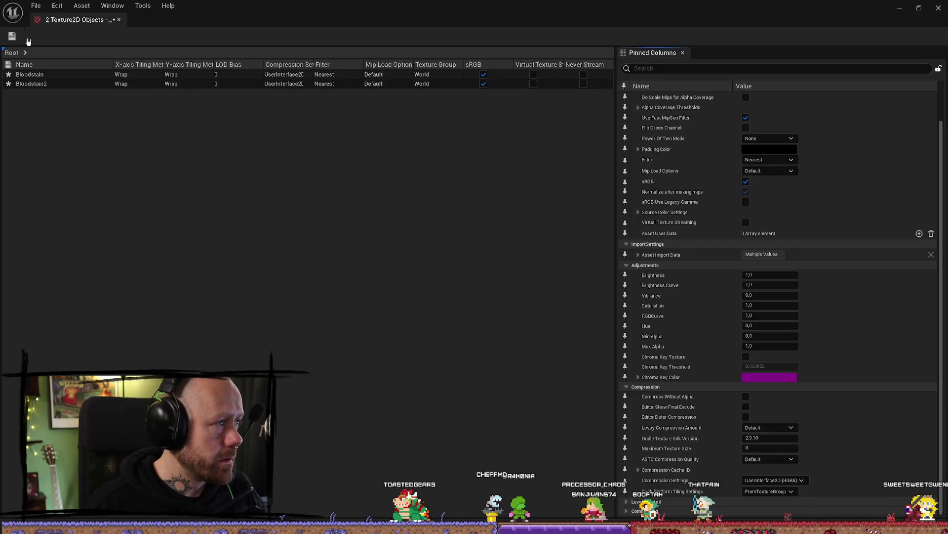
- Save the texture changes and return to the level, looking down at the floor debris
click(35, 6)
click(72, 51)
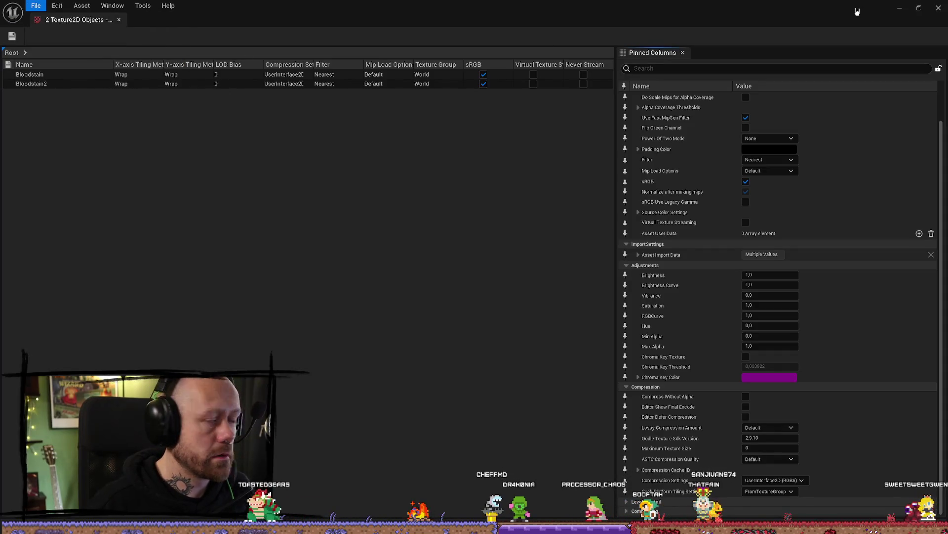
drag(375, 377, 375, 296)
key(ctrl+space)
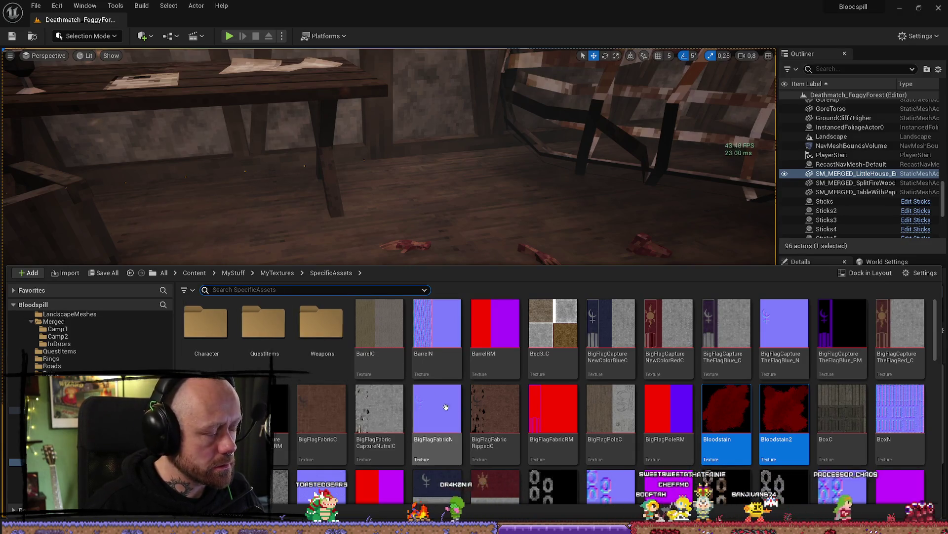
- Duplicate the SpikesTent2 material in MyMaterials > SpecificItems
scroll(66, 324, down, 1)
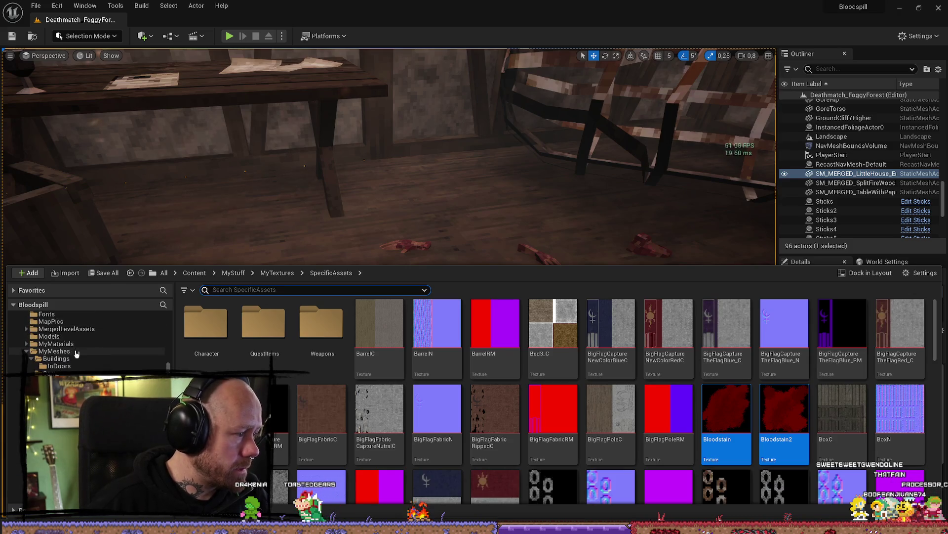
click(79, 344)
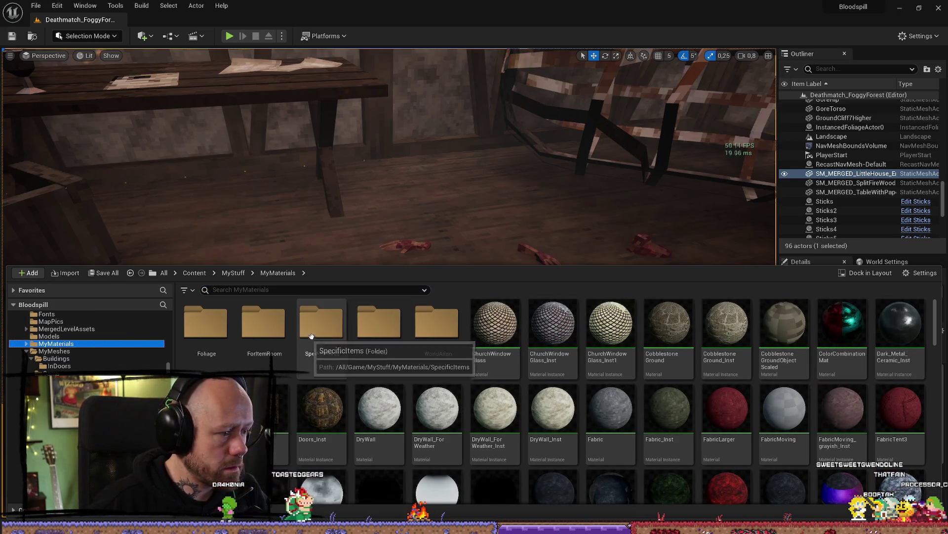
double_click(335, 331)
scroll(606, 454, down, 5)
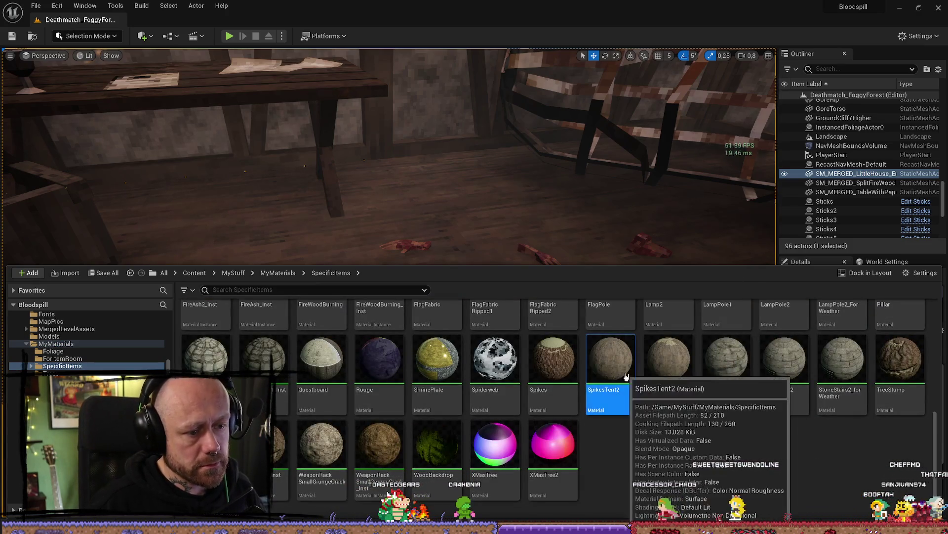
right_click(623, 368)
click(672, 189)
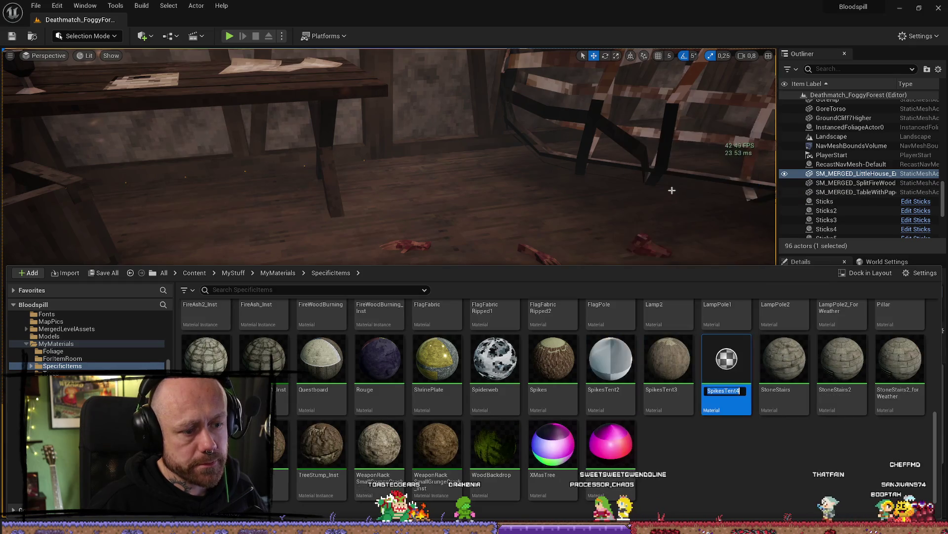
- Rename the copy to Bloodstain, open it, and delete its normal-map and packed texture nodes
text(Bloodstain)
key(Return)
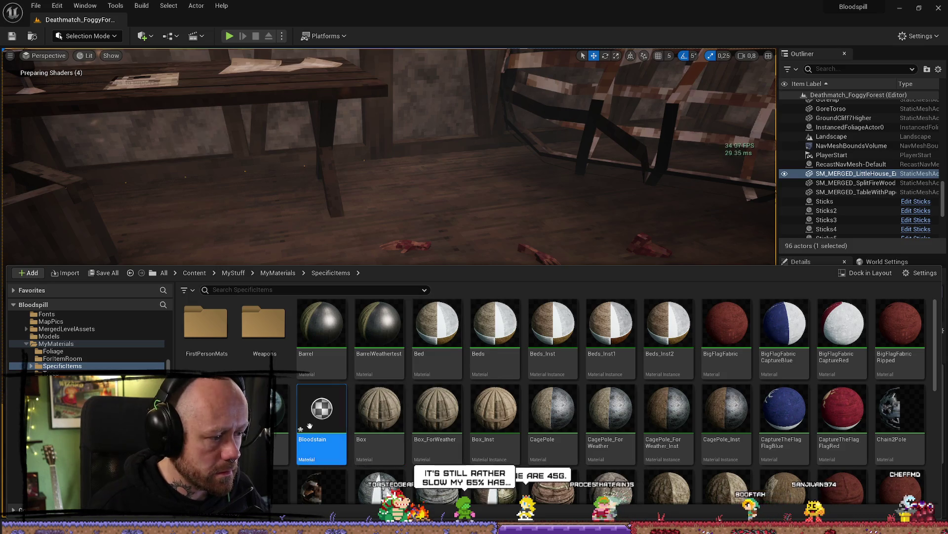
double_click(310, 426)
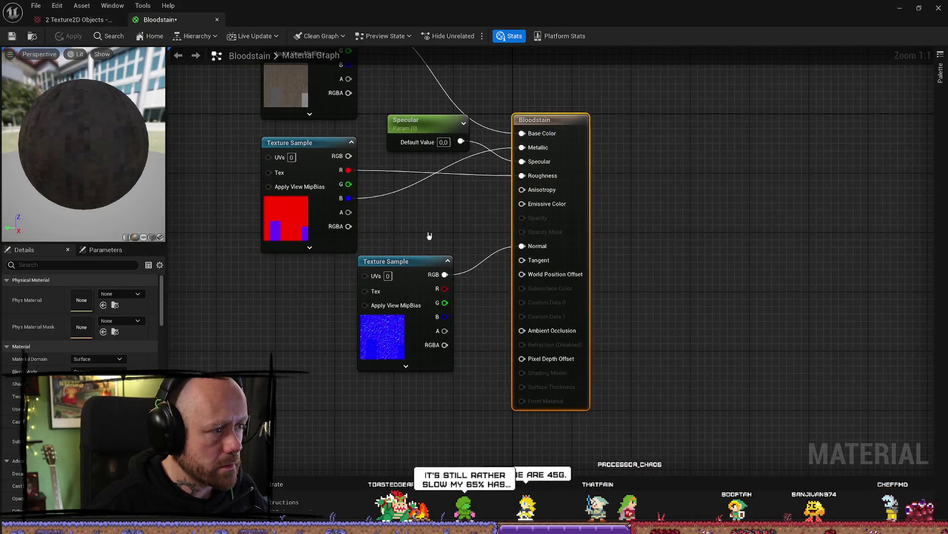
click(489, 309)
key(Delete)
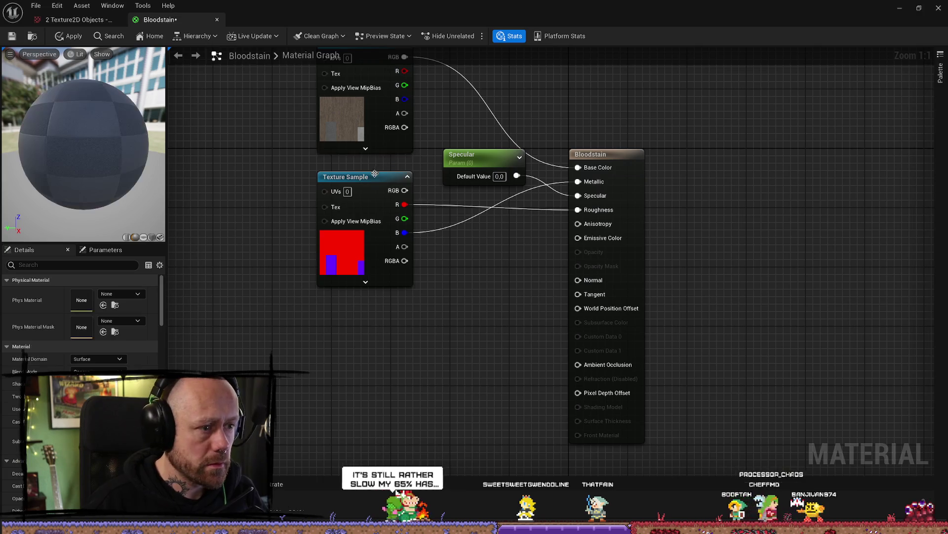
key(Delete)
- Promote Metallic and Roughness to parameters, placed above and below Specular
click(503, 290)
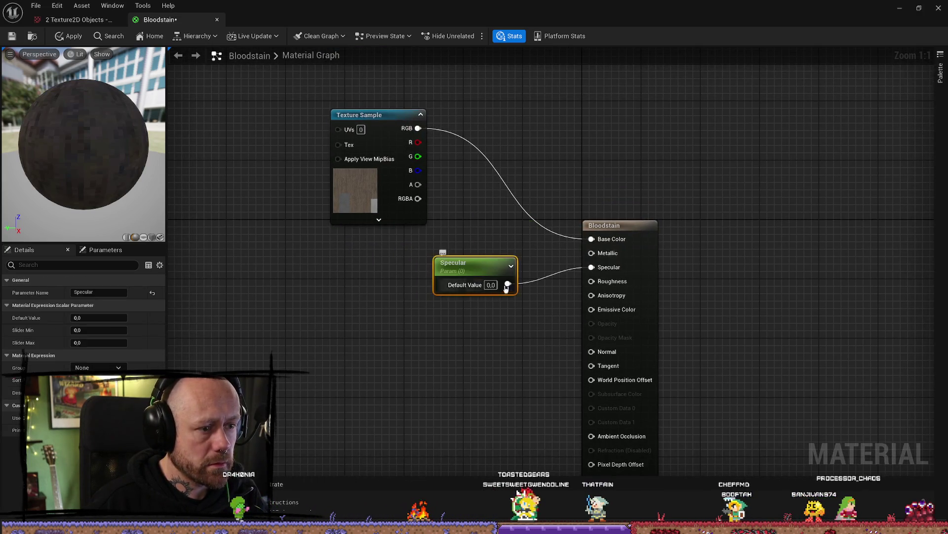
right_click(602, 255)
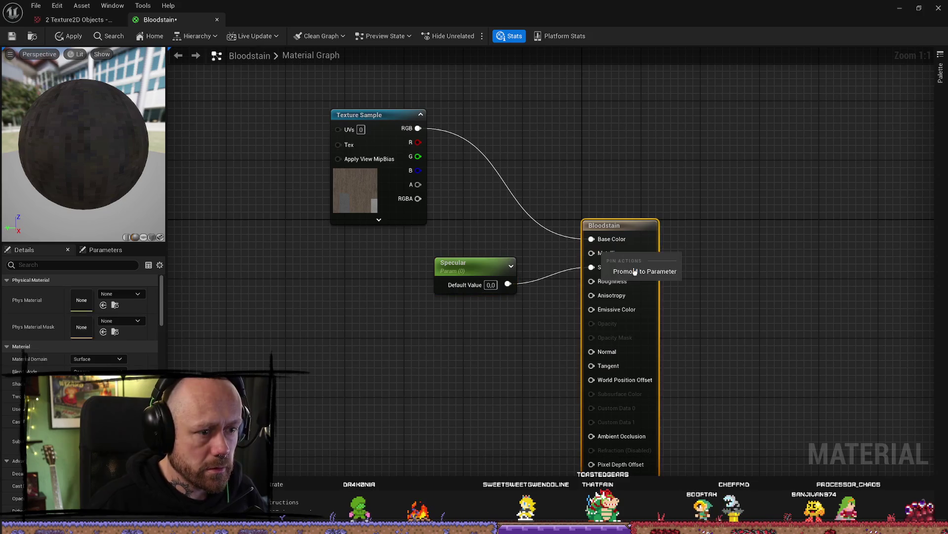
click(613, 272)
drag(551, 235, 464, 235)
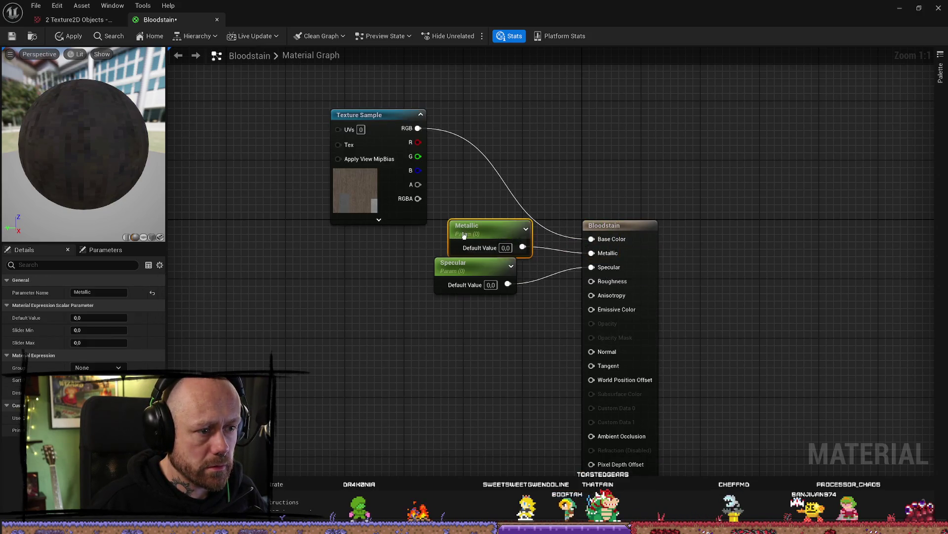
right_click(612, 282)
click(642, 302)
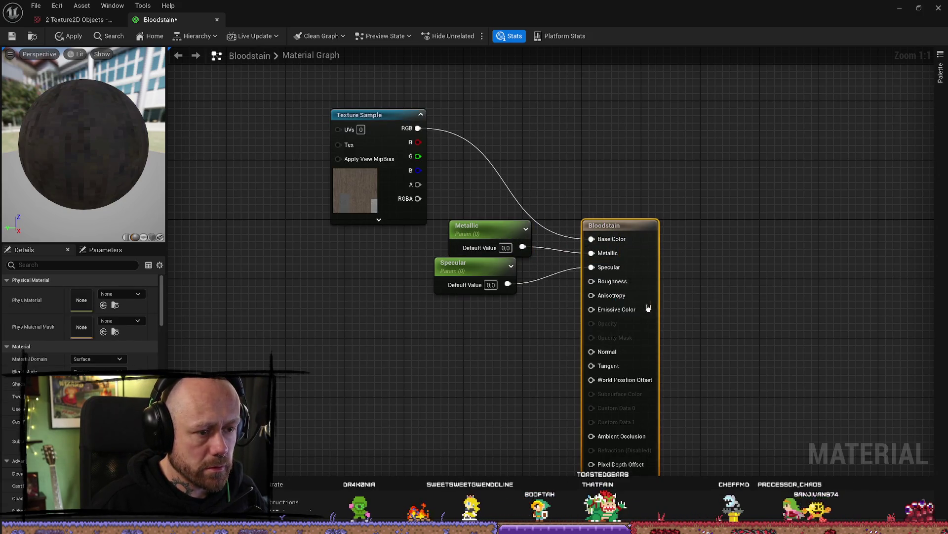
mouse_move(558, 232)
mouse_down()
mouse_move(446, 309)
mouse_move(456, 306)
mouse_up()
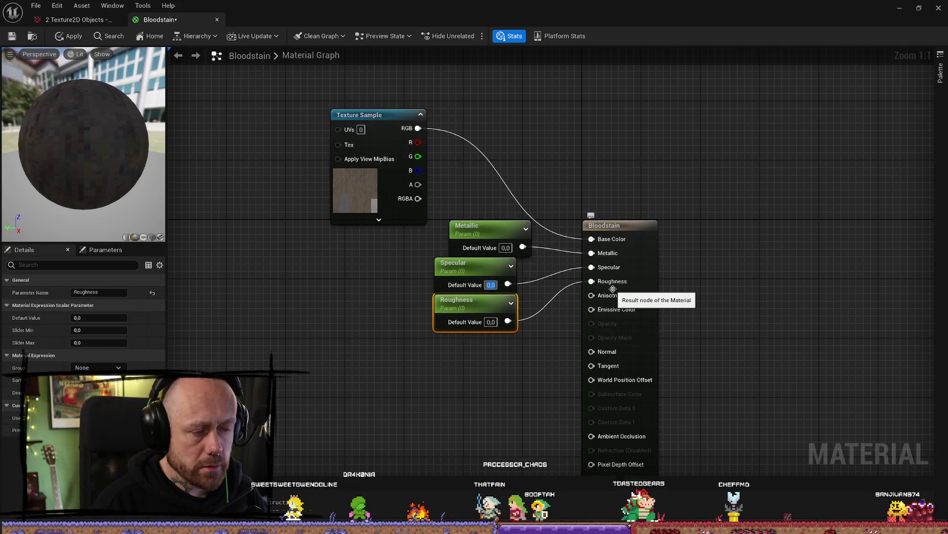
- Set the Specular parameter's default value to 0.5
text(0,5)
key(Return)
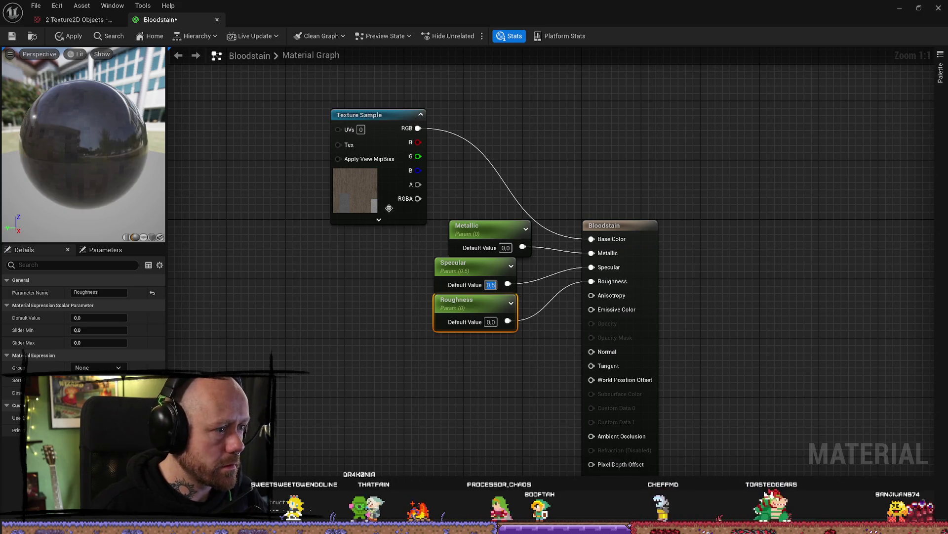
click(373, 180)
click(130, 366)
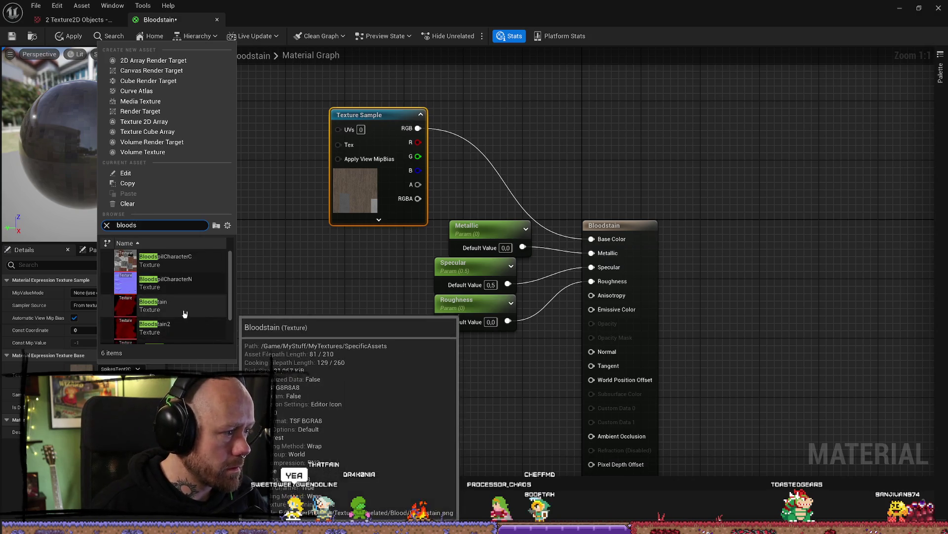
- Assign the Bloodstain texture to the Texture Sample and preview it on a plane
click(183, 311)
click(144, 238)
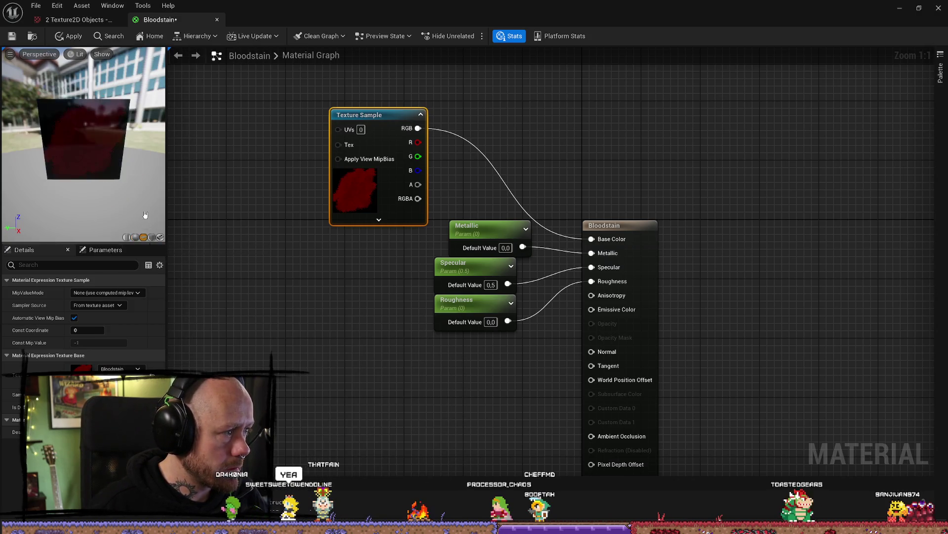
drag(374, 115, 300, 145)
- Switch blend mode to Masked, wire the texture alpha to Opacity Mask, and save
mouse_move(344, 214)
mouse_down()
mouse_move(554, 342)
mouse_move(585, 252)
mouse_move(592, 435)
mouse_move(588, 250)
mouse_move(550, 392)
mouse_move(588, 407)
mouse_move(516, 271)
mouse_move(612, 440)
mouse_move(451, 367)
mouse_move(557, 279)
mouse_move(603, 279)
mouse_up()
key(Escape)
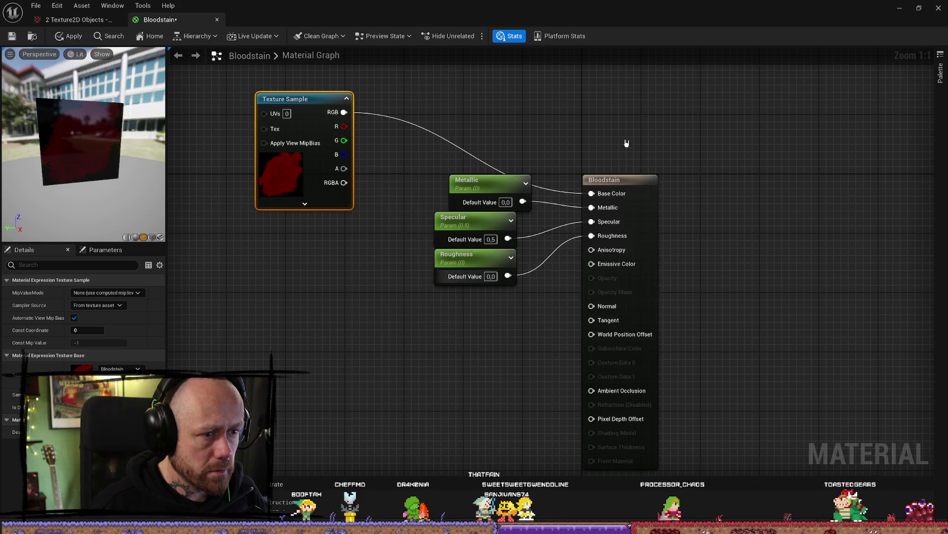
click(358, 268)
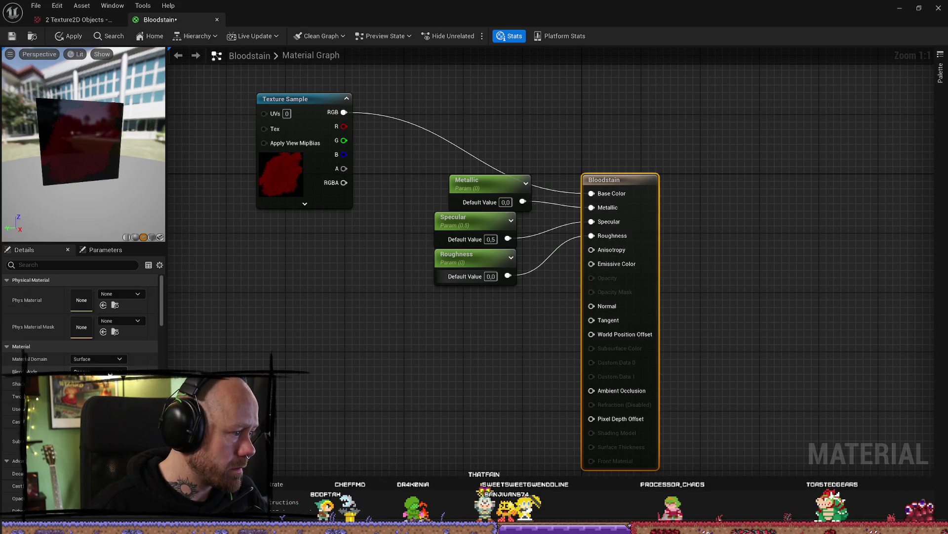
click(94, 391)
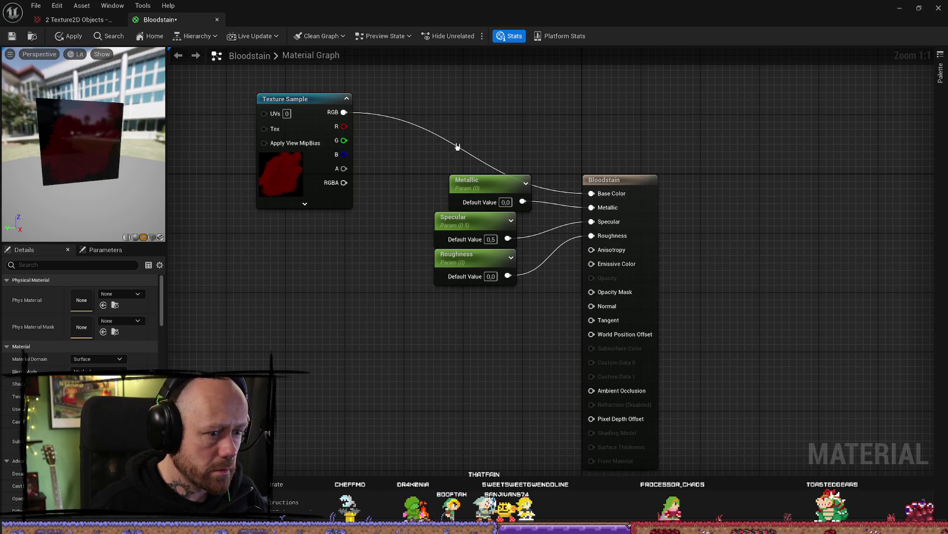
mouse_move(344, 172)
mouse_down()
mouse_move(406, 335)
mouse_move(613, 294)
mouse_move(598, 292)
mouse_up()
mouse_move(84, 149)
mouse_down()
mouse_move(138, 151)
mouse_move(21, 46)
mouse_up()
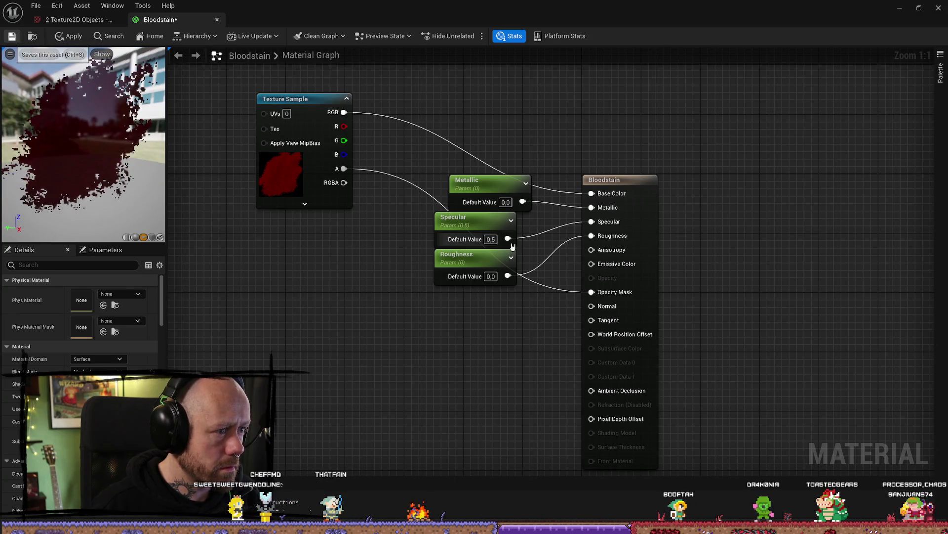
key(ctrl+s)
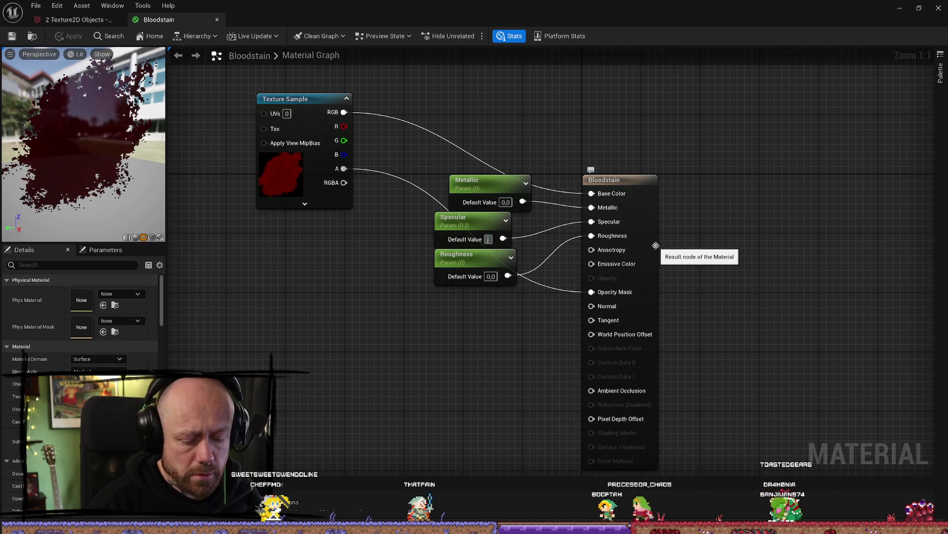
- Change Specular to 0.1 and go back to the level editor
text(0.1)
key(Return)
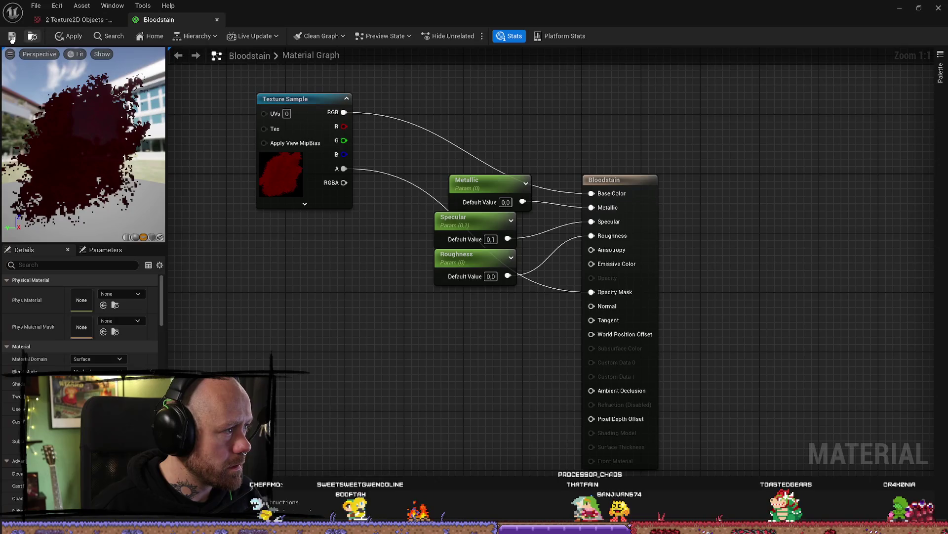
click(899, 8)
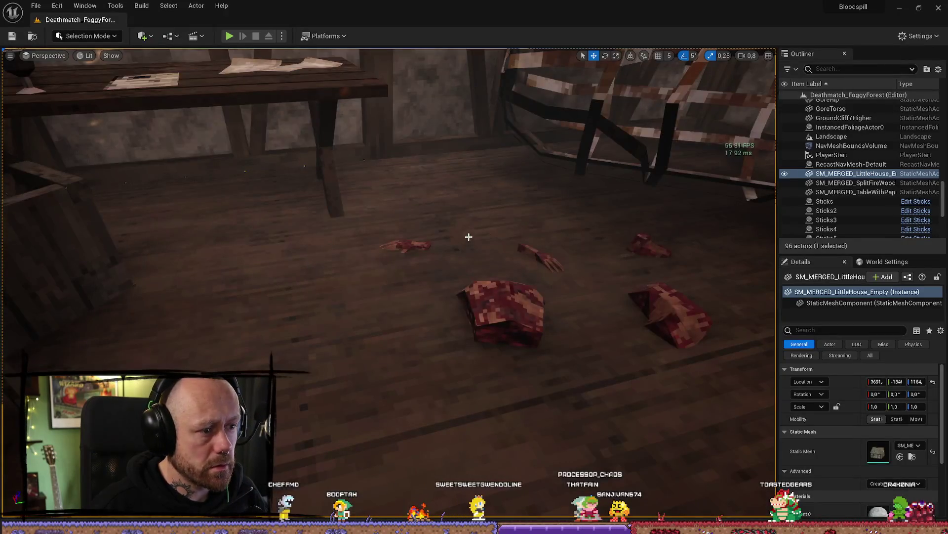
- Place a Plane on the cabin floor beside the debris
click(152, 42)
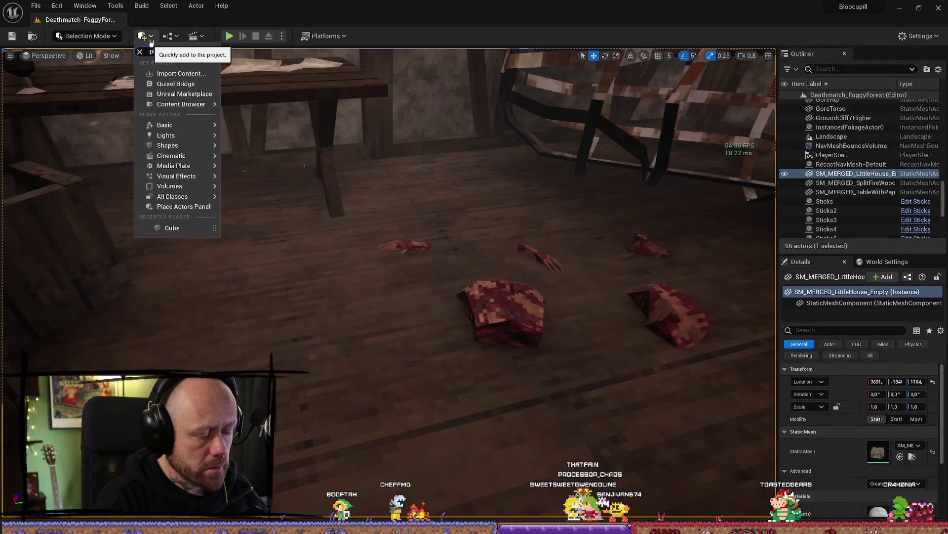
key(Escape)
text(planm)
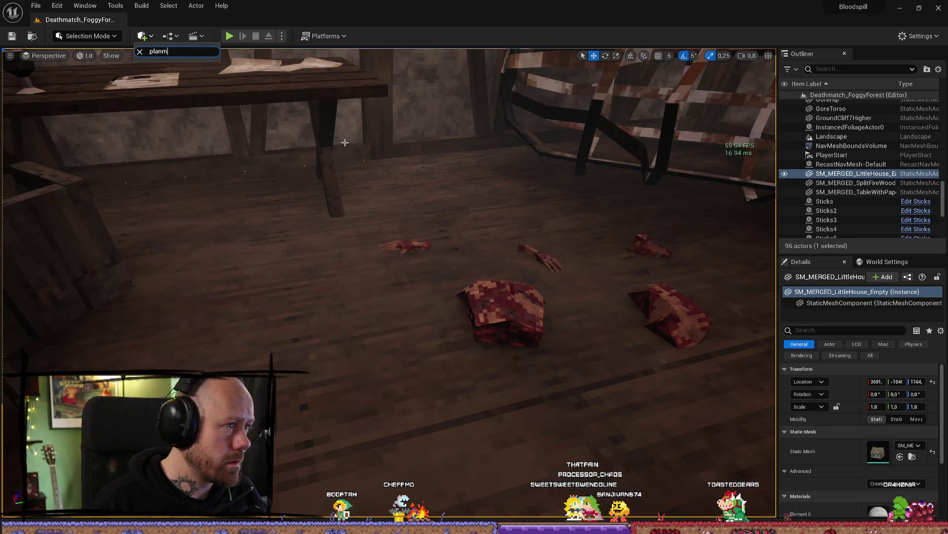
key(BackSpace)
text(e)
mouse_move(293, 146)
mouse_down()
mouse_move(424, 321)
mouse_move(455, 339)
mouse_move(451, 320)
mouse_move(459, 330)
mouse_up()
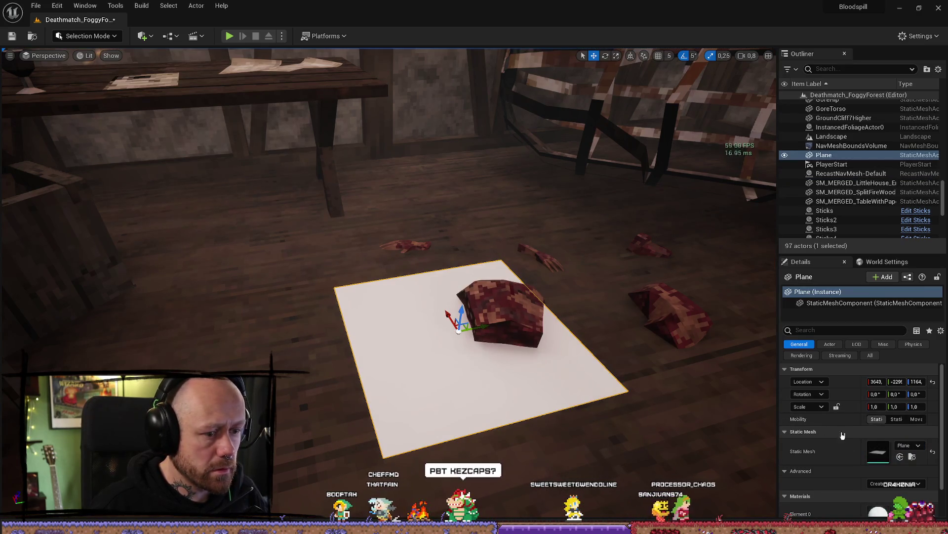
- Apply the Bloodstain material to the plane
scroll(823, 430, down, 2)
click(912, 480)
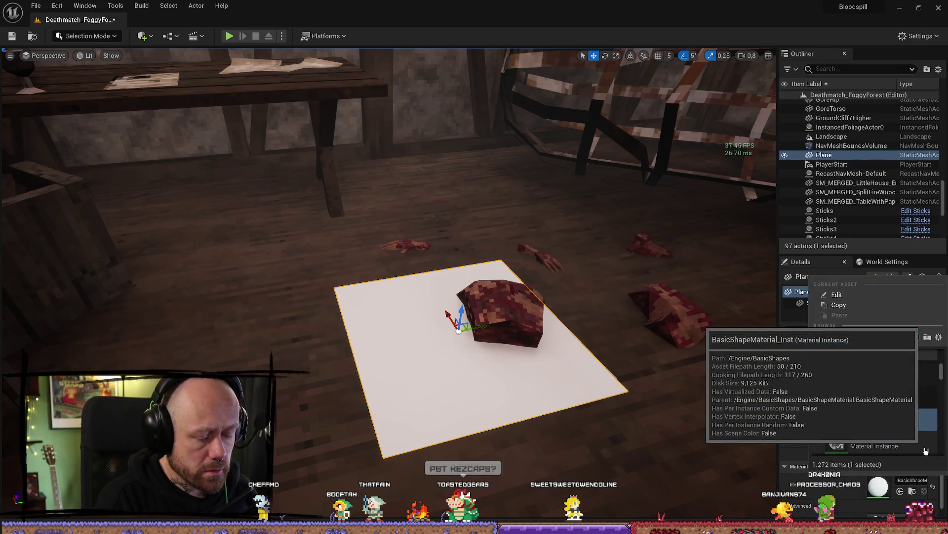
text(bloods)
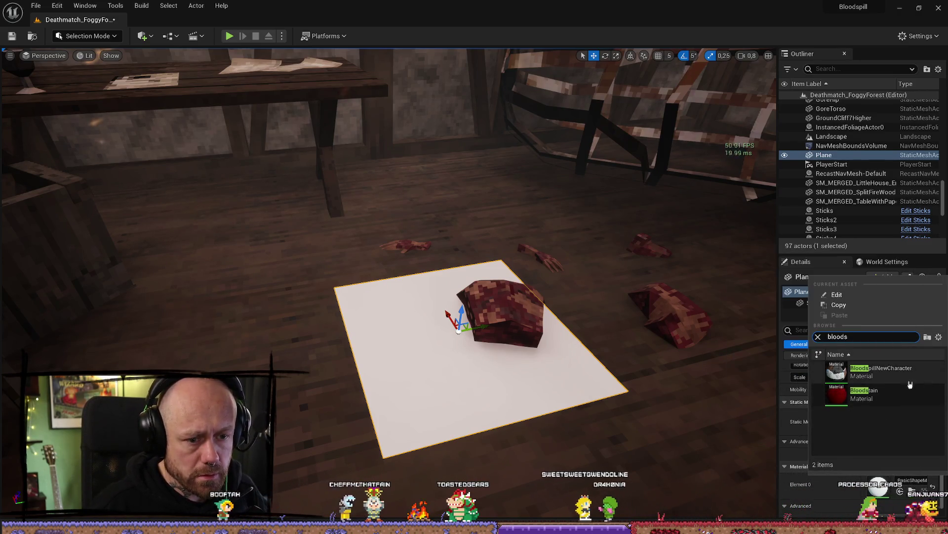
click(884, 384)
- Move in close to the blood plane and scale it up to 2.75
click(586, 297)
drag(587, 296, 524, 322)
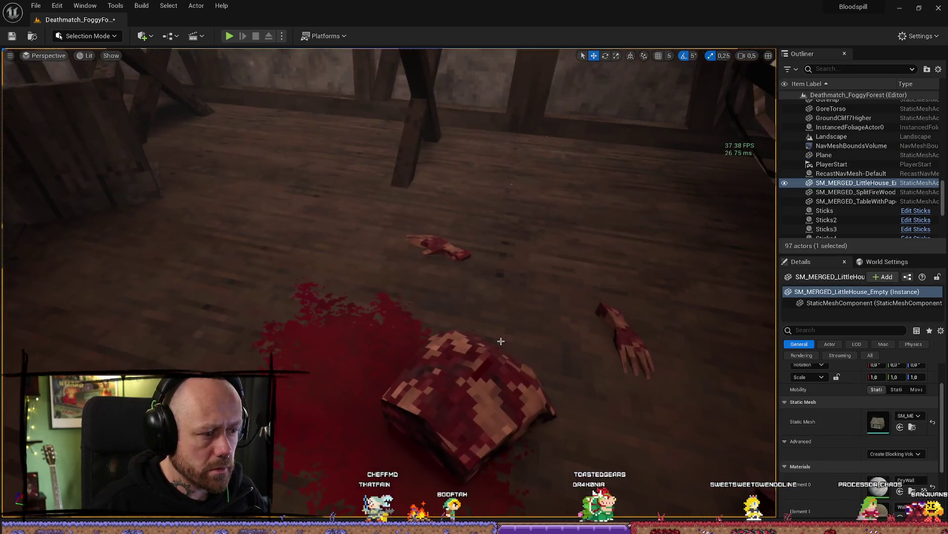
click(370, 356)
mouse_move(370, 356)
mouse_down()
mouse_move(343, 319)
mouse_move(343, 294)
mouse_move(501, 270)
mouse_up()
mouse_move(435, 235)
mouse_down()
mouse_move(450, 226)
mouse_move(444, 336)
mouse_move(445, 296)
mouse_up()
- Compare the decal with and without its selection outline, then start a playtest
click(443, 336)
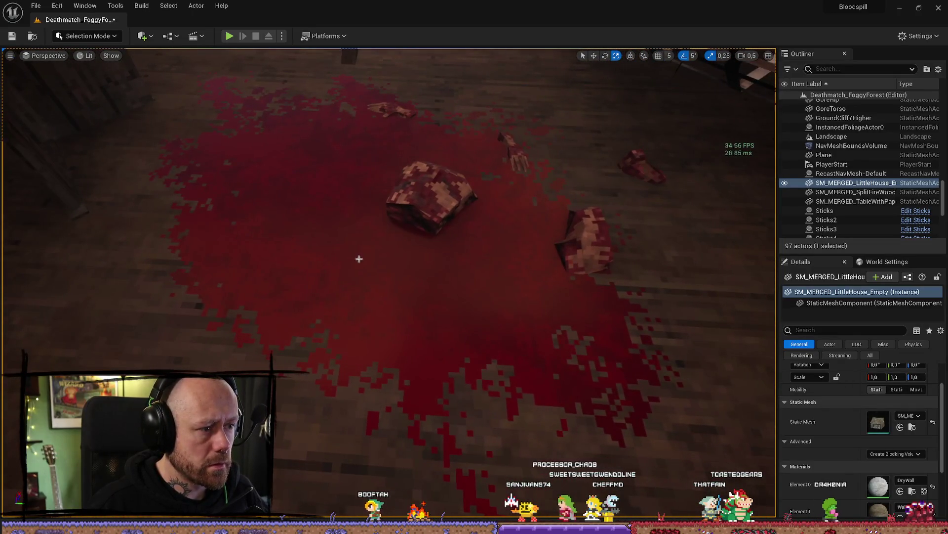
scroll(359, 259, down, 3)
click(367, 264)
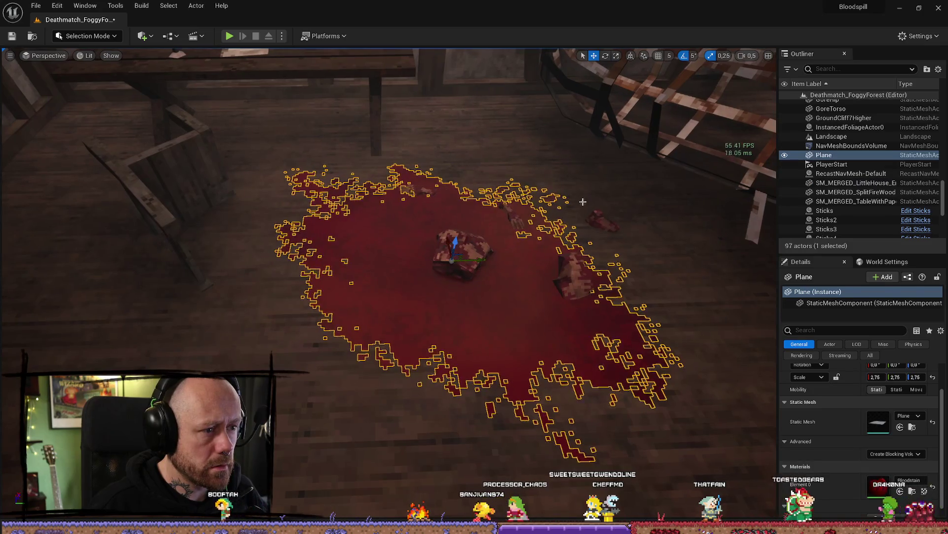
click(692, 278)
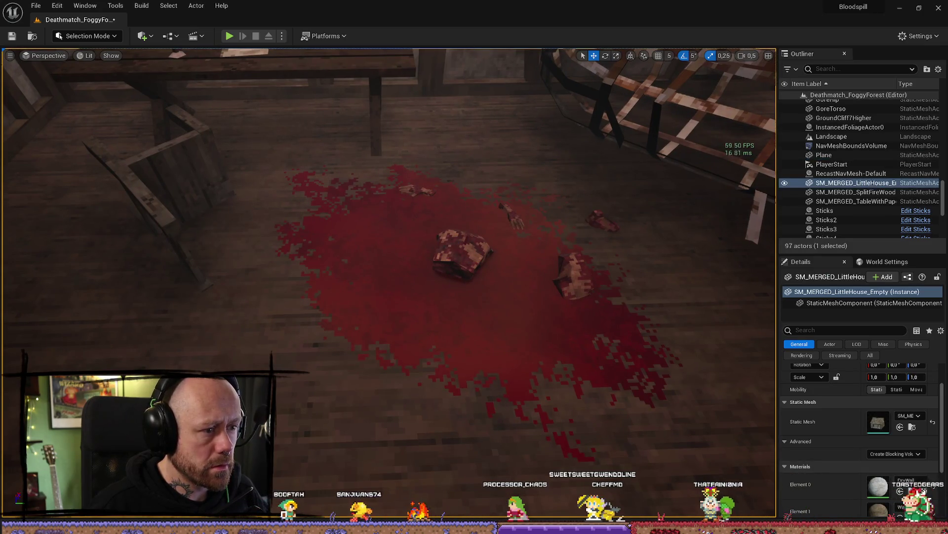
click(499, 261)
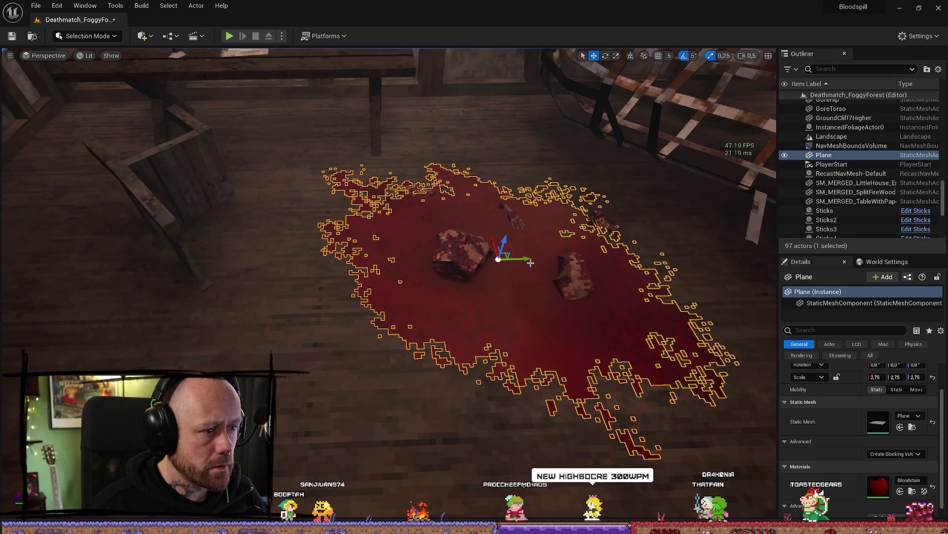
click(701, 223)
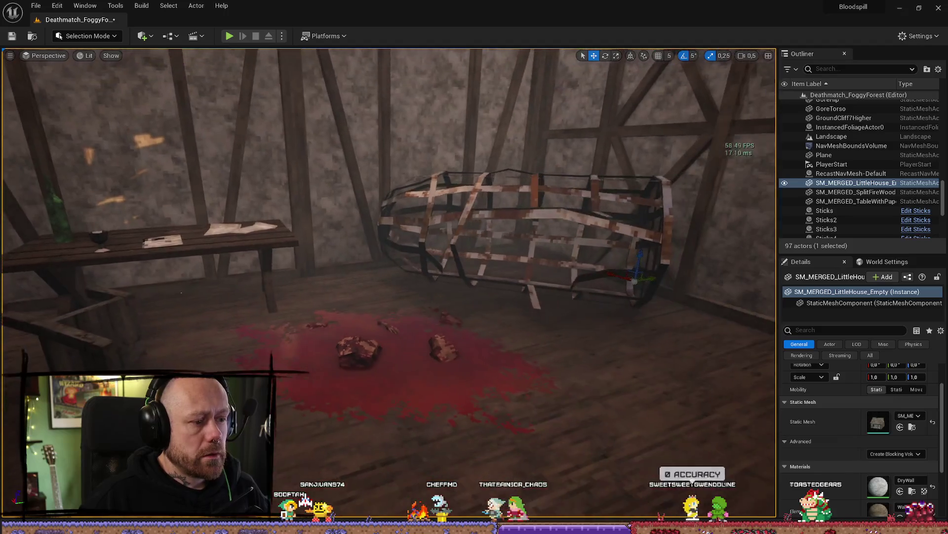
click(230, 36)
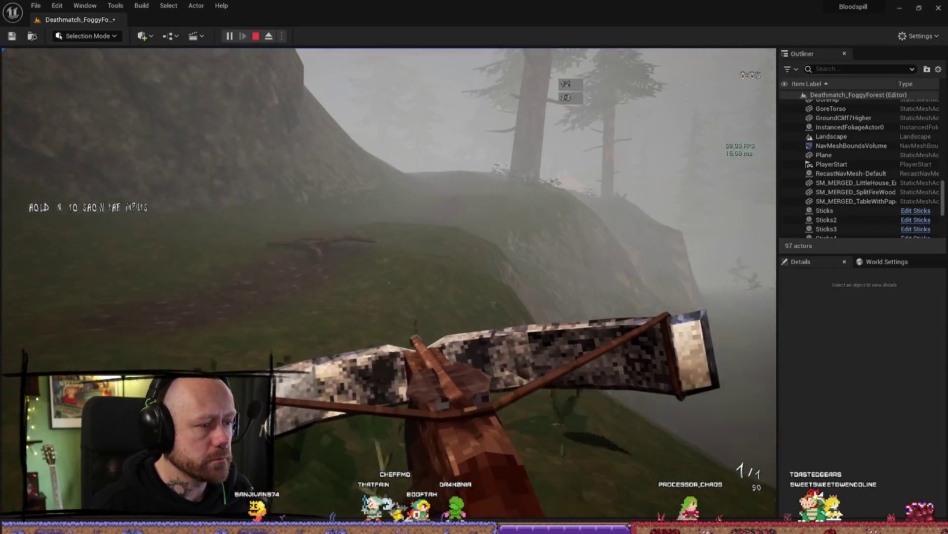
- Walk forward through the foggy forest, stop the playtest, and fly into the house
key(w)
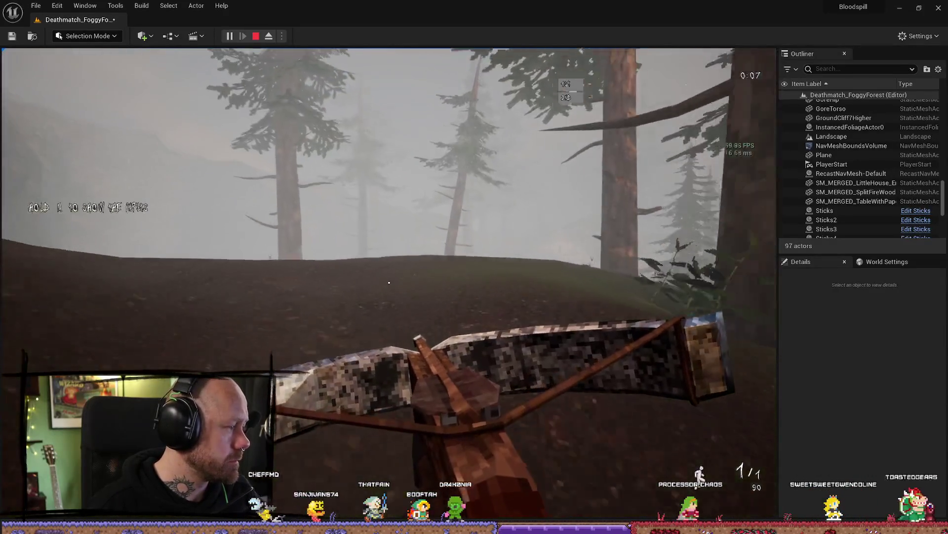
key(w)
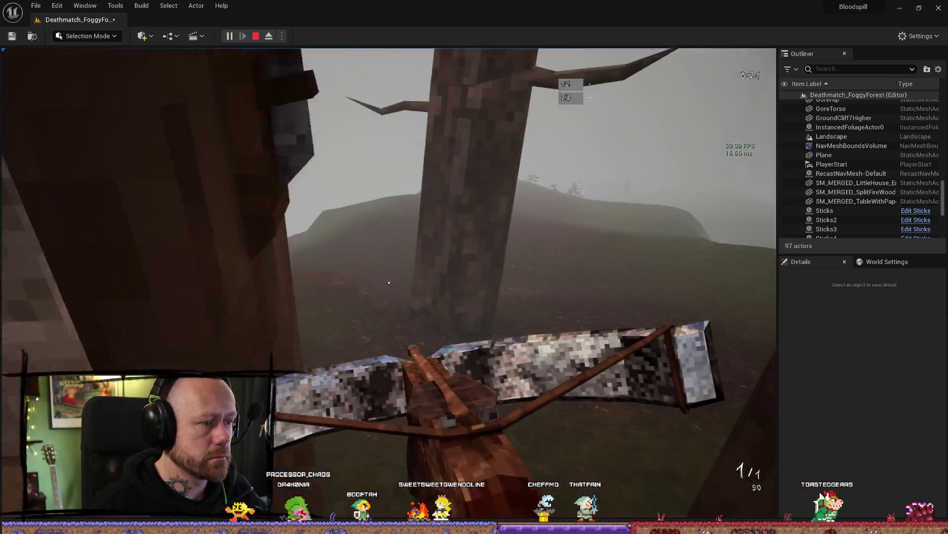
key(Escape)
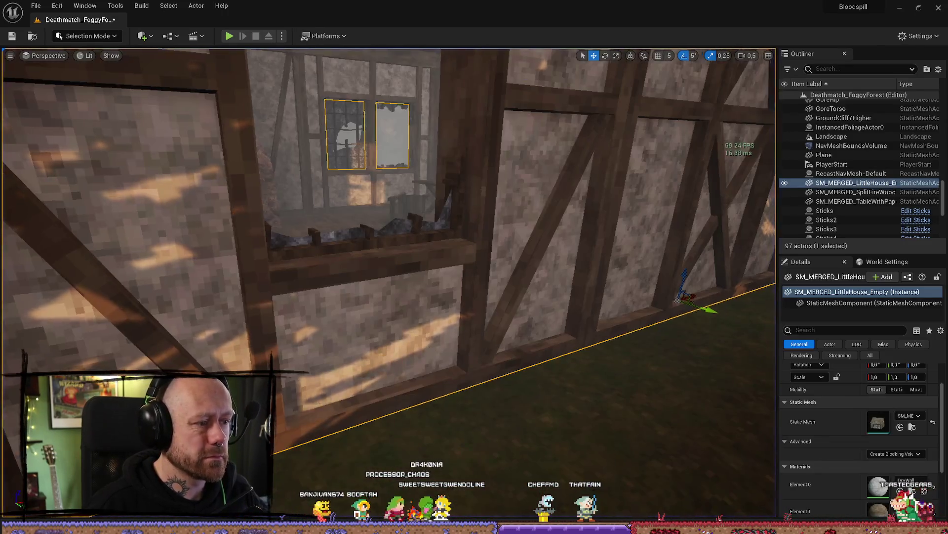
drag(389, 284, 375, 257)
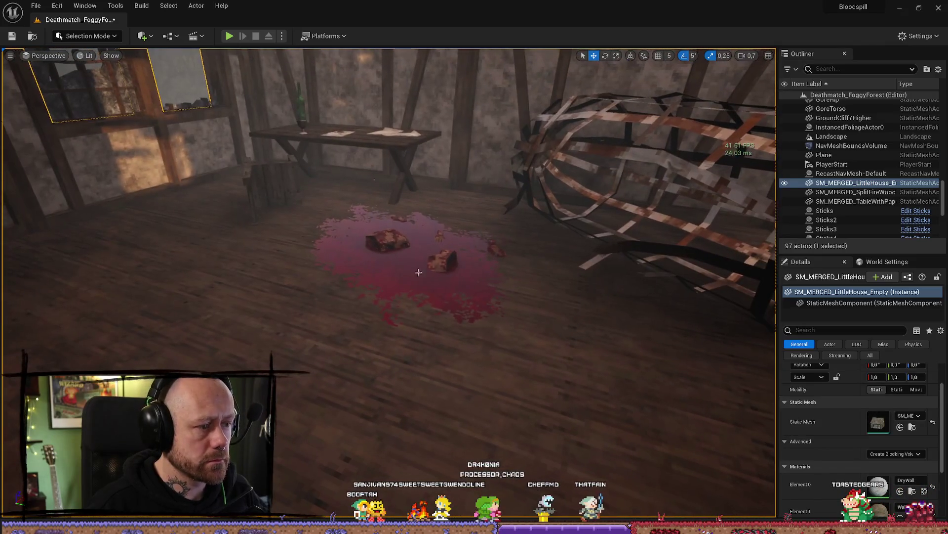
- Open the plane's Bloodstain material in a floating material editor
click(419, 272)
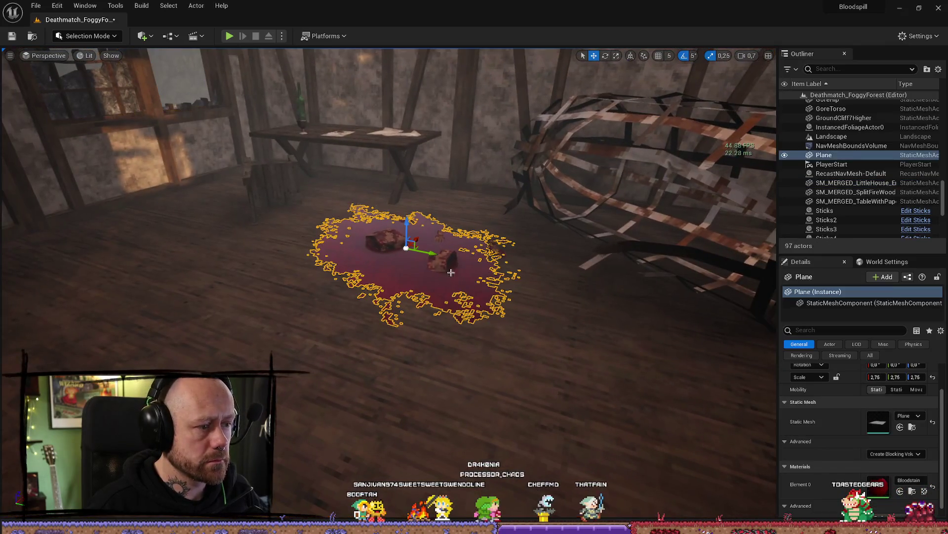
key(ctrl+space)
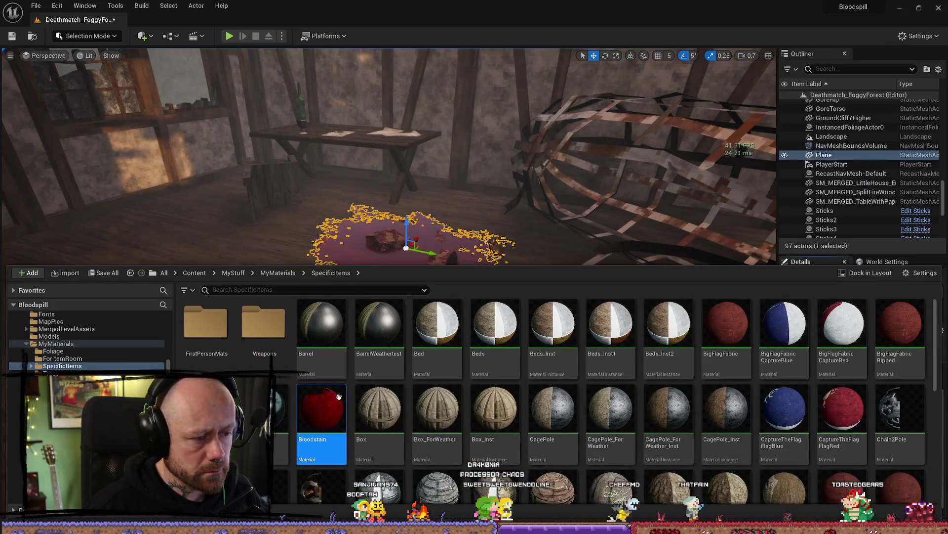
double_click(325, 405)
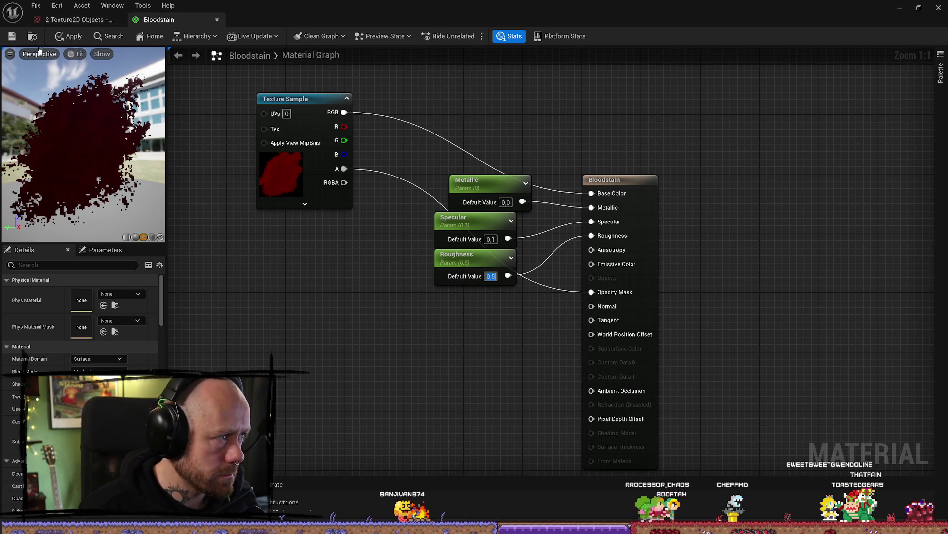
mouse_move(345, 19)
mouse_down()
mouse_move(839, 89)
mouse_move(94, 137)
mouse_move(2, 116)
mouse_up()
- Move the editor aside, look over the room, and start another playtest
click(616, 313)
mouse_move(616, 313)
mouse_down()
mouse_move(444, 247)
mouse_move(327, 279)
mouse_move(321, 390)
mouse_move(321, 326)
mouse_up()
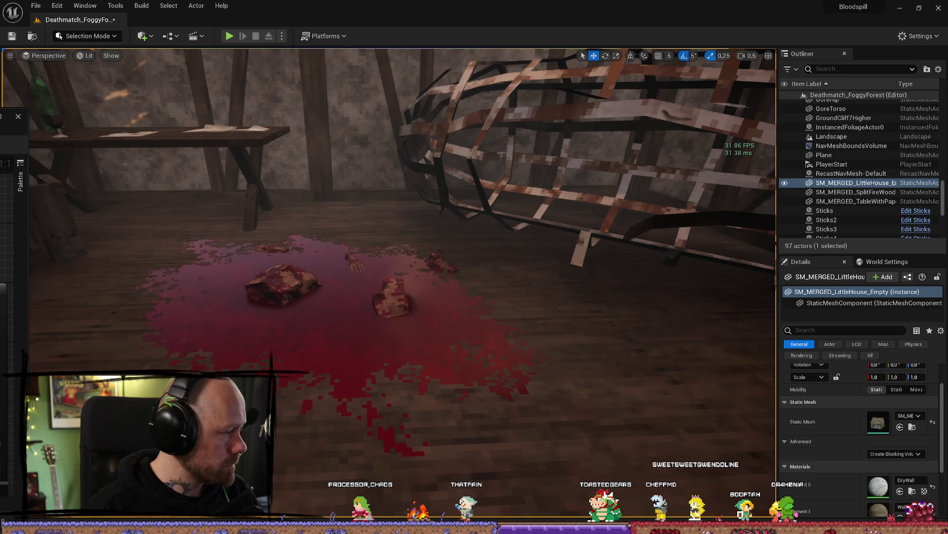
mouse_move(207, 286)
mouse_down()
mouse_move(200, 316)
mouse_move(227, 316)
mouse_move(239, 312)
mouse_move(230, 284)
mouse_up()
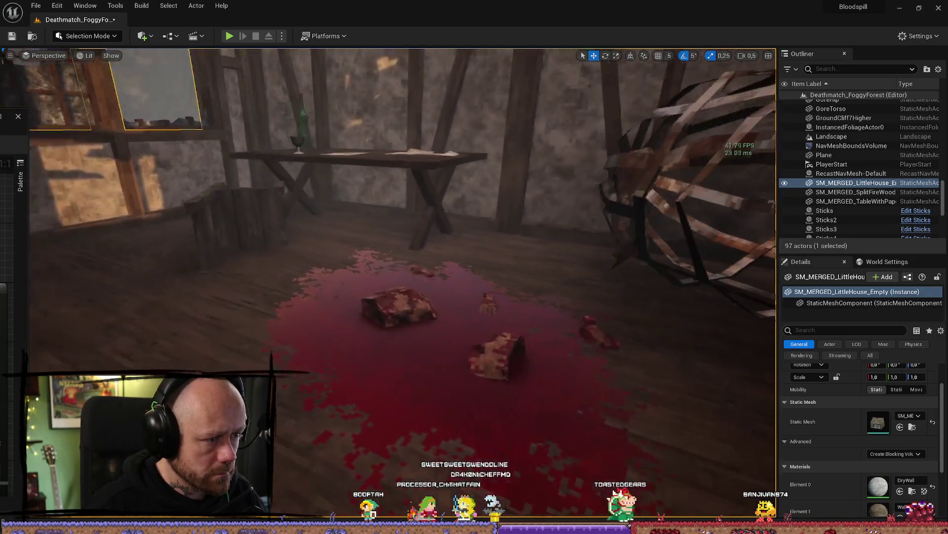
click(230, 36)
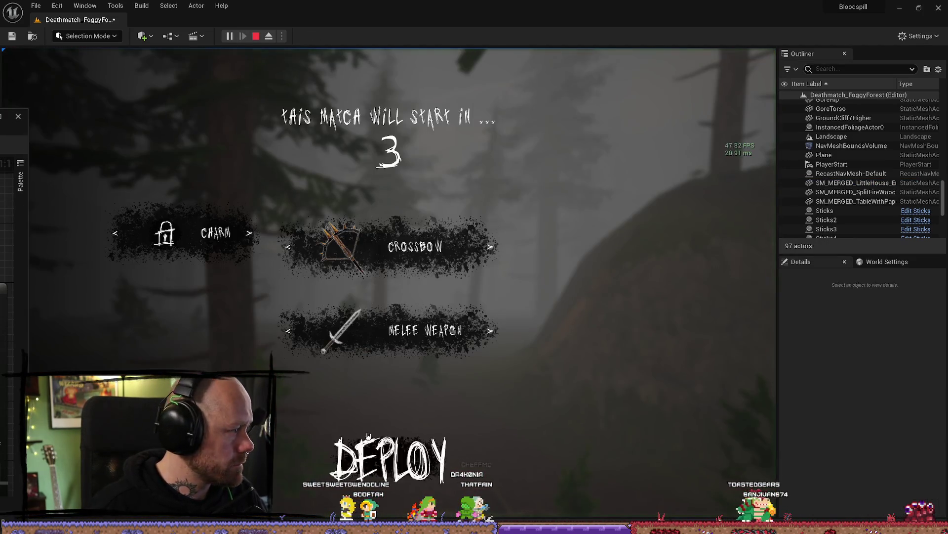
- Play the match full screen, then bring the Bloodstain material editor back into view
key(F11)
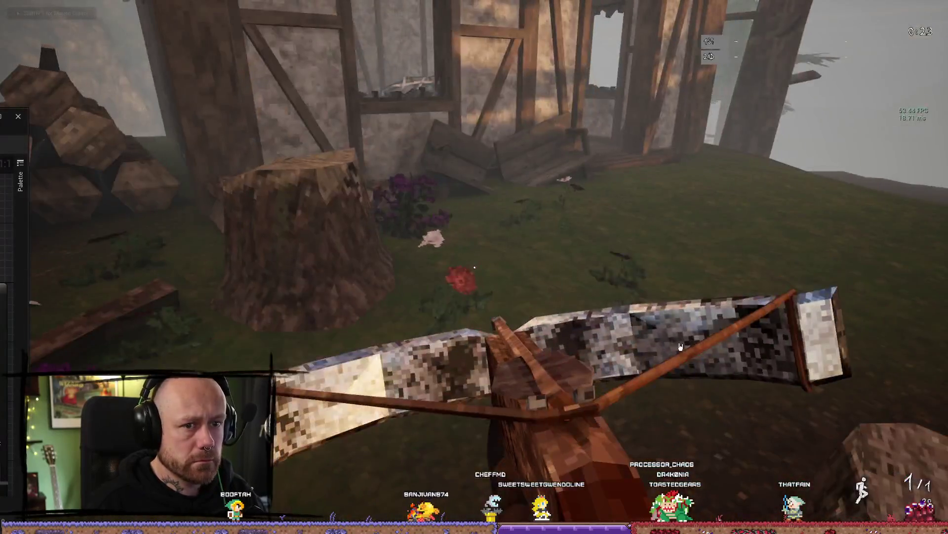
mouse_move(10, 116)
mouse_down()
mouse_move(309, 153)
mouse_move(573, 72)
mouse_up()
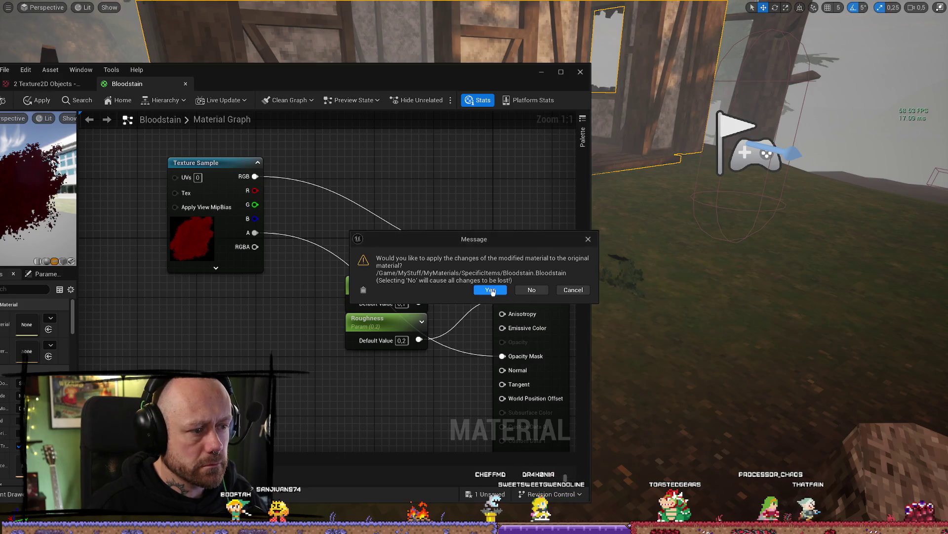
- Apply the Bloodstain material changes and fly around the house interior inspecting the blood pool
click(495, 294)
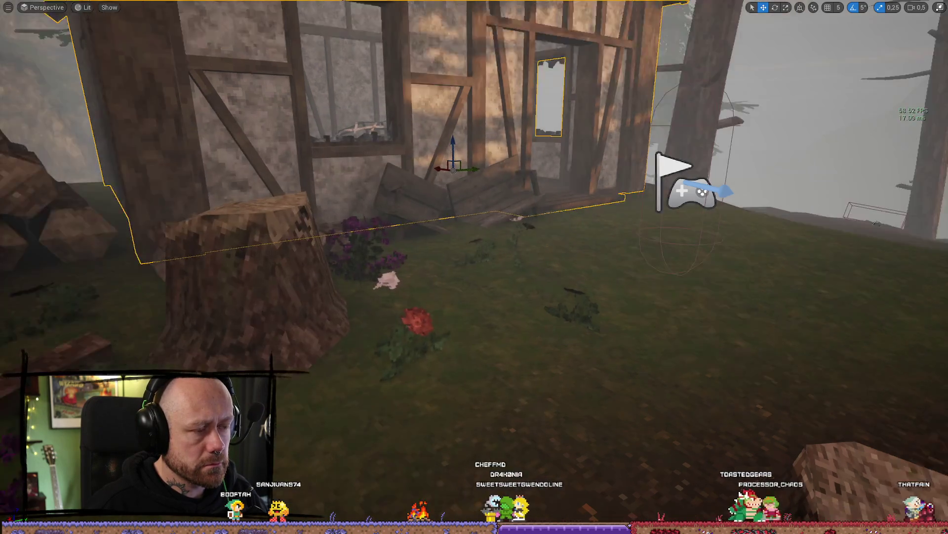
key(w)
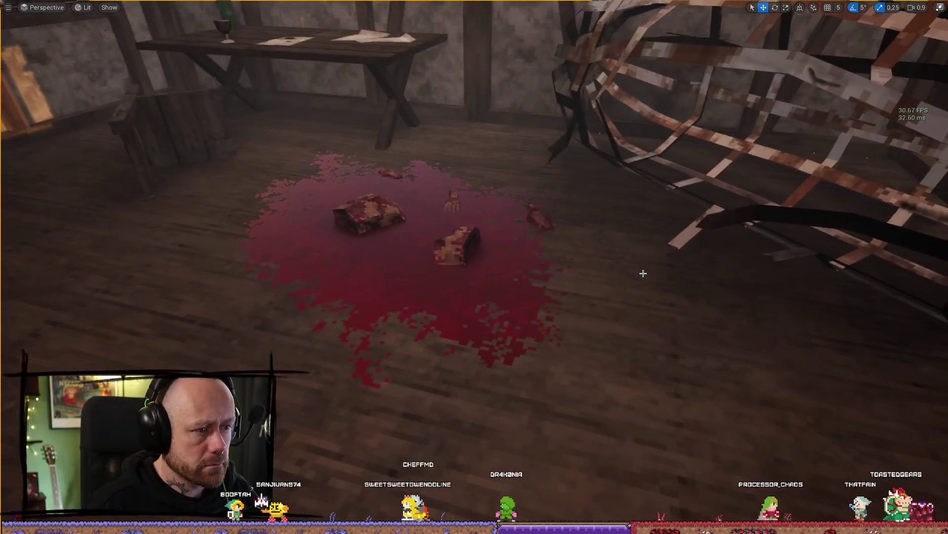
key(s)
scroll(700, 255, down, 2)
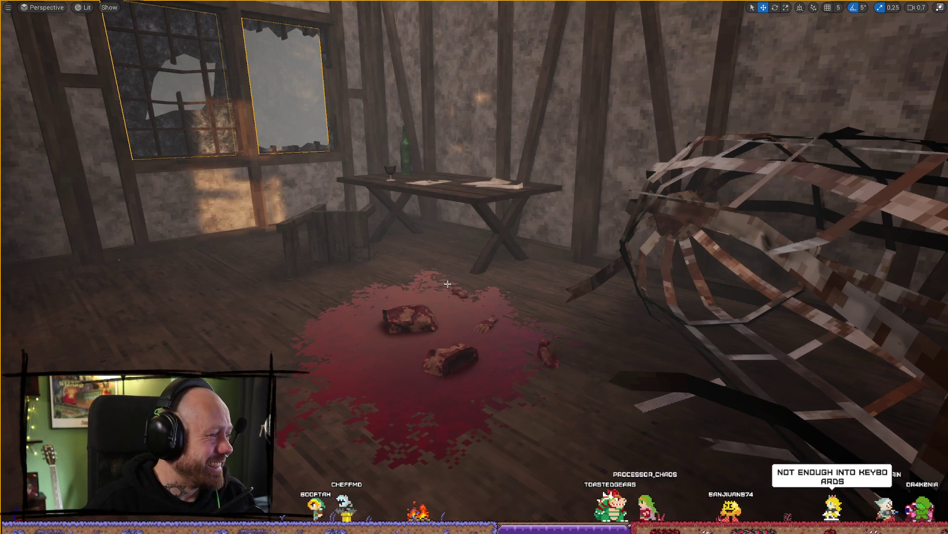
mouse_move(454, 245)
mouse_down()
mouse_move(445, 242)
mouse_move(544, 246)
mouse_move(494, 267)
mouse_move(469, 232)
mouse_move(494, 228)
mouse_move(444, 237)
mouse_move(522, 245)
mouse_move(484, 247)
mouse_move(474, 242)
mouse_move(494, 232)
mouse_move(474, 222)
mouse_move(533, 227)
mouse_move(464, 231)
mouse_move(494, 230)
mouse_move(479, 232)
mouse_move(607, 384)
mouse_up()
key(ctrl+space)
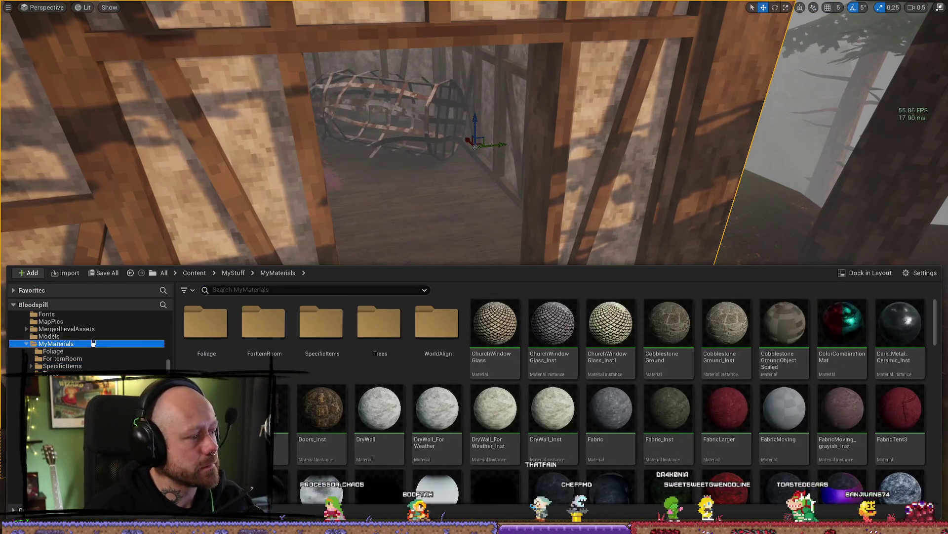
- Search MyStuff for 'door' and drag the DoorWoodSquare mesh into the cabin doorway
scroll(69, 341, up, 3)
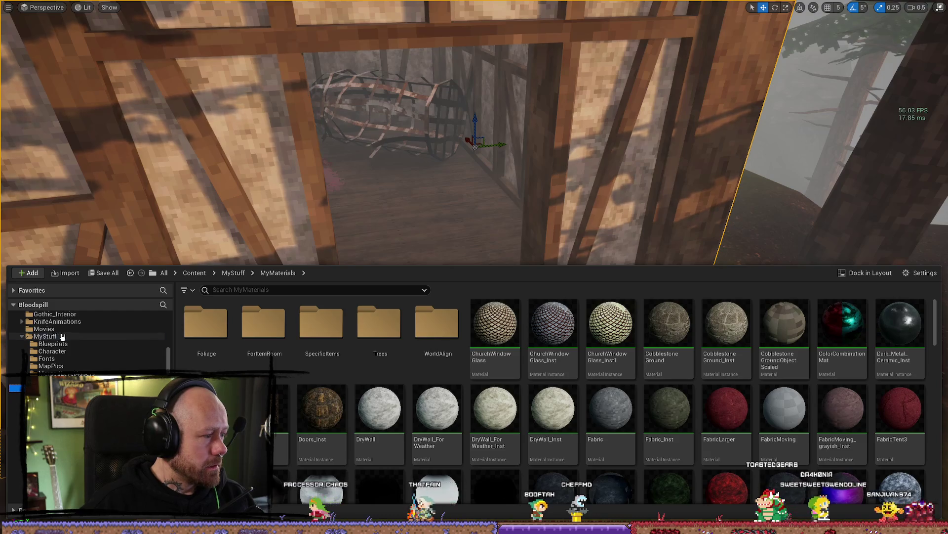
click(62, 336)
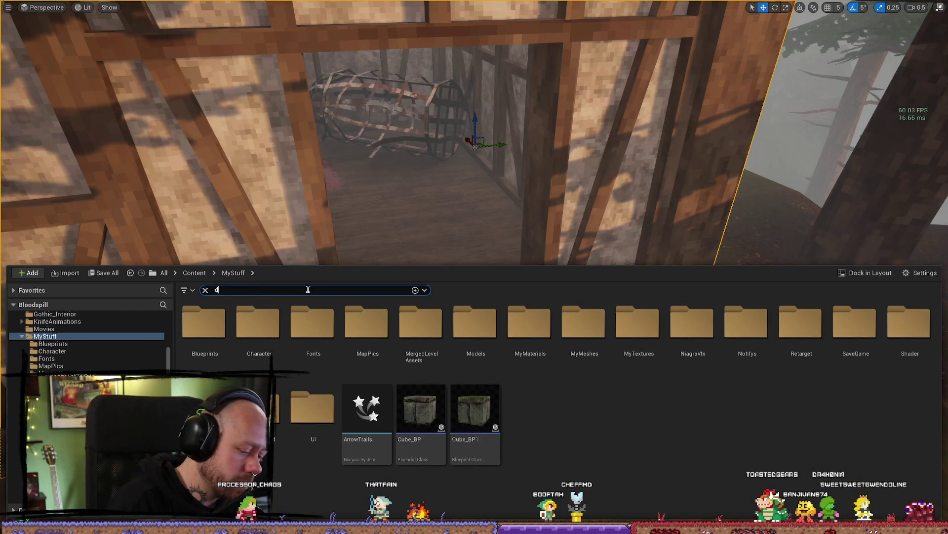
text(oor)
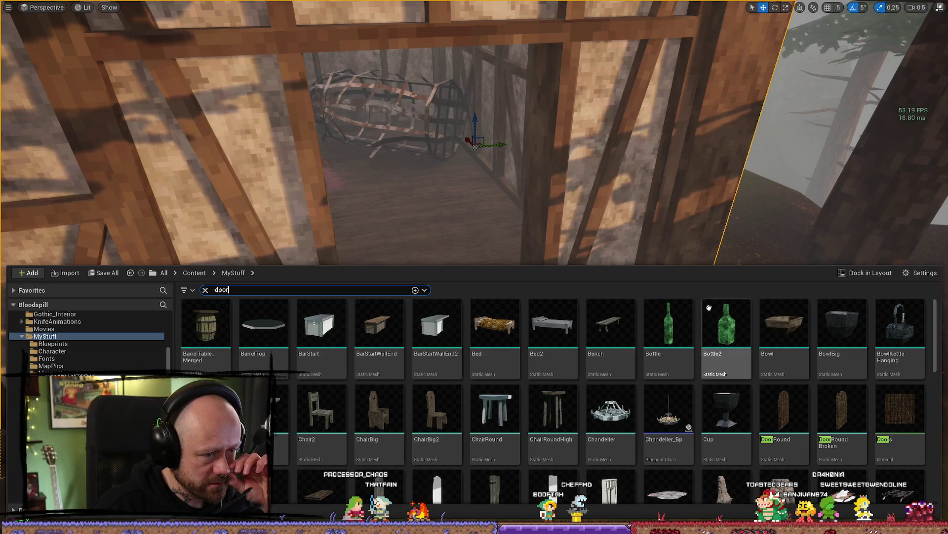
scroll(726, 386, down, 2)
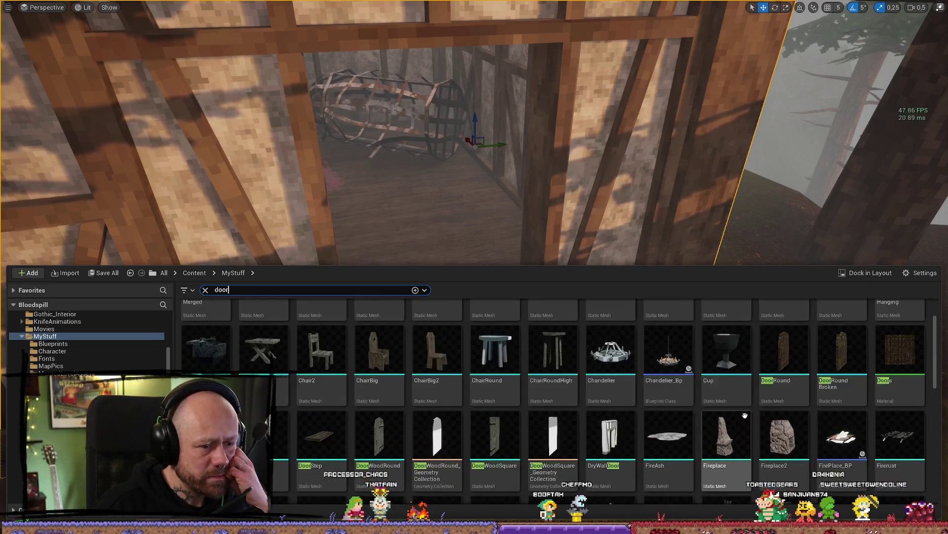
mouse_move(880, 347)
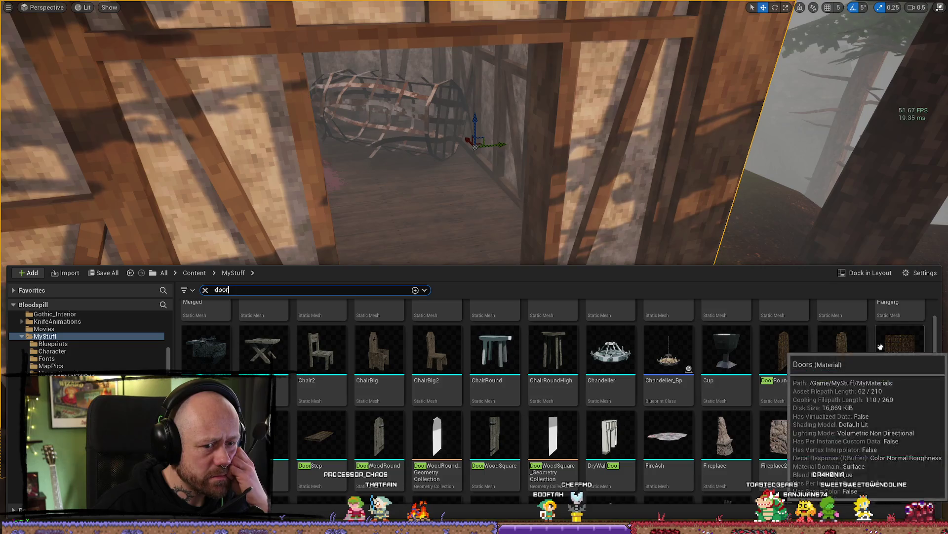
scroll(701, 392, down, 5)
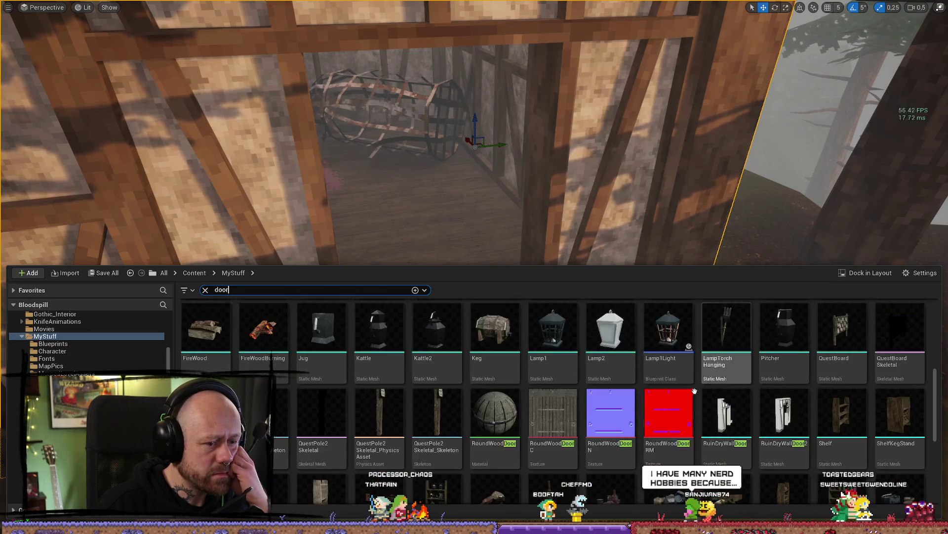
scroll(701, 391, up, 3)
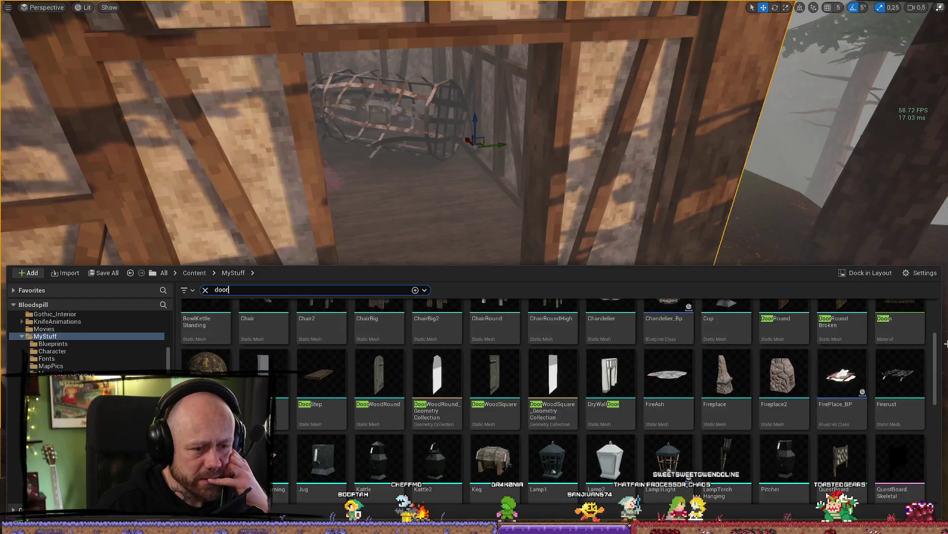
scroll(881, 378, up, 1)
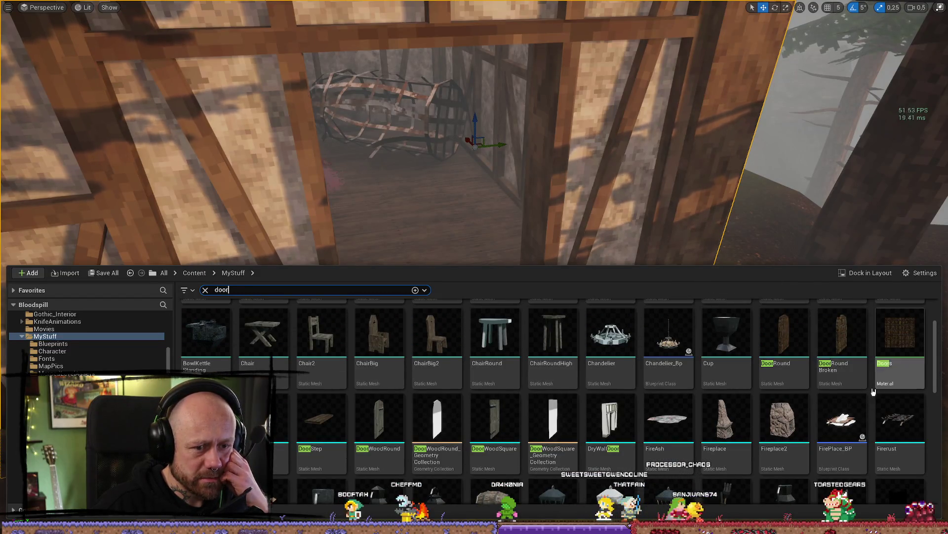
mouse_move(771, 320)
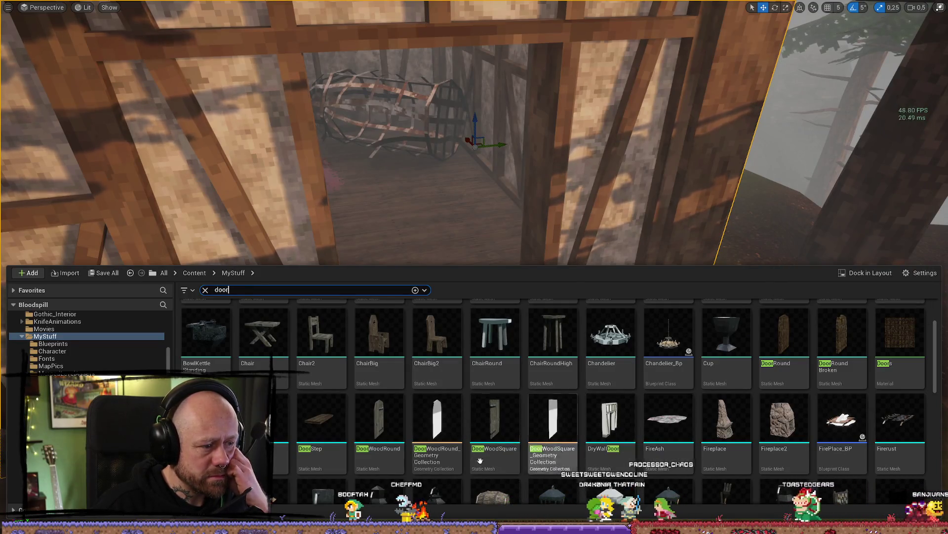
mouse_move(488, 466)
mouse_down()
mouse_move(481, 337)
mouse_move(464, 294)
mouse_move(474, 240)
mouse_move(451, 300)
mouse_up()
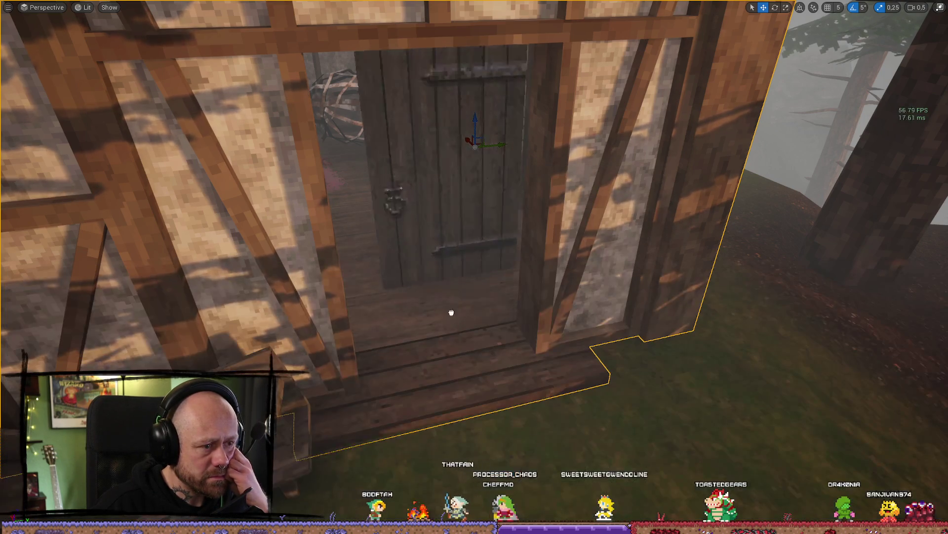
- Swing the newly placed door open around its vertical axis and bring back the door asset list
key(f)
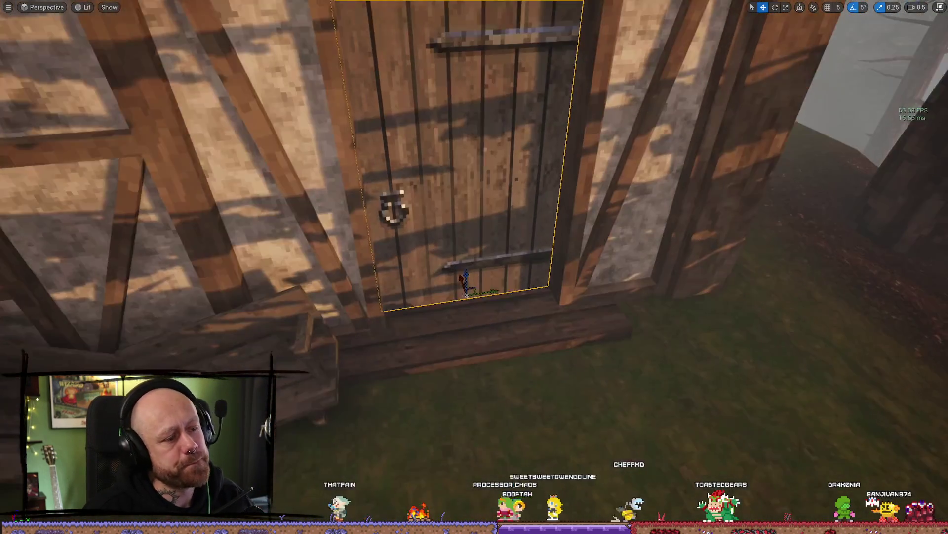
key(e)
mouse_move(417, 320)
mouse_down()
mouse_move(523, 285)
mouse_move(762, 349)
mouse_move(841, 268)
mouse_move(751, 297)
mouse_move(810, 276)
mouse_move(703, 395)
mouse_up()
key(w)
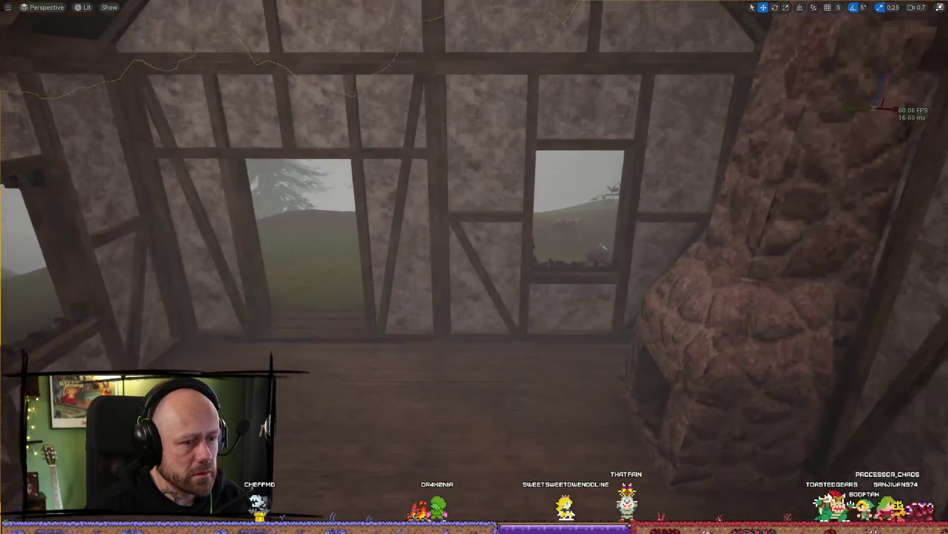
key(ctrl+space)
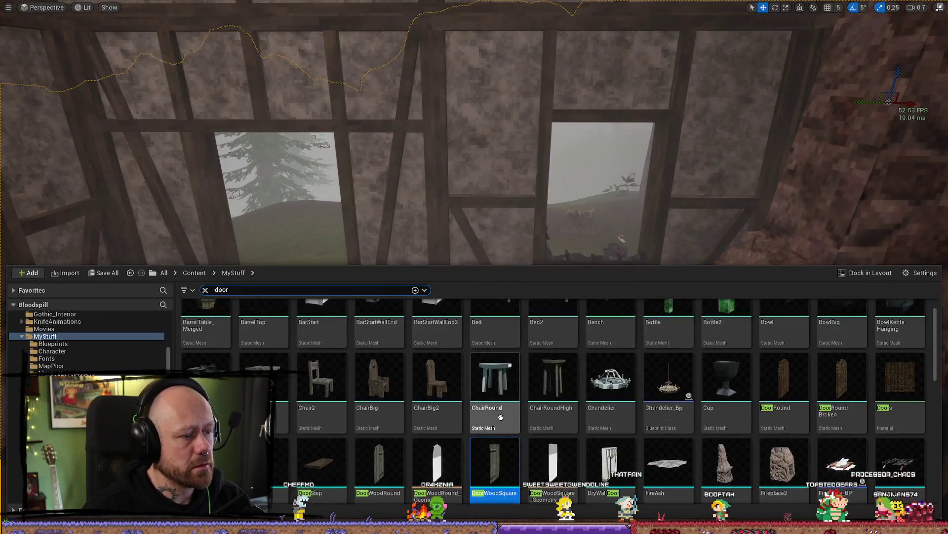
- Drag SM_MERGED_CupboardWithStuff into the cabin near the window and rotate it into place
scroll(568, 415, down, 5)
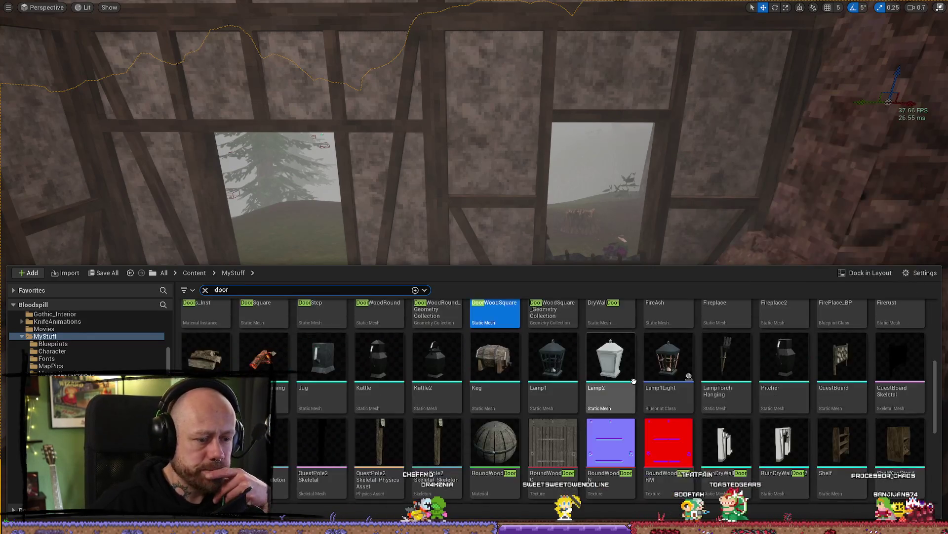
scroll(625, 418, down, 3)
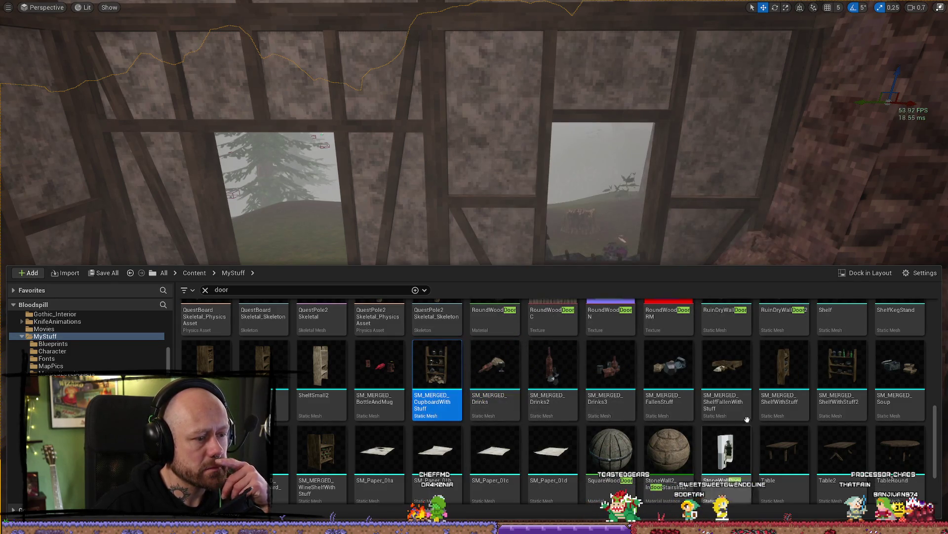
mouse_move(438, 366)
mouse_down()
mouse_move(444, 194)
mouse_move(466, 357)
mouse_move(402, 336)
mouse_move(559, 362)
mouse_move(539, 351)
mouse_up()
key(e)
key(w)
key(e)
key(w)
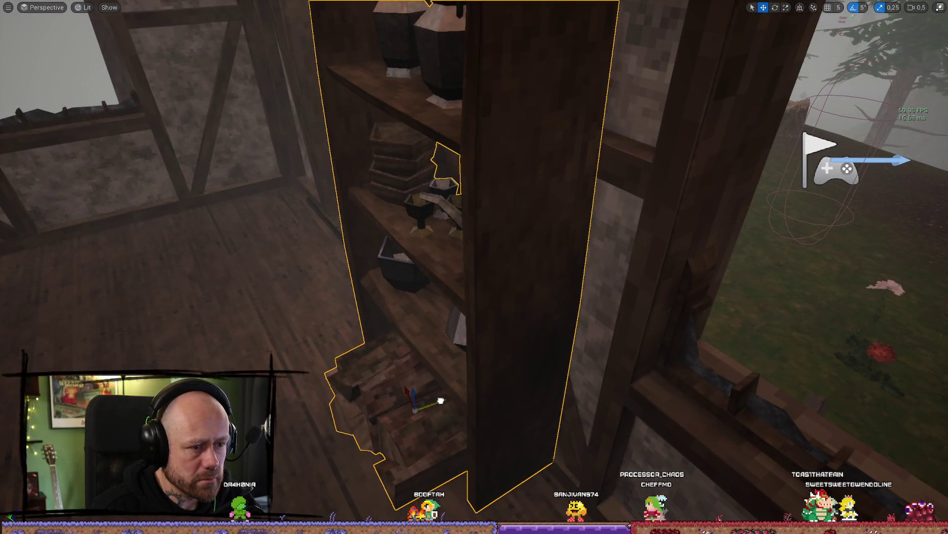
- Fly around to inspect the shelf items, the logs outside and the fireplace log pile
drag(442, 398, 442, 360)
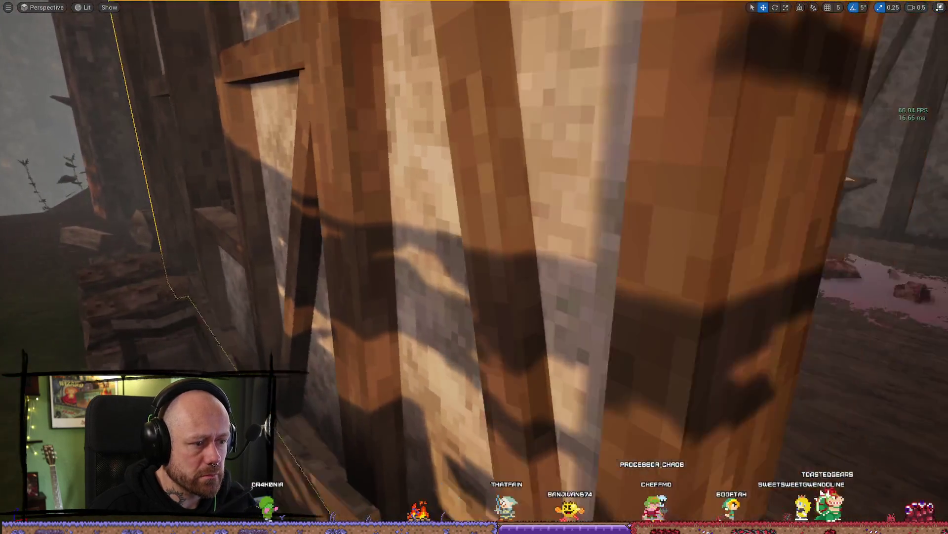
mouse_move(442, 359)
mouse_down()
mouse_move(415, 373)
mouse_move(437, 372)
mouse_up()
mouse_move(586, 403)
mouse_down()
mouse_move(608, 410)
mouse_move(568, 415)
mouse_move(585, 403)
mouse_up()
drag(725, 284, 691, 240)
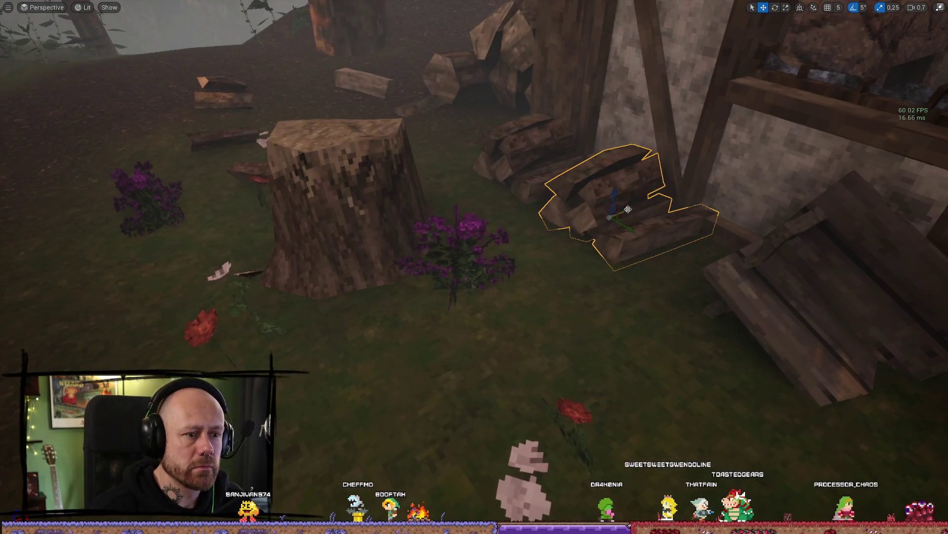
mouse_move(728, 201)
mouse_down()
mouse_move(621, 257)
mouse_move(570, 206)
mouse_up()
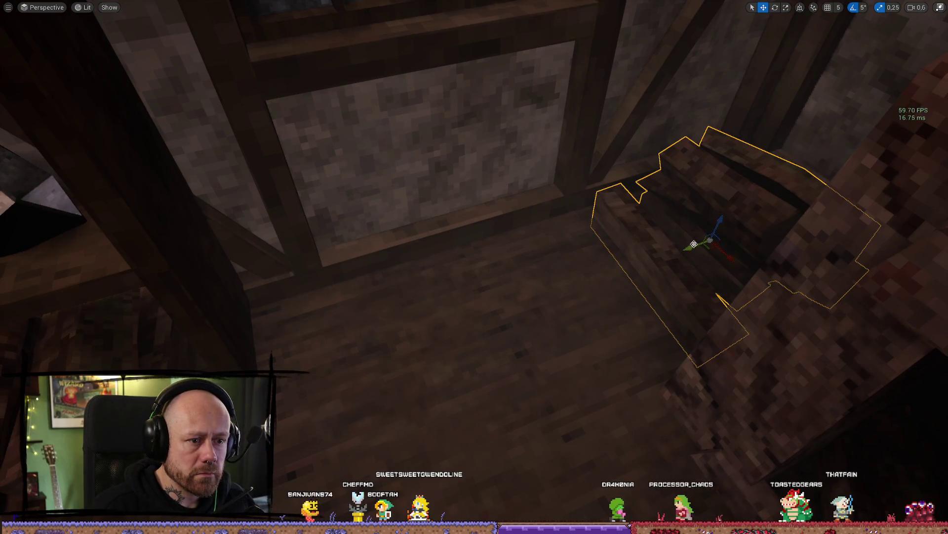
drag(478, 306, 509, 299)
mouse_move(684, 409)
mouse_down()
mouse_move(279, 176)
mouse_move(325, 163)
mouse_up()
- Select the window and the log pile beside the fireplace, then reopen the door-filtered asset list
click(279, 176)
click(442, 376)
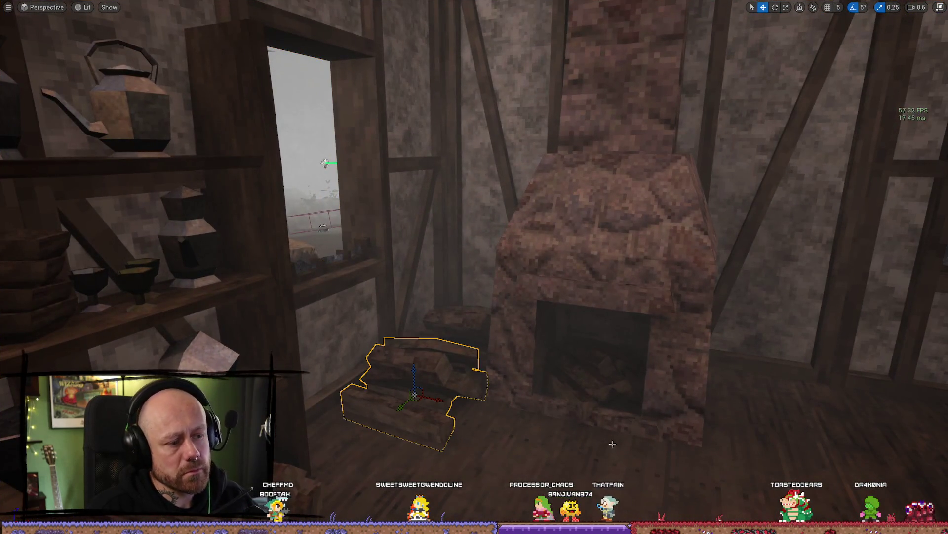
key(Escape)
drag(612, 440, 637, 425)
click(375, 375)
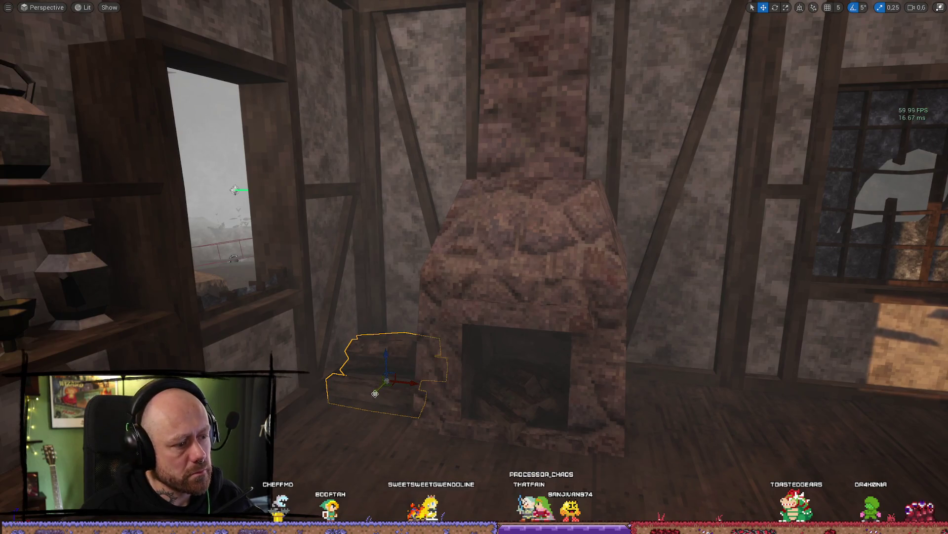
mouse_move(384, 378)
mouse_down()
mouse_move(366, 375)
mouse_move(445, 373)
mouse_move(415, 373)
mouse_move(498, 323)
mouse_move(475, 316)
mouse_move(467, 355)
mouse_up()
key(ctrl+space)
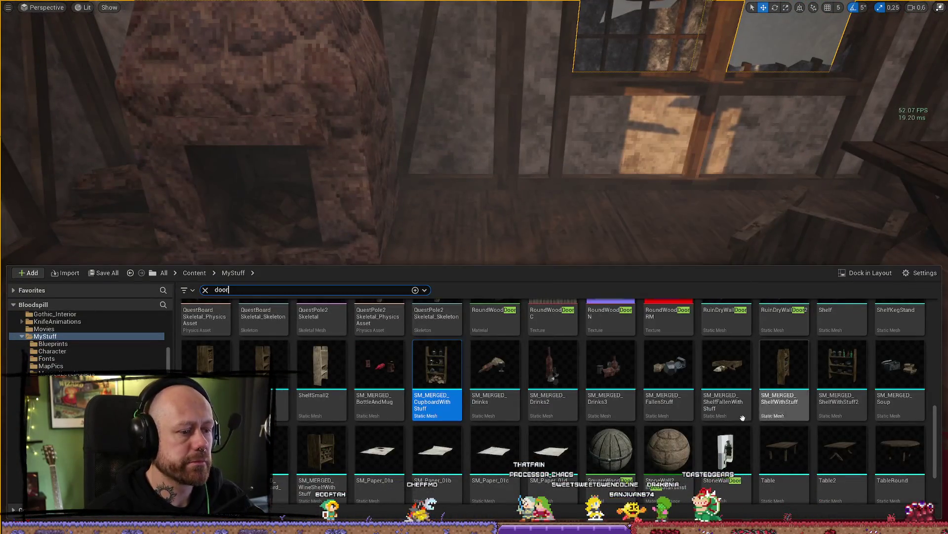
- Dismiss the asset list and look around the room toward the timbered wall, table and doorway
scroll(904, 409, up, 2)
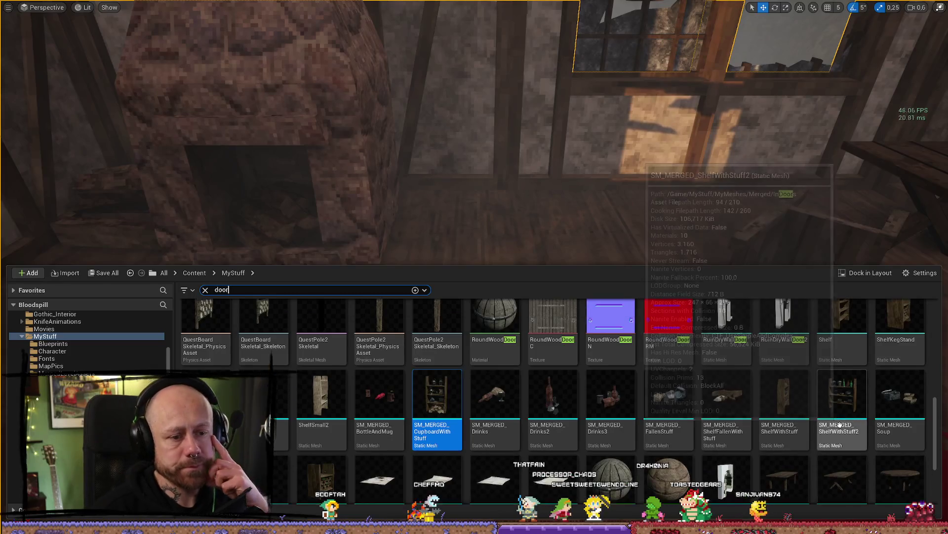
scroll(904, 409, up, 3)
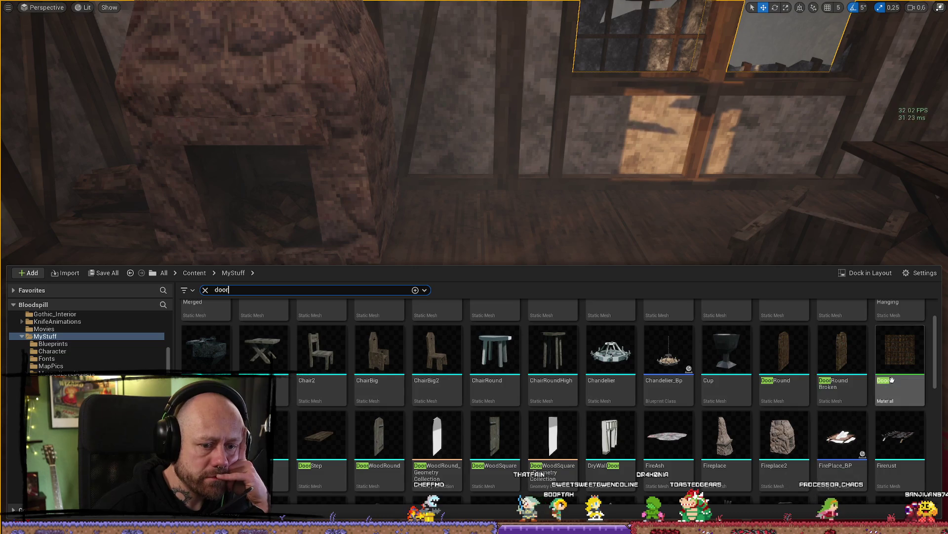
drag(509, 247, 691, 213)
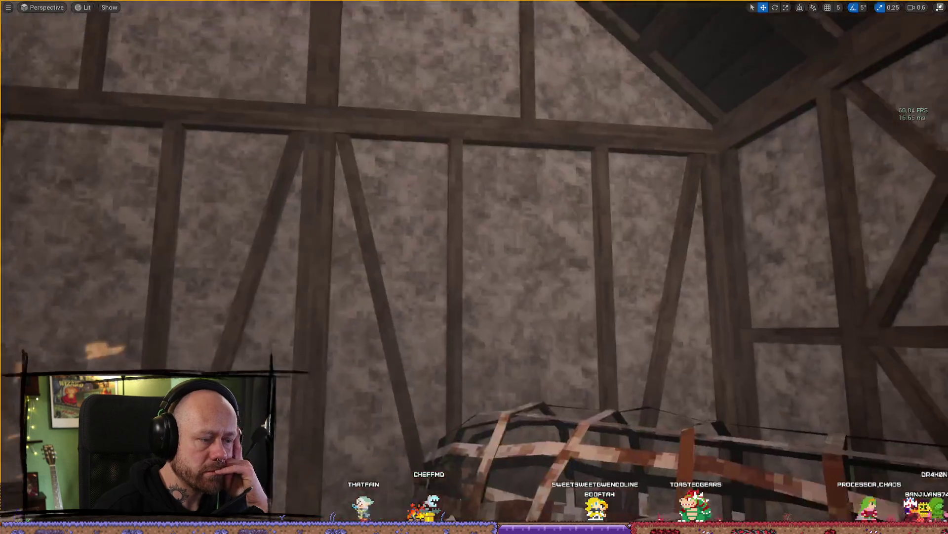
mouse_move(474, 266)
mouse_down()
mouse_move(445, 237)
mouse_move(425, 297)
mouse_move(445, 306)
mouse_move(405, 346)
mouse_up()
mouse_move(525, 208)
mouse_down()
mouse_move(499, 188)
mouse_move(525, 208)
mouse_up()
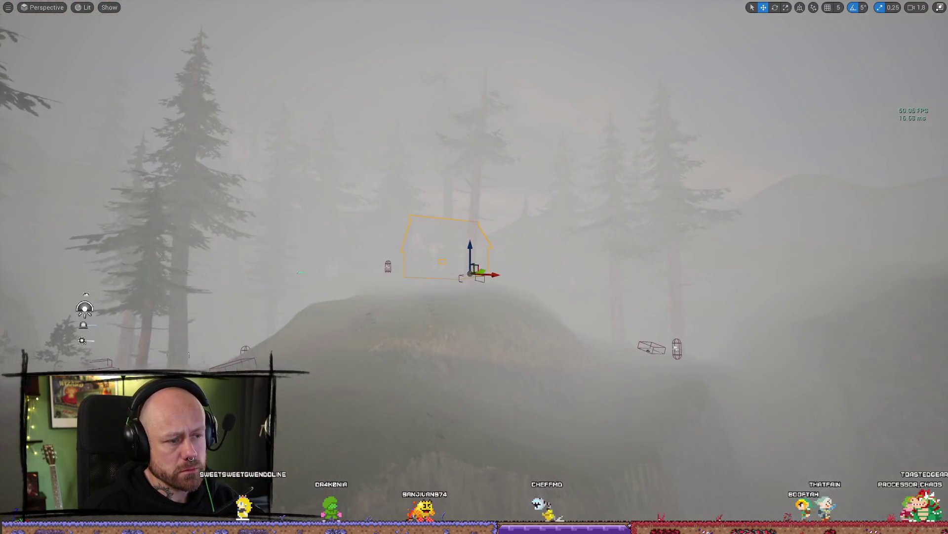
- Fly past the house onto the wooden bridge, select it and frame it in view
key(w)
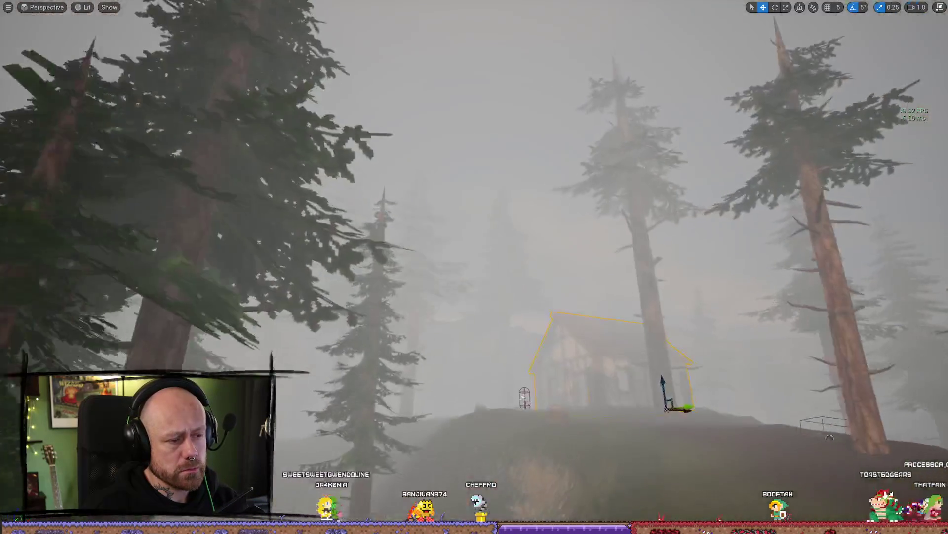
key(w)
scroll(475, 267, down, 1)
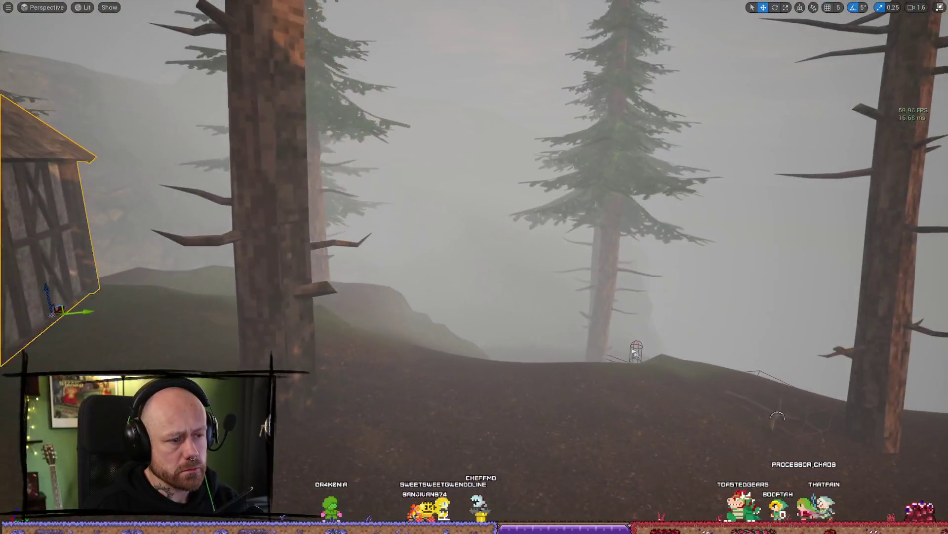
key(w)
scroll(627, 212, up, 1)
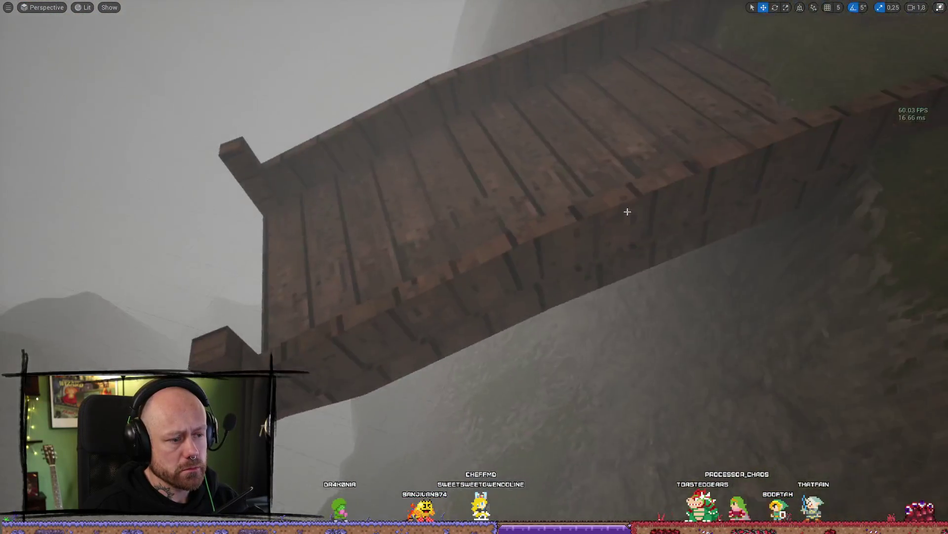
click(628, 212)
key(f)
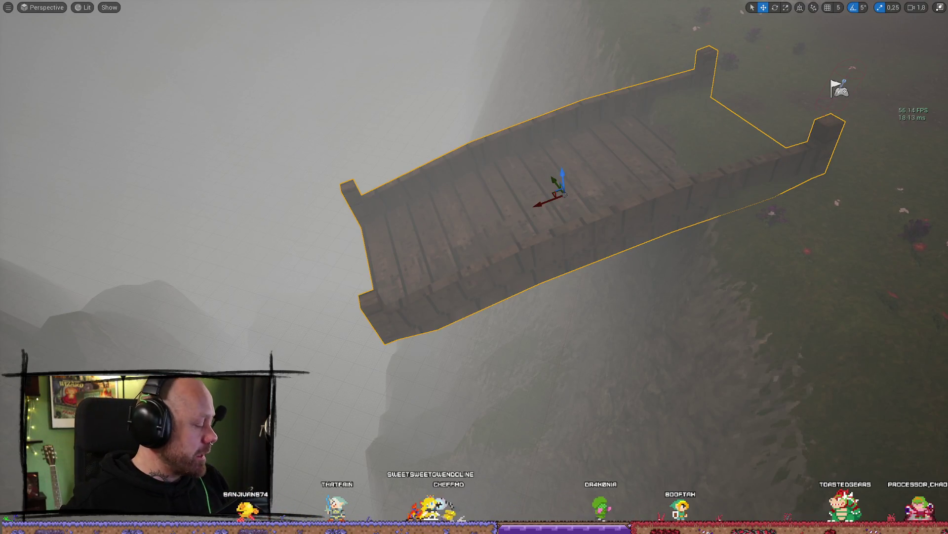
- Rotate the bridge slightly over the gorge, then open and dismiss the door-filtered asset list
mouse_move(577, 228)
mouse_down()
mouse_move(524, 197)
mouse_move(578, 228)
mouse_move(555, 216)
mouse_move(563, 189)
mouse_up()
key(f)
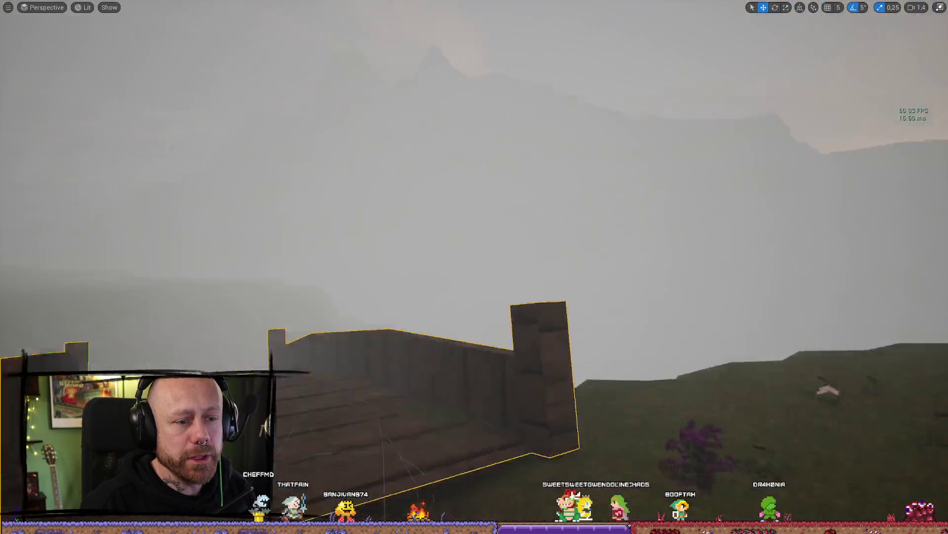
key(e)
drag(511, 211, 537, 228)
key(w)
mouse_move(291, 247)
mouse_down()
mouse_move(279, 208)
mouse_move(245, 207)
mouse_move(265, 195)
mouse_move(270, 205)
mouse_move(483, 214)
mouse_move(568, 246)
mouse_move(594, 232)
mouse_move(585, 257)
mouse_move(718, 239)
mouse_up()
key(ctrl+space)
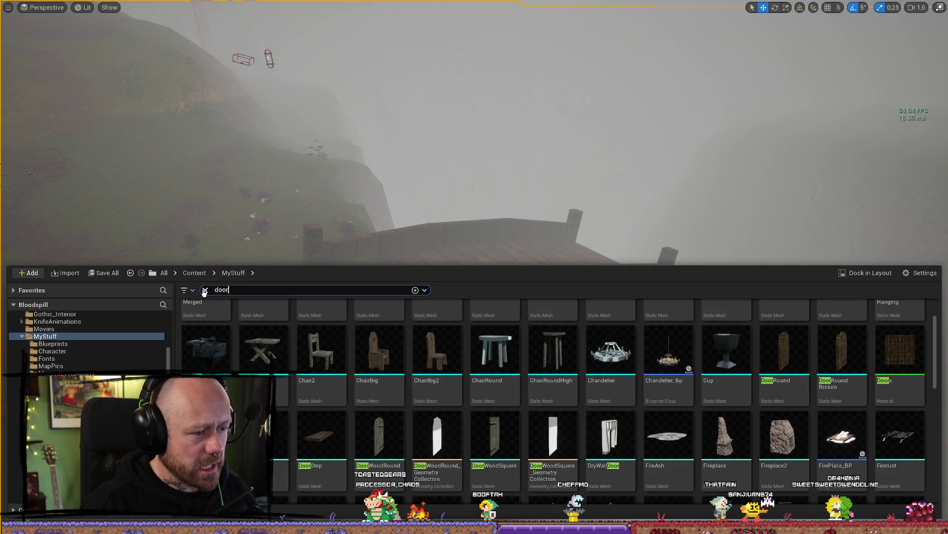
right_click(501, 83)
- Select the bridge, restore the full editor layout and open the Bridge static mesh editor
drag(501, 83, 501, 197)
click(494, 163)
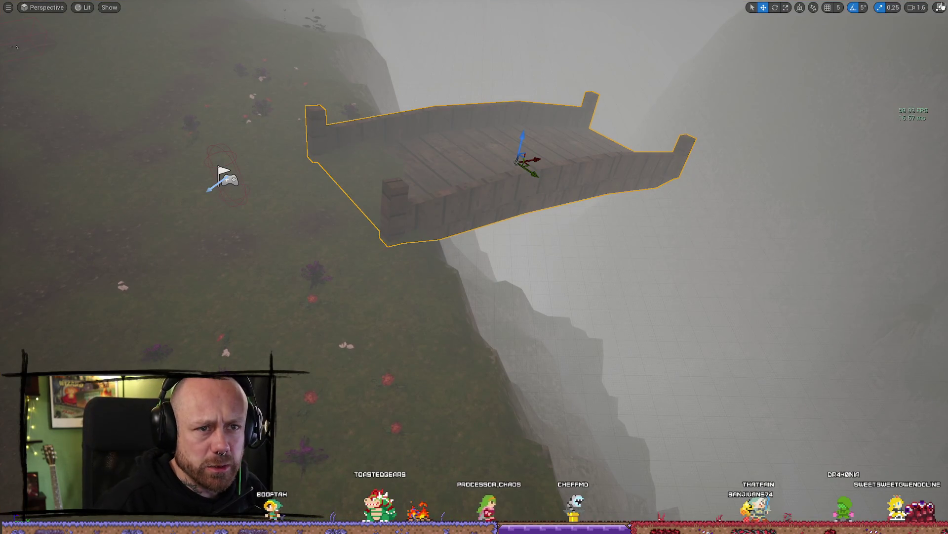
click(938, 6)
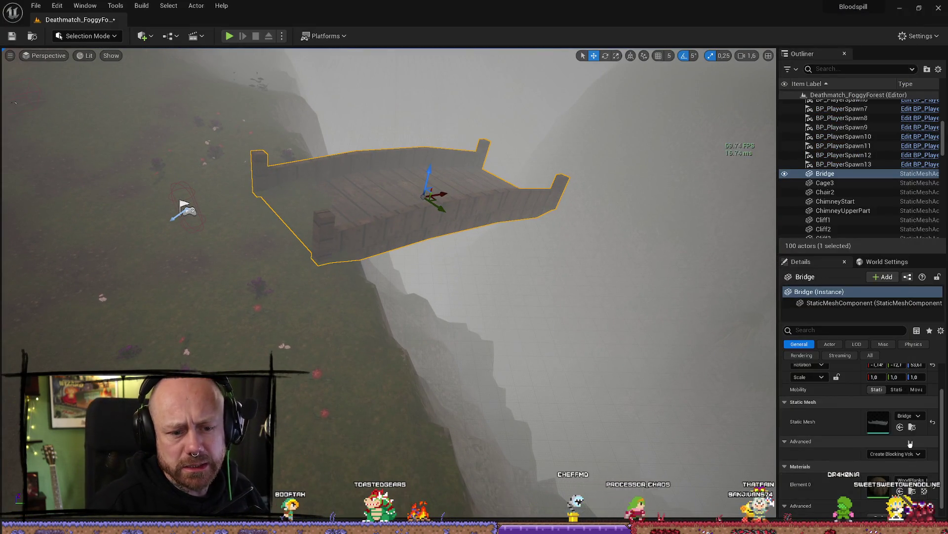
click(912, 427)
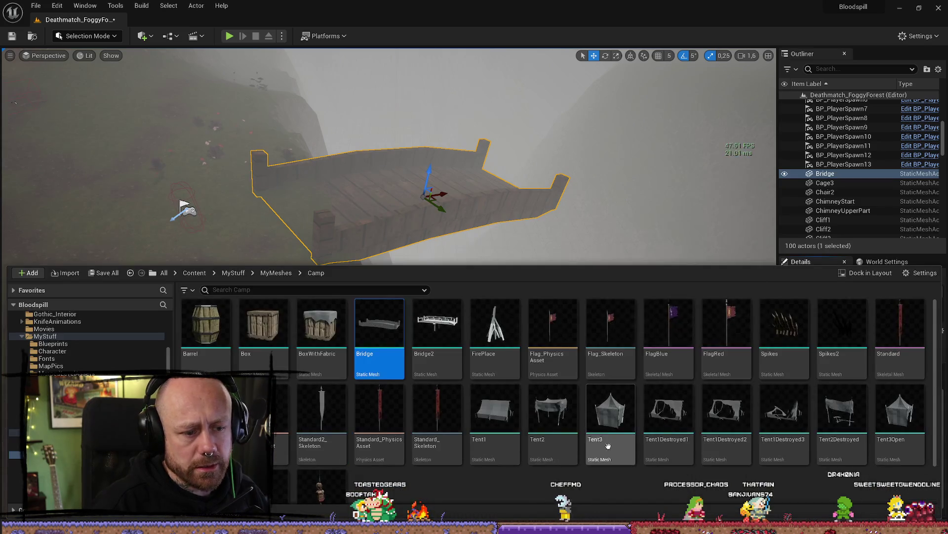
double_click(378, 341)
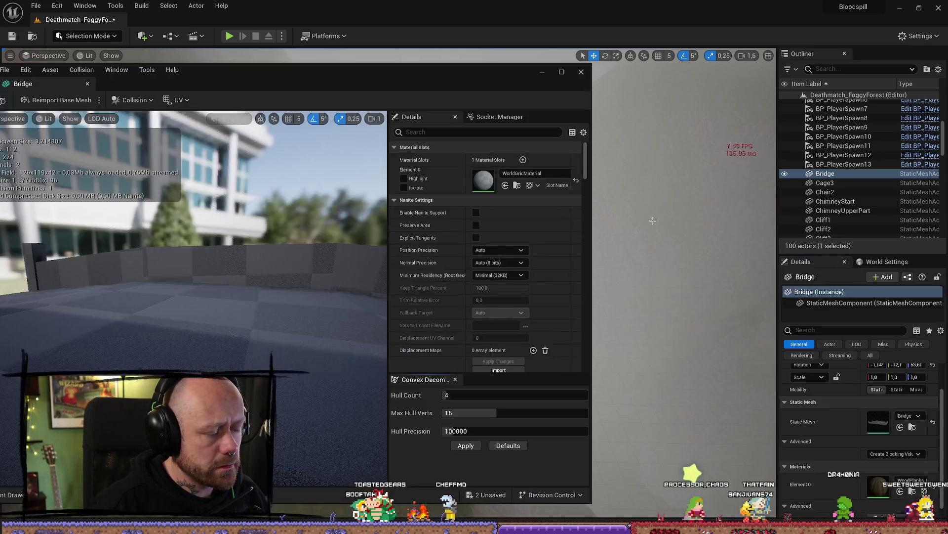
drag(504, 69, 599, 63)
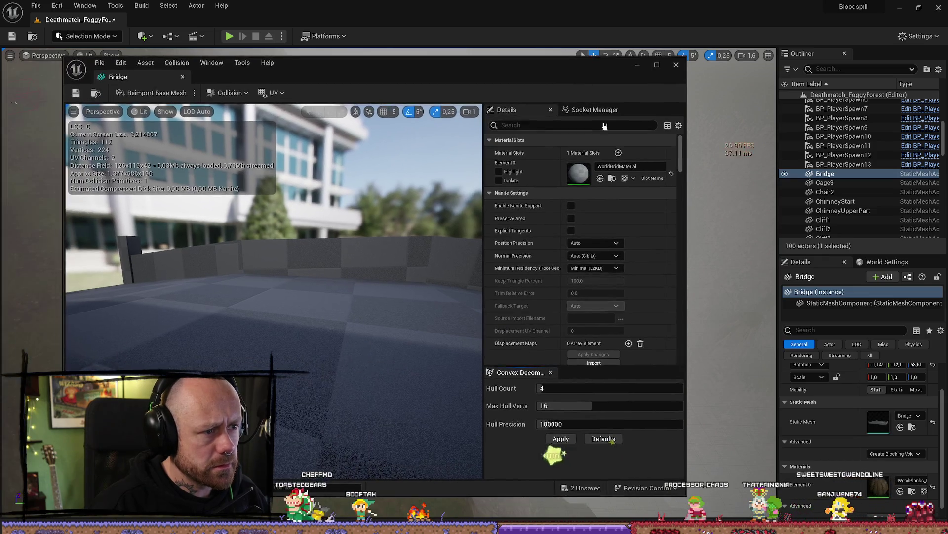
- Set the Bridge mesh's Element 0 material to MI_Bridge and close the mesh editor
click(630, 166)
text(brid)
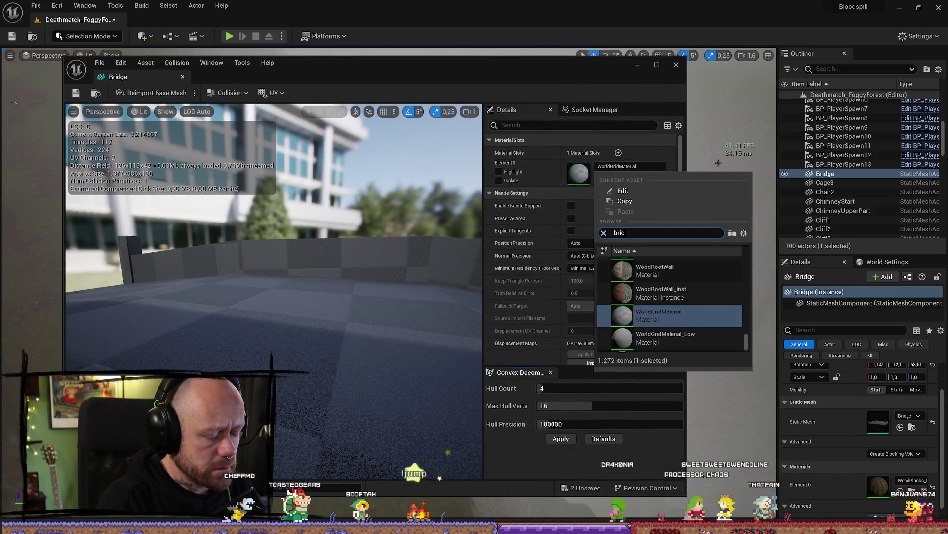
text(ge)
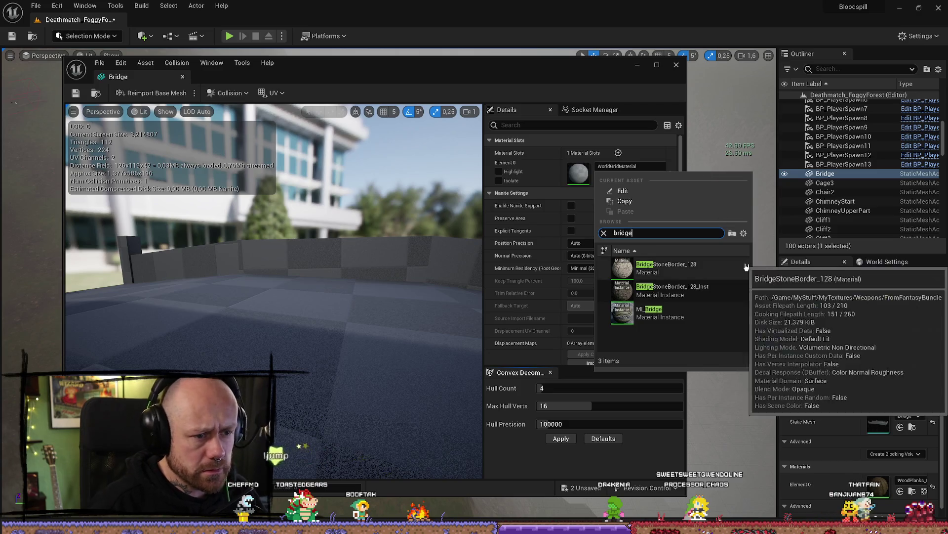
click(648, 312)
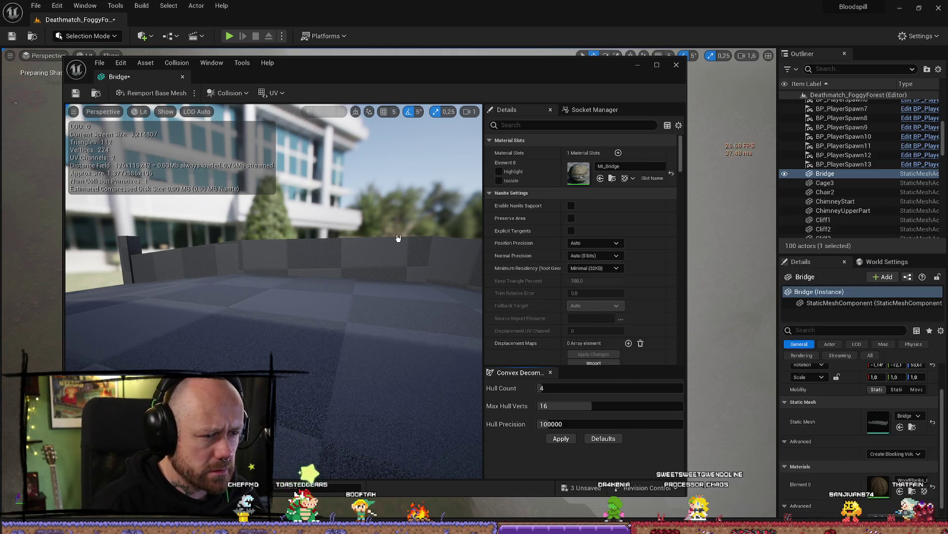
scroll(404, 267, down, 5)
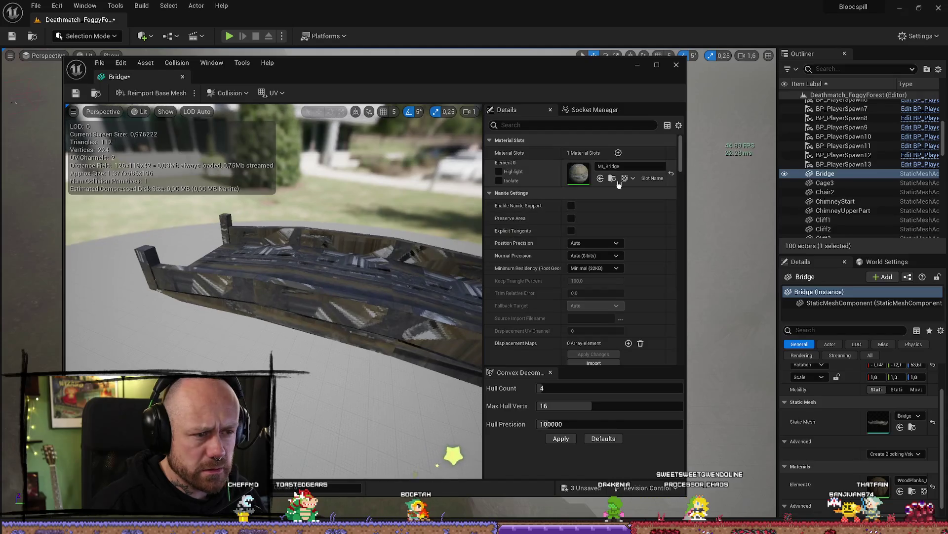
click(677, 64)
- Frame the bridge, open the Bridge2 mesh from the Content Browser, then close it
key(f)
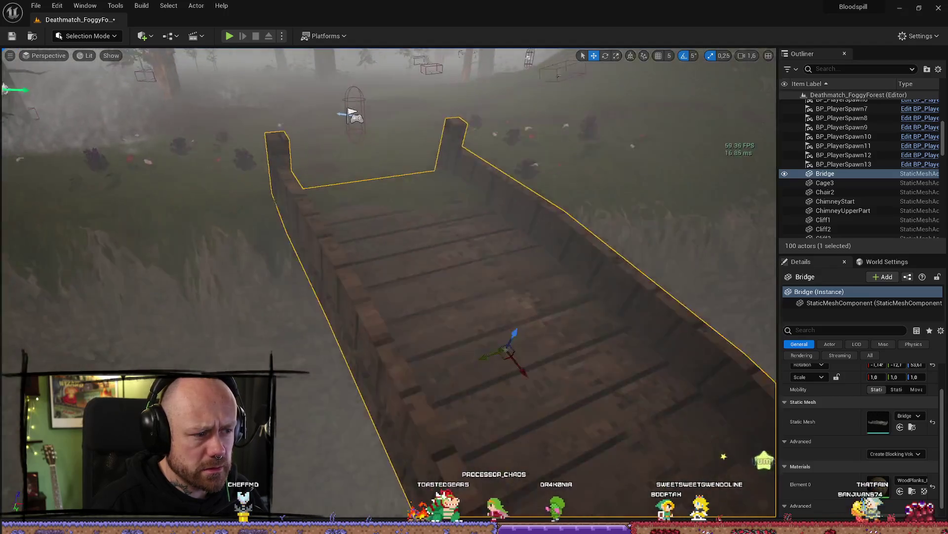
drag(396, 267, 682, 261)
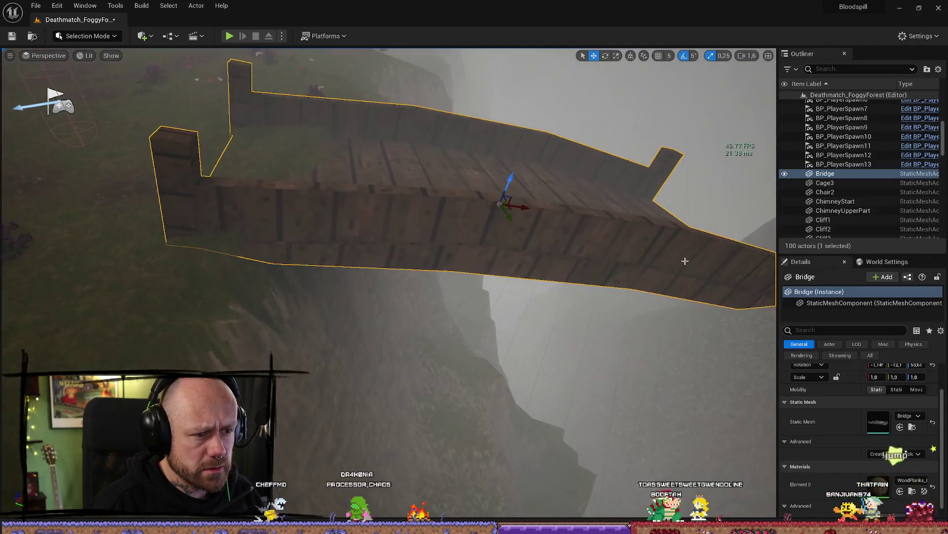
click(911, 427)
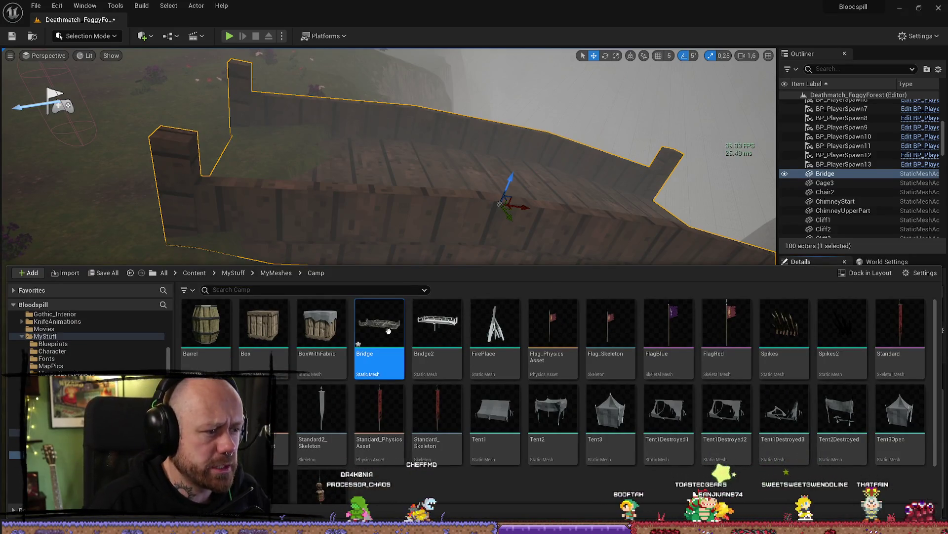
double_click(456, 328)
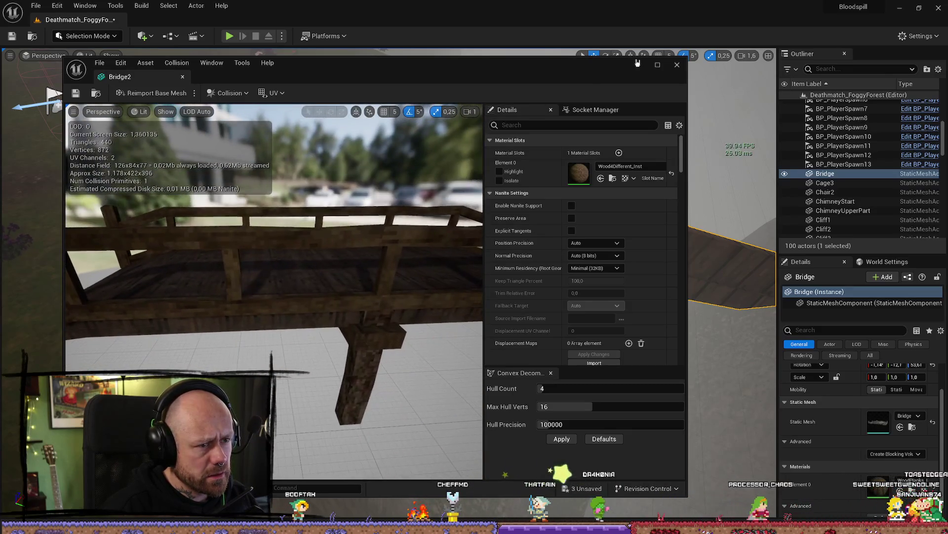
click(676, 65)
click(912, 480)
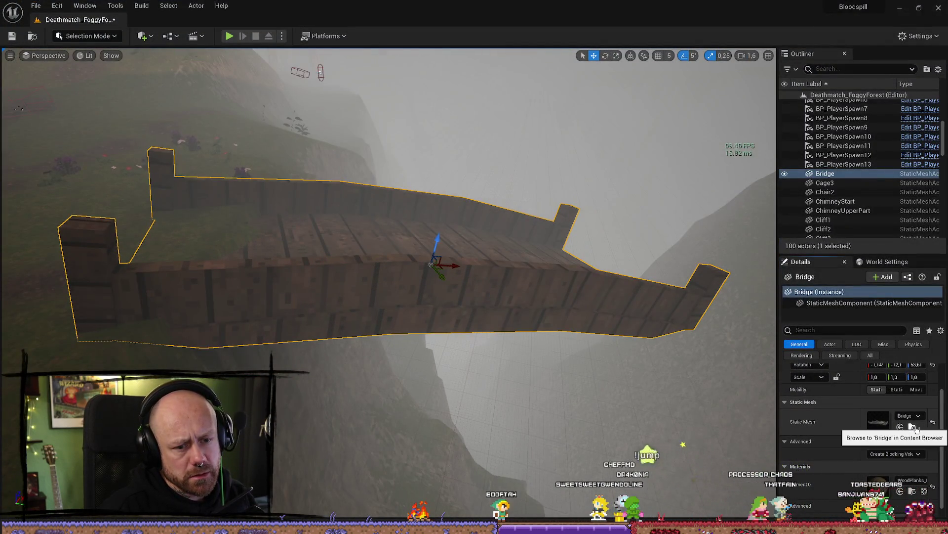
- Reopen Bridge2 to check its Wood4Different_Inst material, minimize it and open the Bridge mesh
click(912, 427)
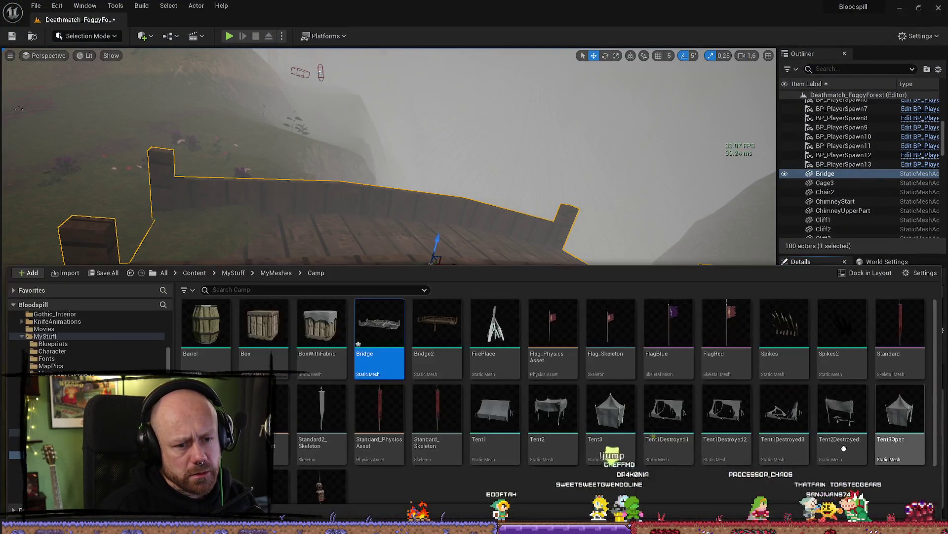
double_click(437, 326)
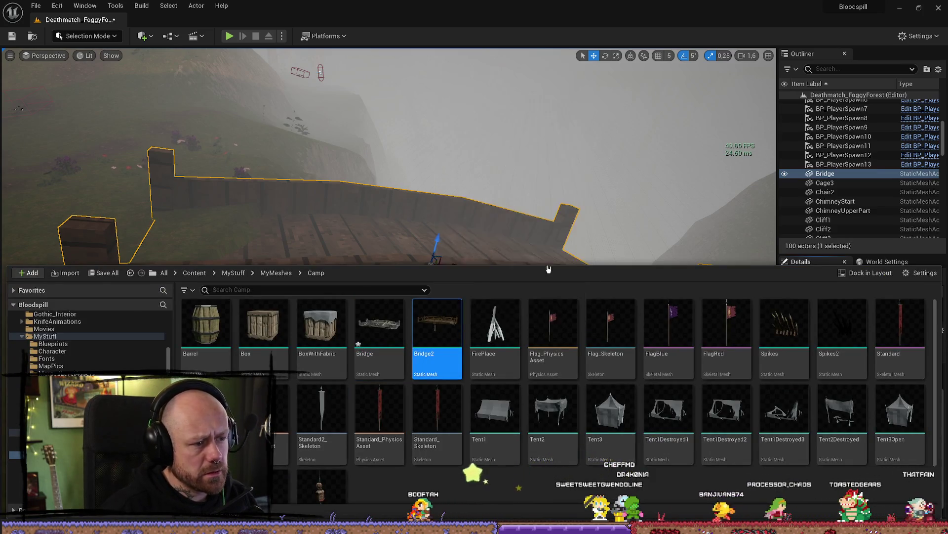
click(613, 178)
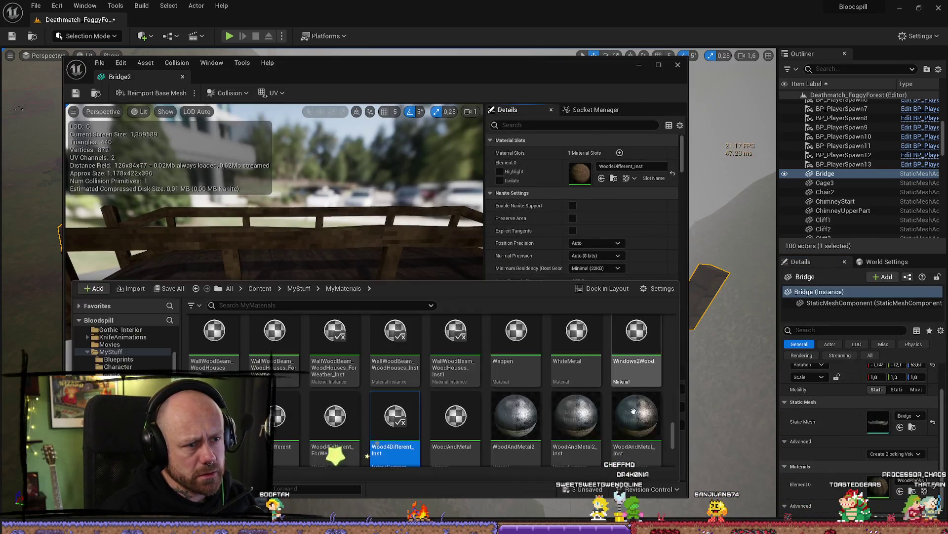
click(353, 159)
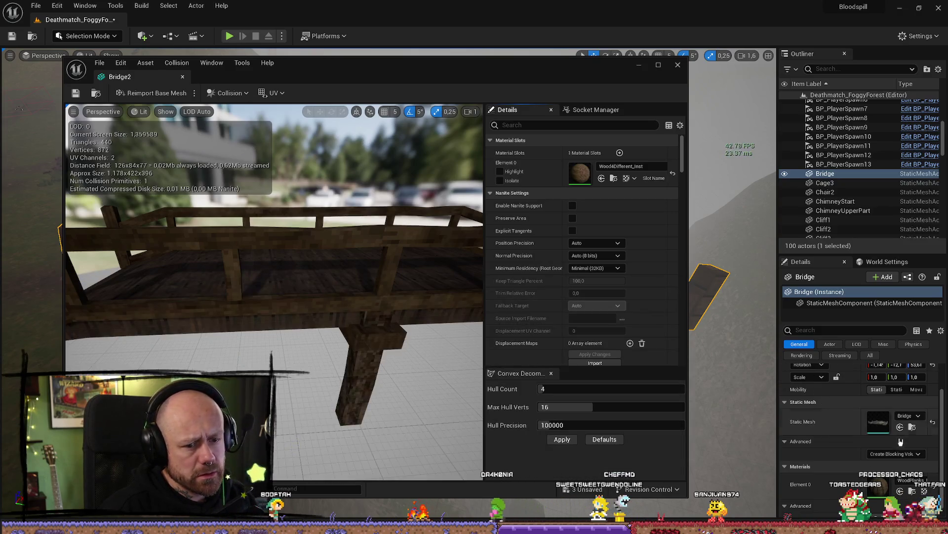
click(912, 428)
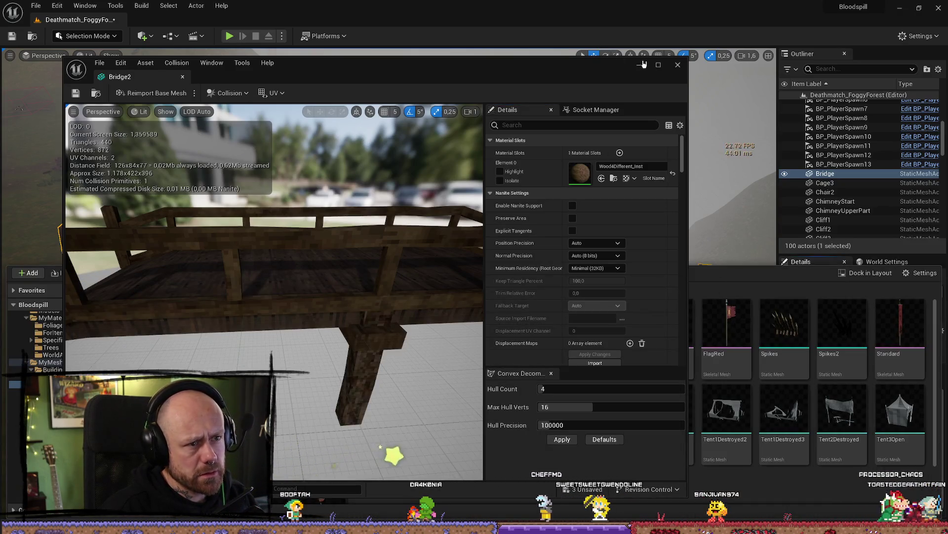
click(642, 65)
key(ctrl+space)
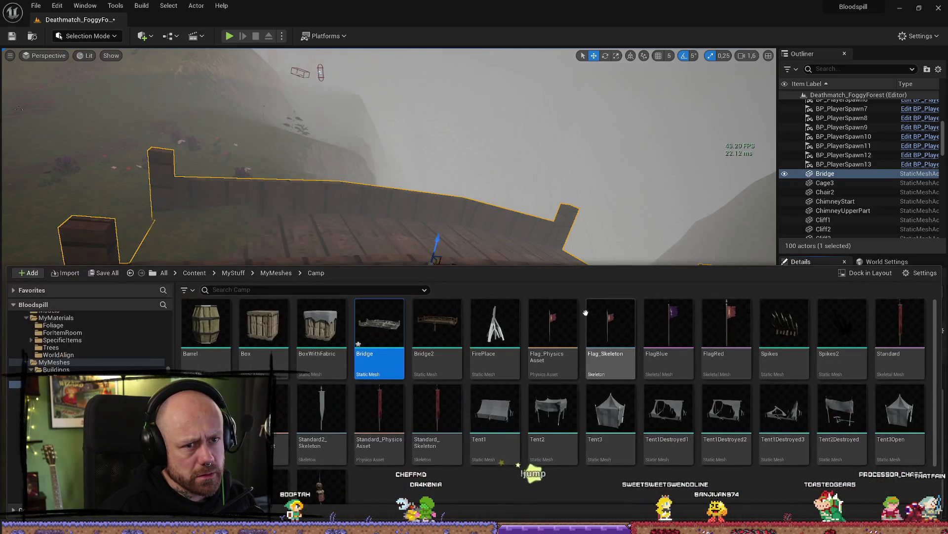
double_click(380, 330)
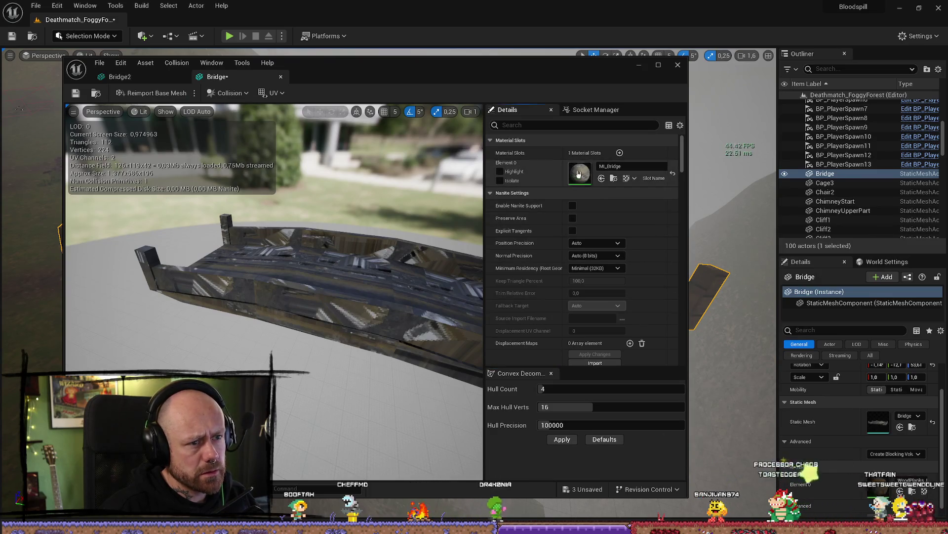
- Search the Bridge slot's material picker for '4' and apply Wood4Different
mouse_move(366, 320)
mouse_down()
mouse_move(346, 316)
mouse_move(365, 320)
mouse_up()
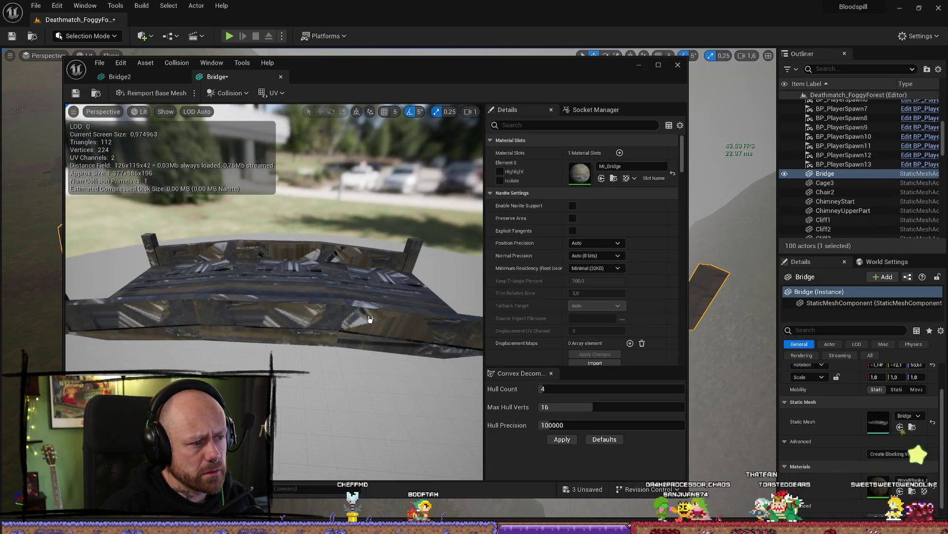
click(628, 168)
text(4diff)
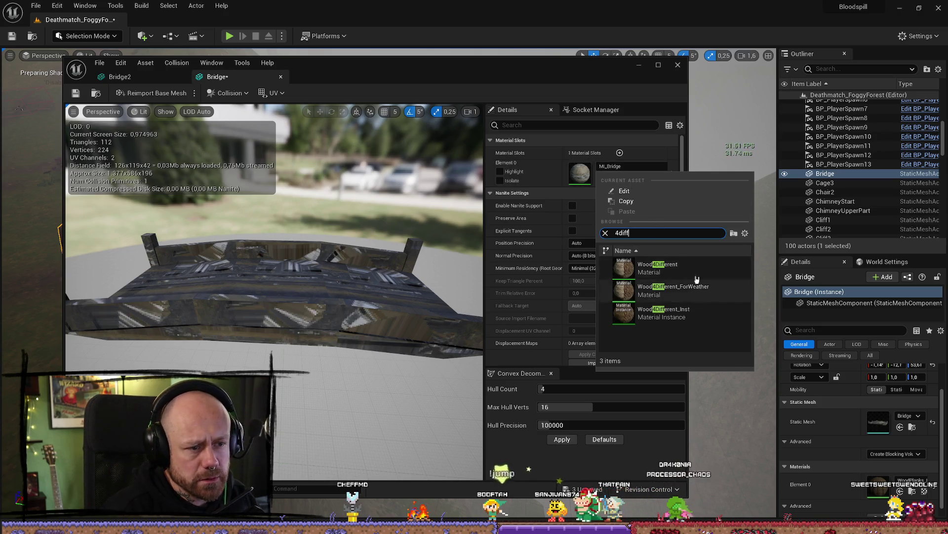
click(679, 273)
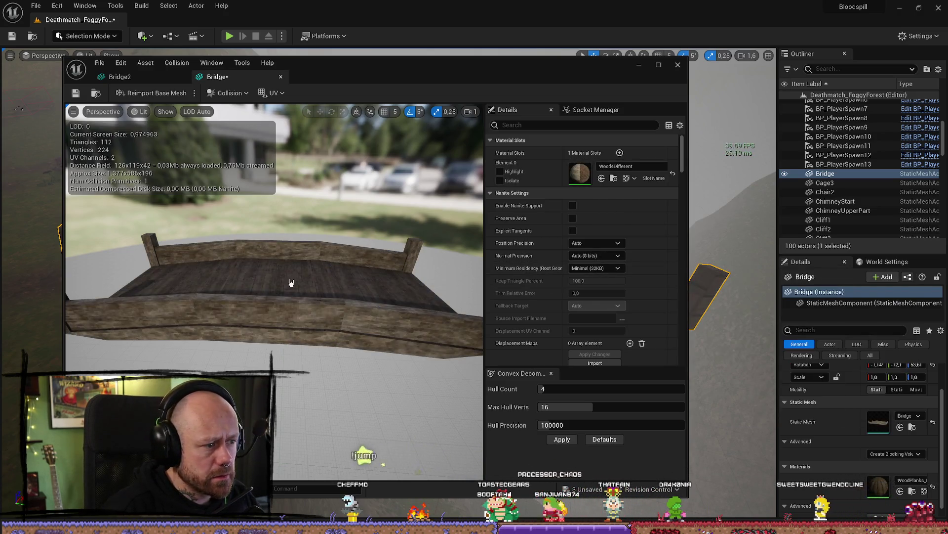
drag(274, 291, 202, 288)
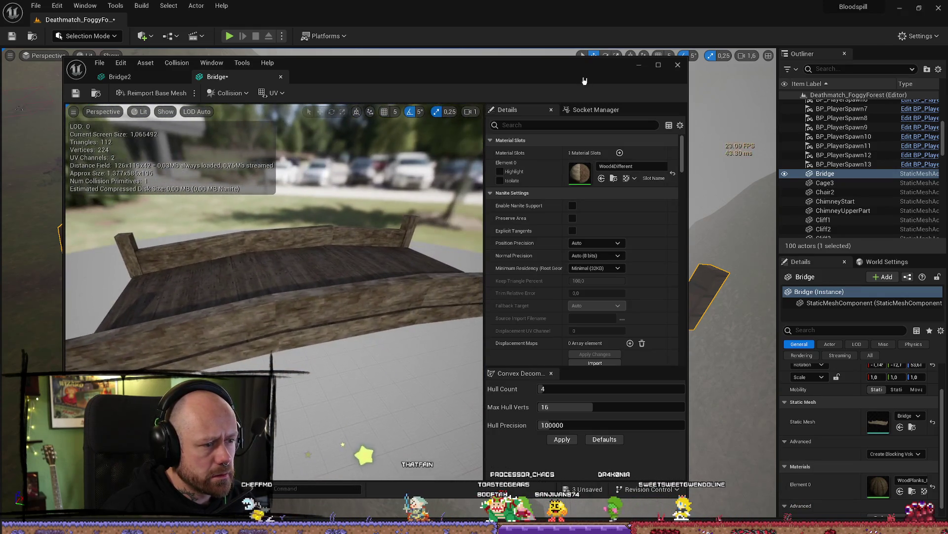
- Compare against the Bridge2 tab and try Wood4Different_Inst on the Bridge's material slot
click(121, 76)
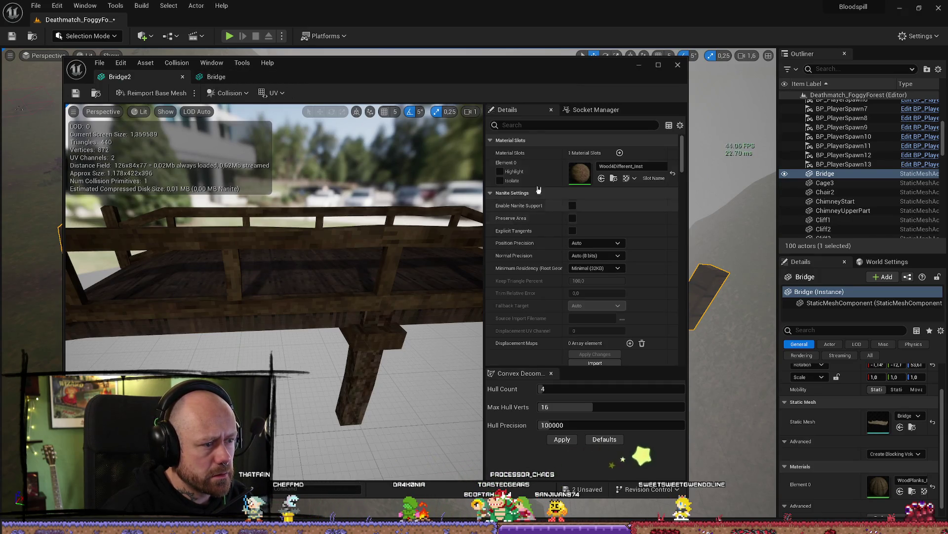
click(246, 79)
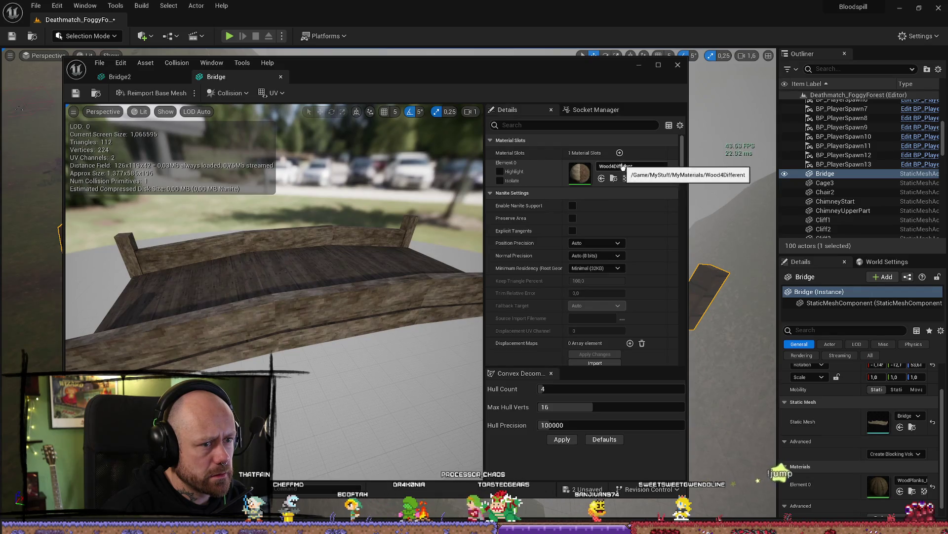
click(121, 77)
click(614, 178)
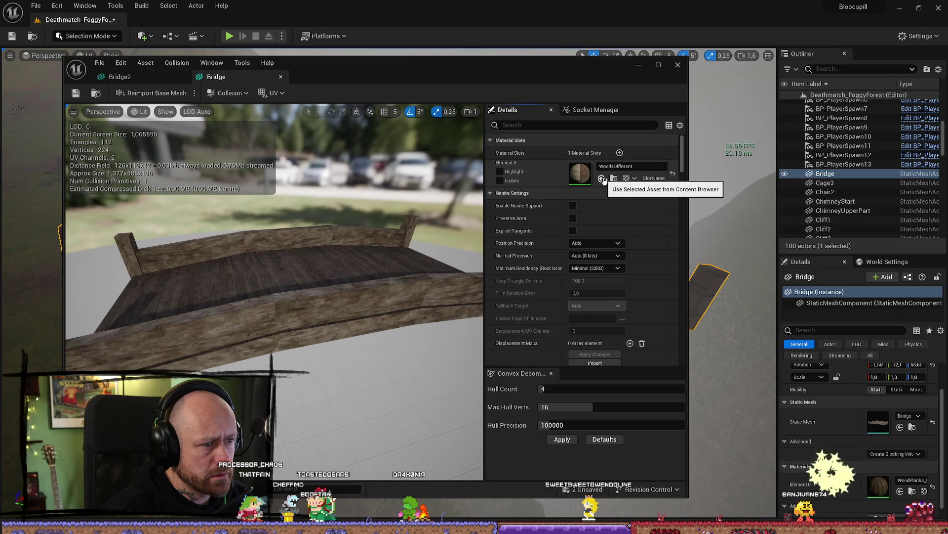
click(601, 178)
mouse_move(341, 277)
mouse_down()
mouse_move(345, 247)
mouse_move(371, 232)
mouse_up()
- Revert the Bridge slot to Wood4Different, close the mesh editor and frame the bridge
click(627, 166)
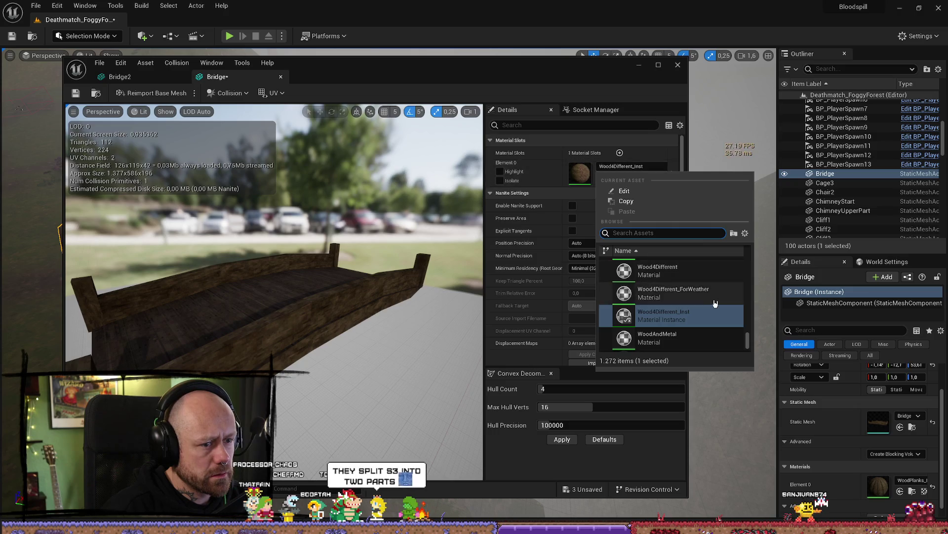
click(689, 275)
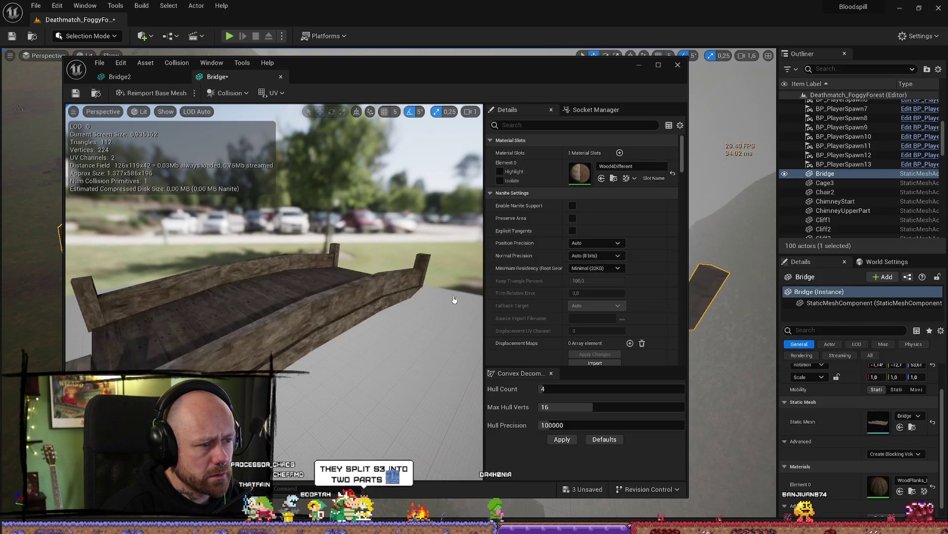
drag(386, 295, 341, 295)
click(679, 66)
key(f)
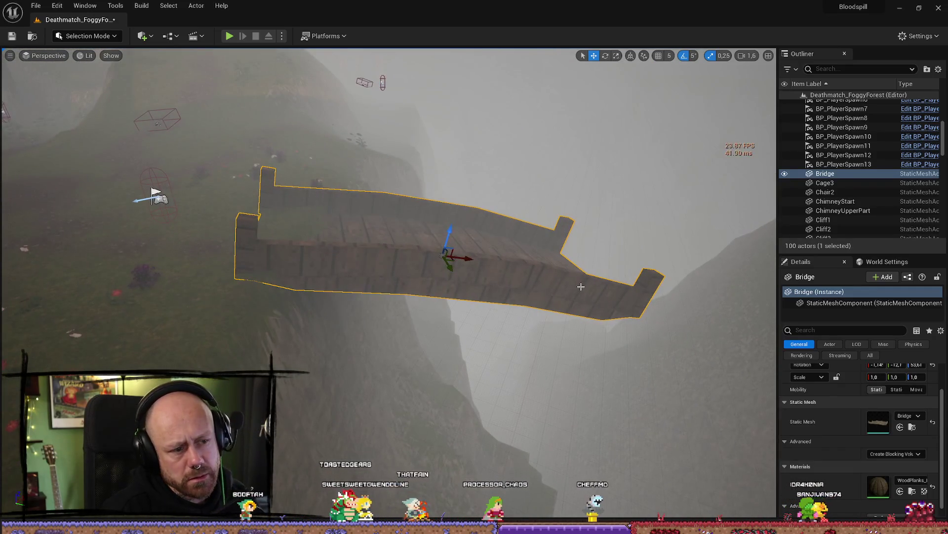
- Override the placed bridge's material with Wood4Different by searching 'di'
click(914, 480)
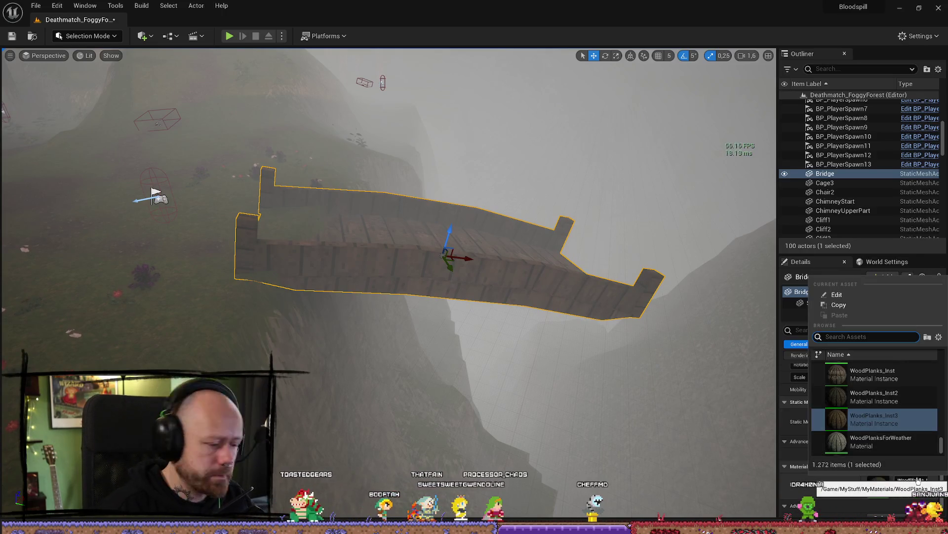
text(4diffe)
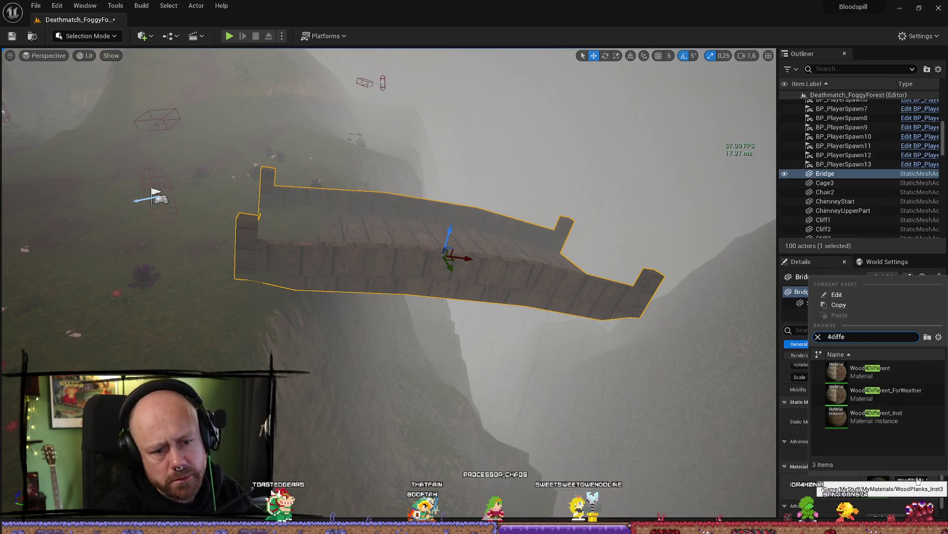
click(864, 377)
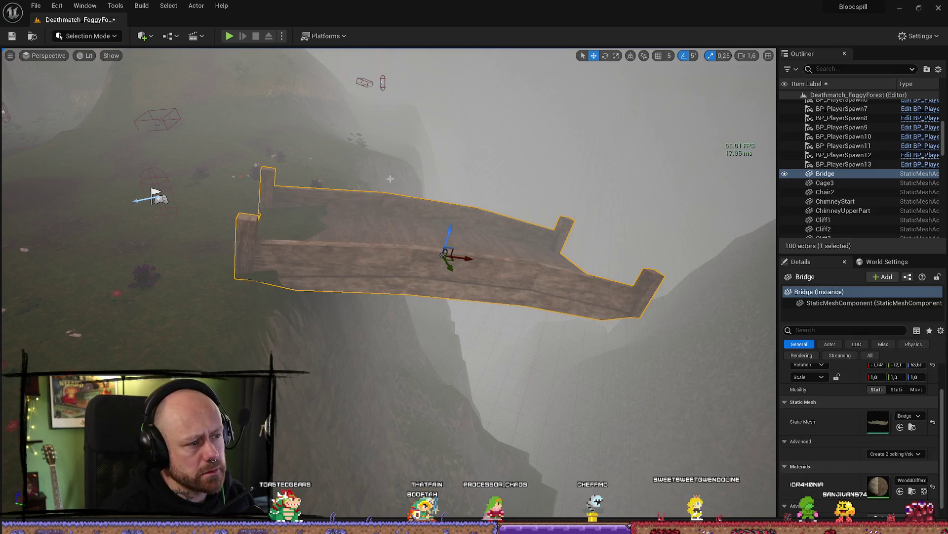
- Reselect the bridge and browse to its Wood4Different material in the Content Browser
click(389, 183)
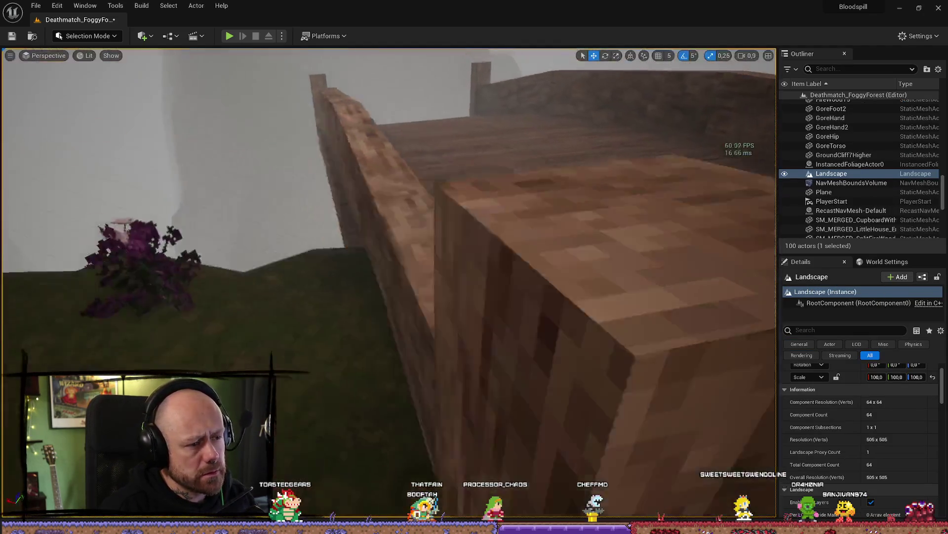
key(s)
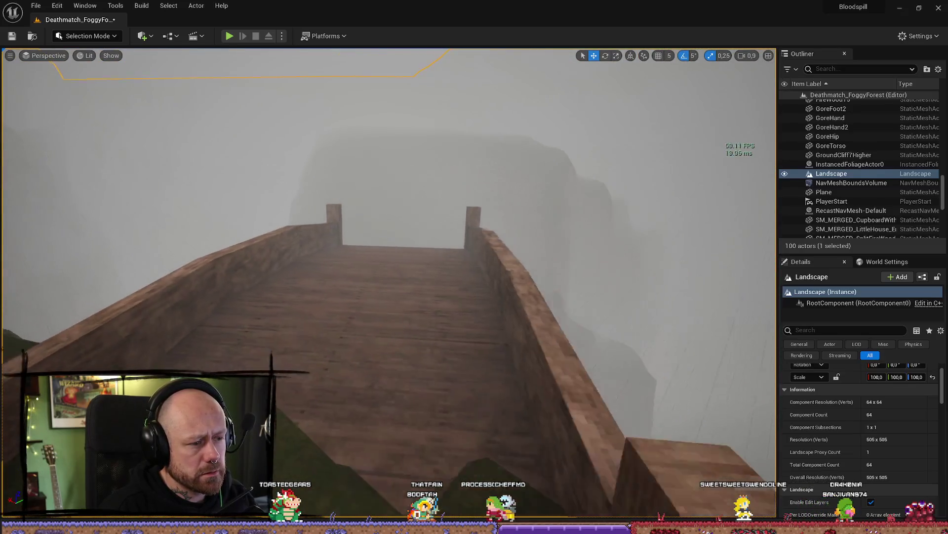
key(d)
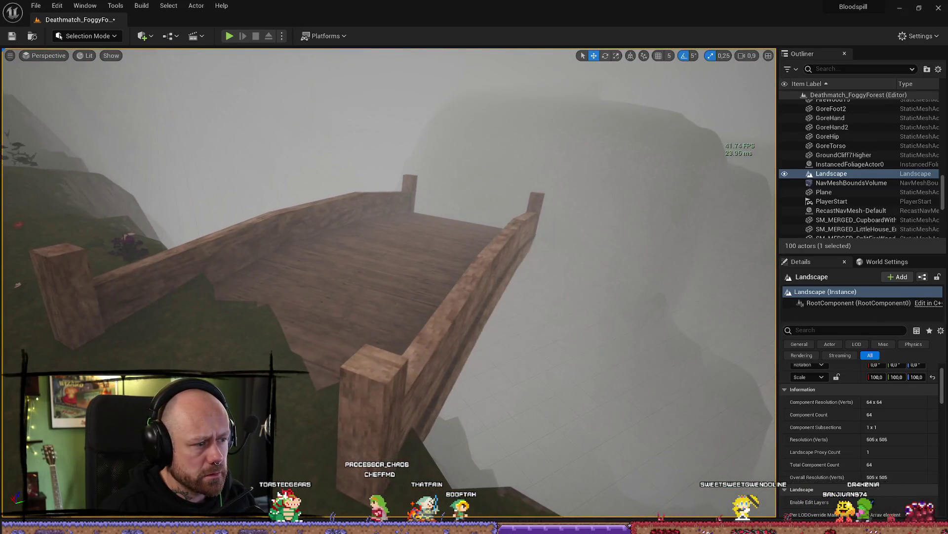
click(474, 326)
click(913, 491)
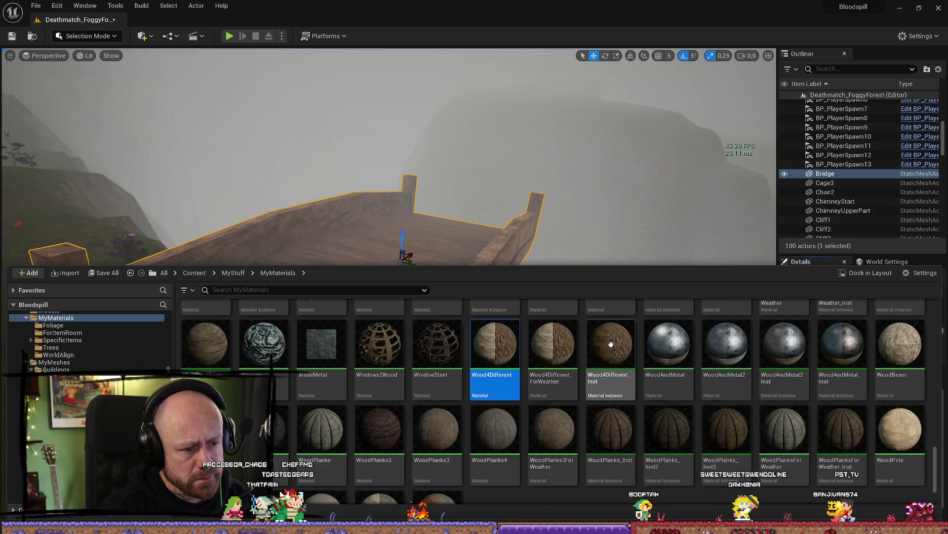
- Duplicate Wood4Different as Wood4Different2, then delete that copy
right_click(504, 339)
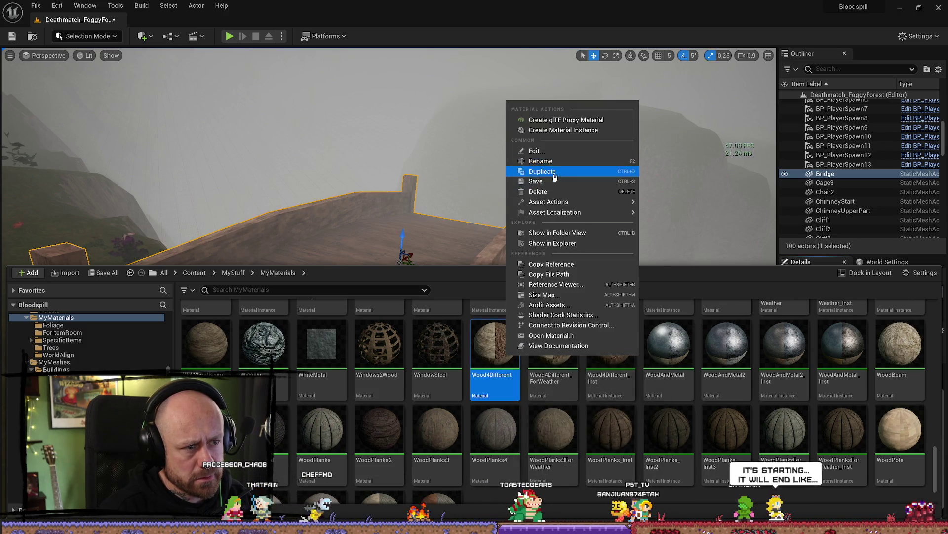
click(549, 170)
key(BackSpace)
text(2)
key(Return)
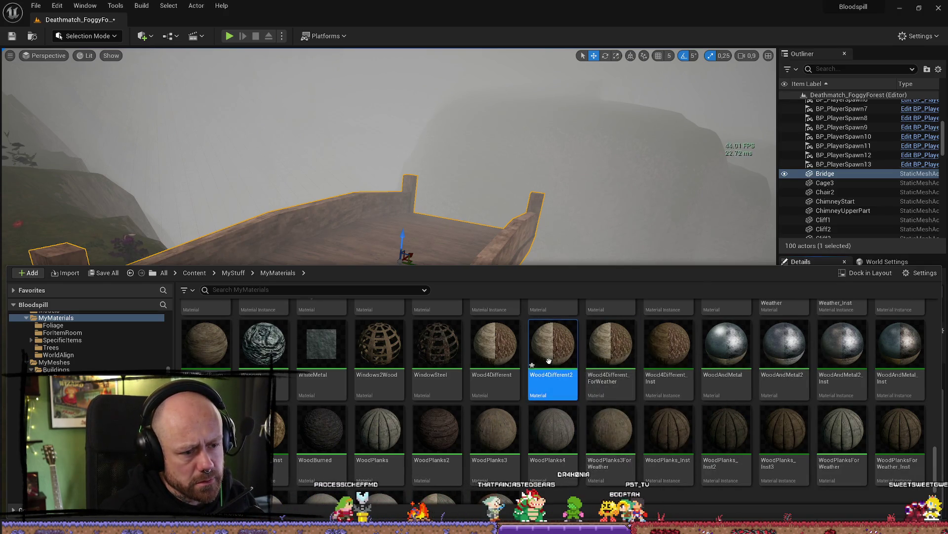
key(Delete)
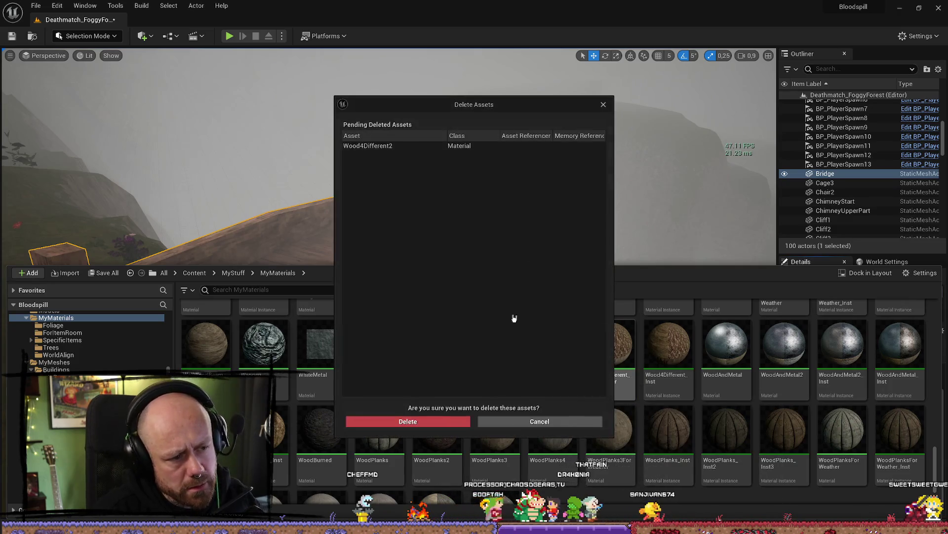
click(430, 421)
- Create a Wood4Different material instance named Wood4Different_Inst2, open it and close its editor
right_click(517, 348)
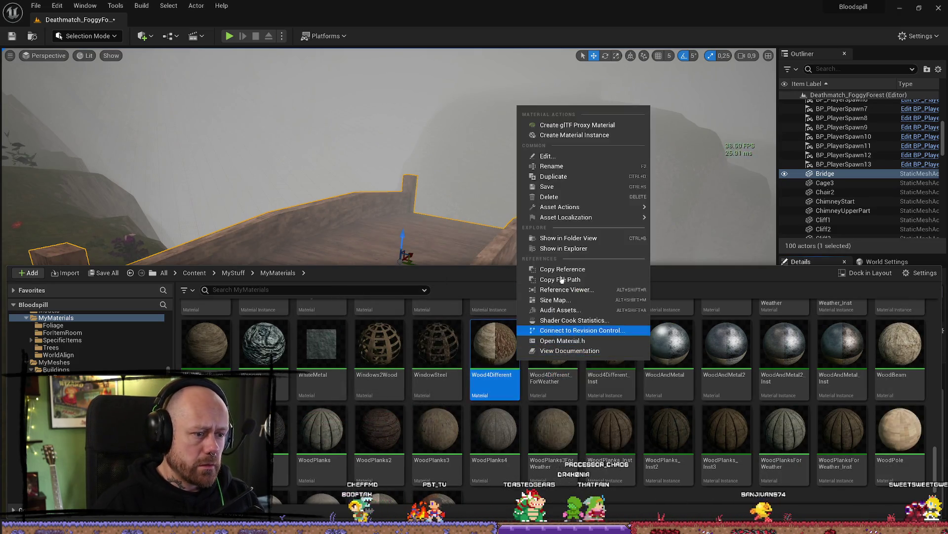
click(548, 134)
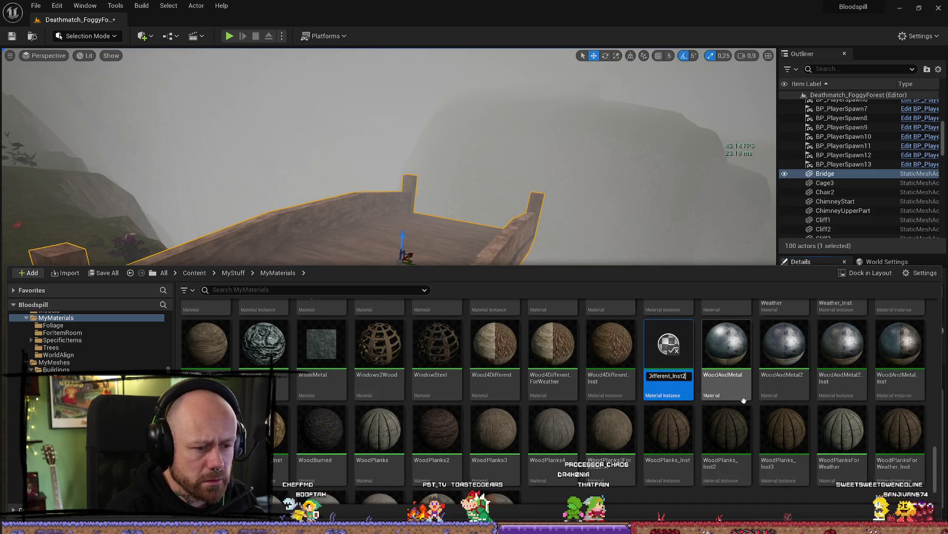
key(BackSpace)
text(2)
key(Return)
double_click(668, 346)
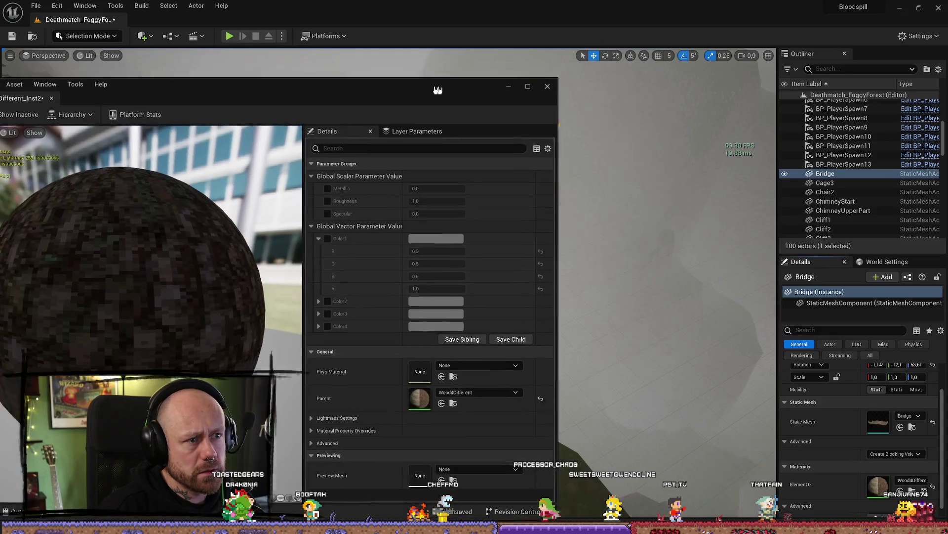
click(45, 435)
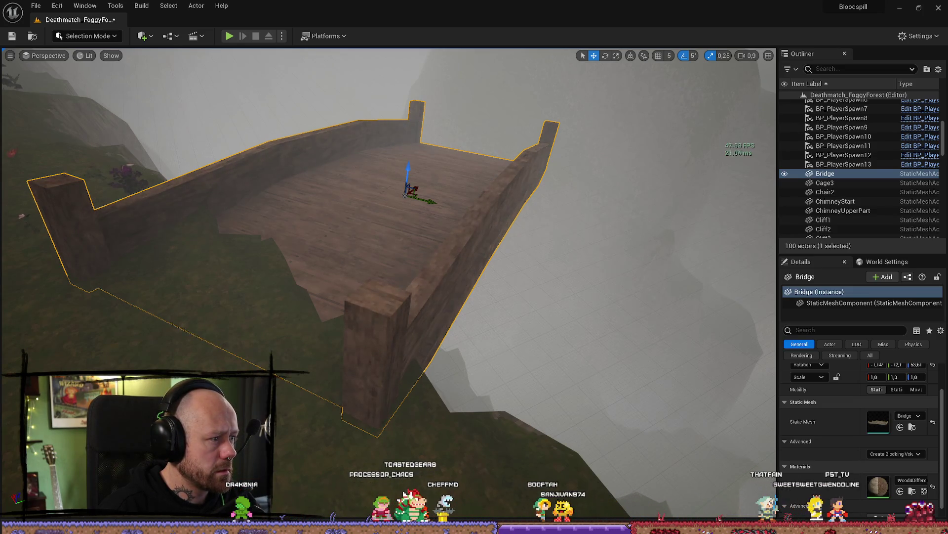
key(w)
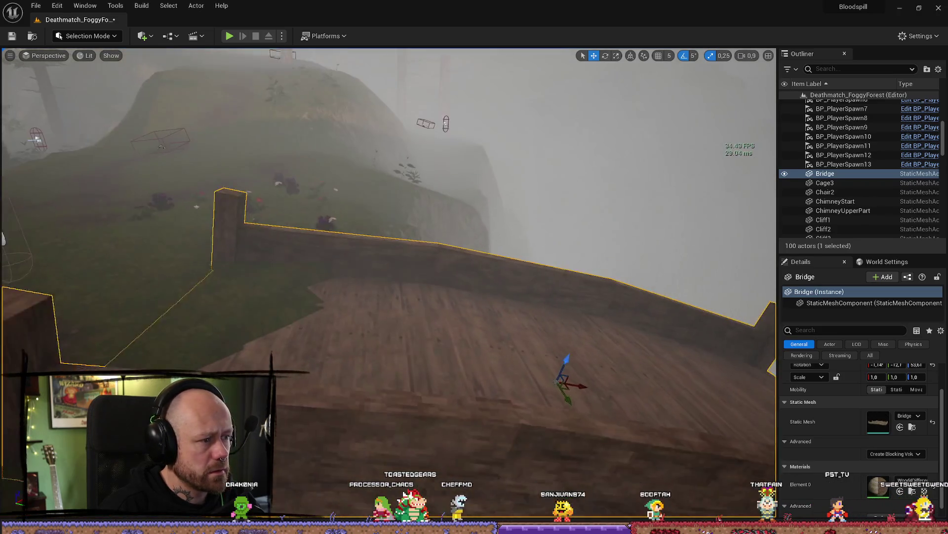
key(s)
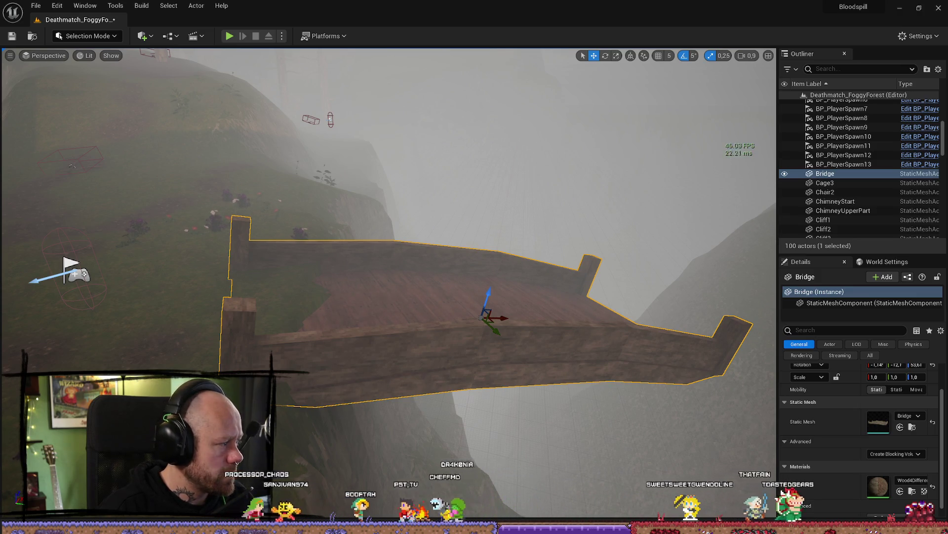
mouse_move(179, 247)
mouse_down()
mouse_move(163, 200)
mouse_move(173, 162)
mouse_up()
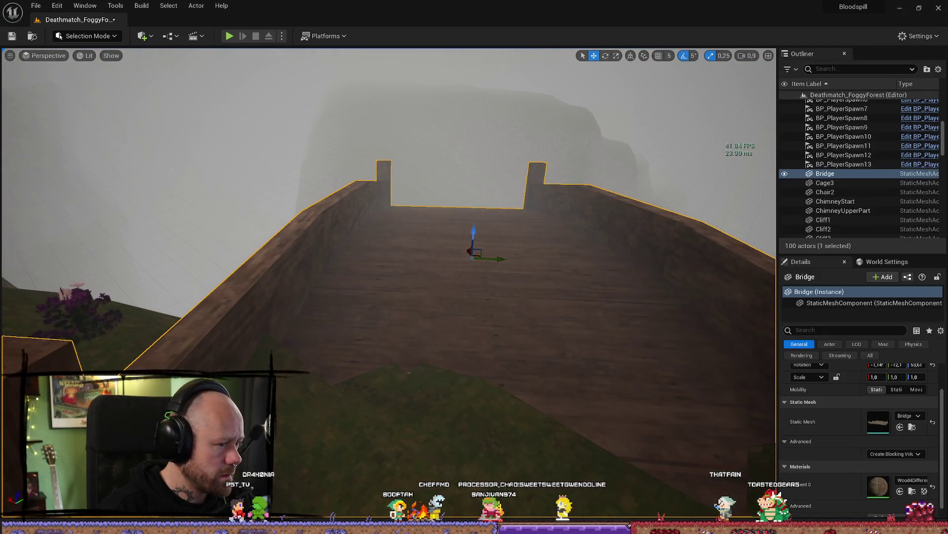
drag(396, 289, 337, 277)
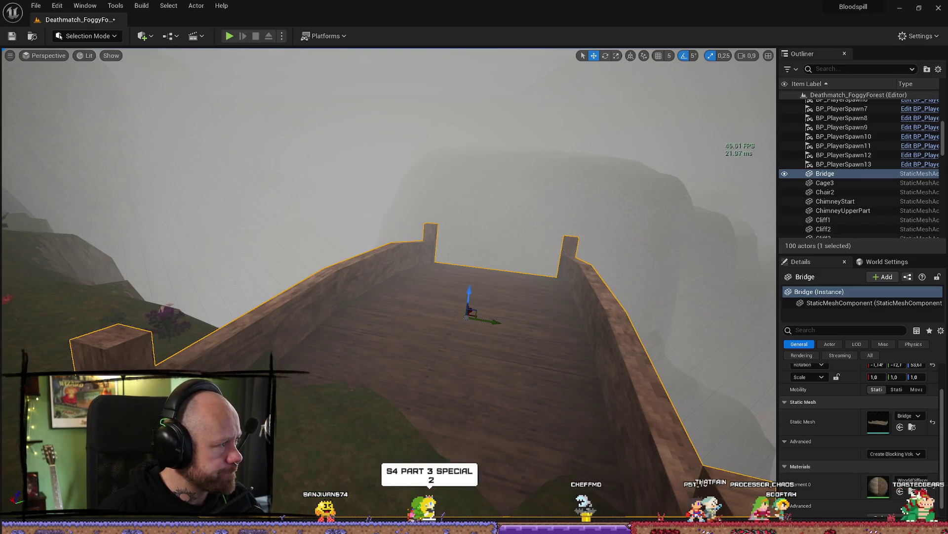
mouse_move(389, 285)
mouse_down()
mouse_move(128, 284)
mouse_move(375, 280)
mouse_move(277, 280)
mouse_move(307, 280)
mouse_move(297, 280)
mouse_up()
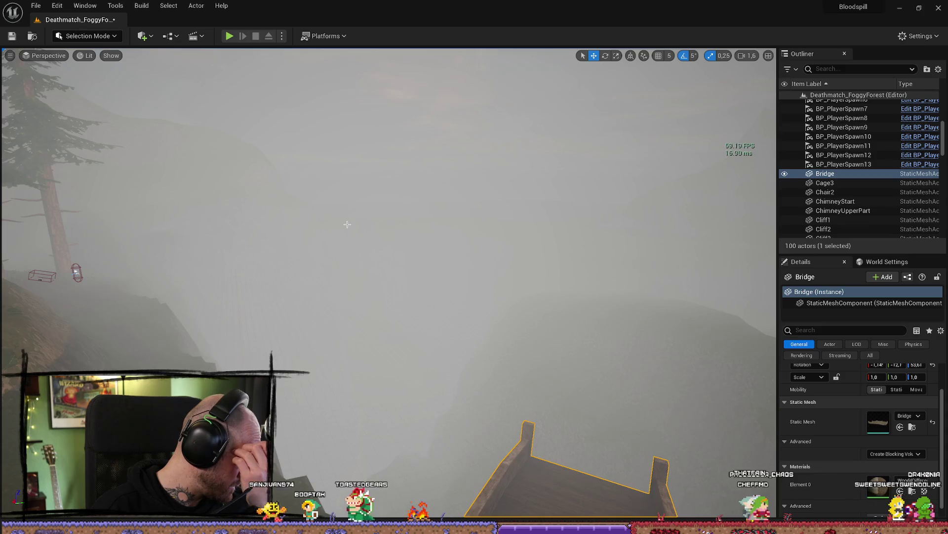
mouse_move(343, 225)
mouse_down()
mouse_move(327, 202)
mouse_move(269, 219)
mouse_up()
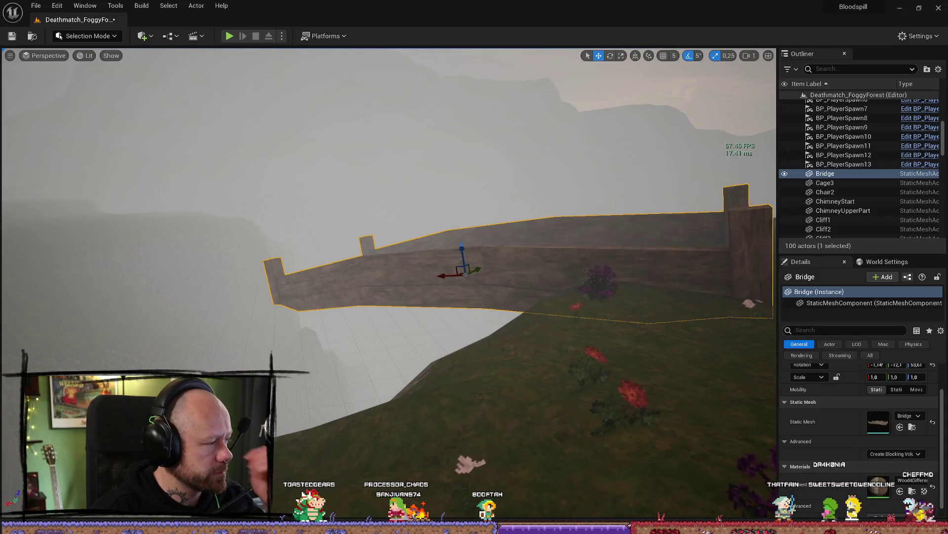
- Launch Blender v4.3 from the Steam library, then close the Steam window
key(alt+Tab)
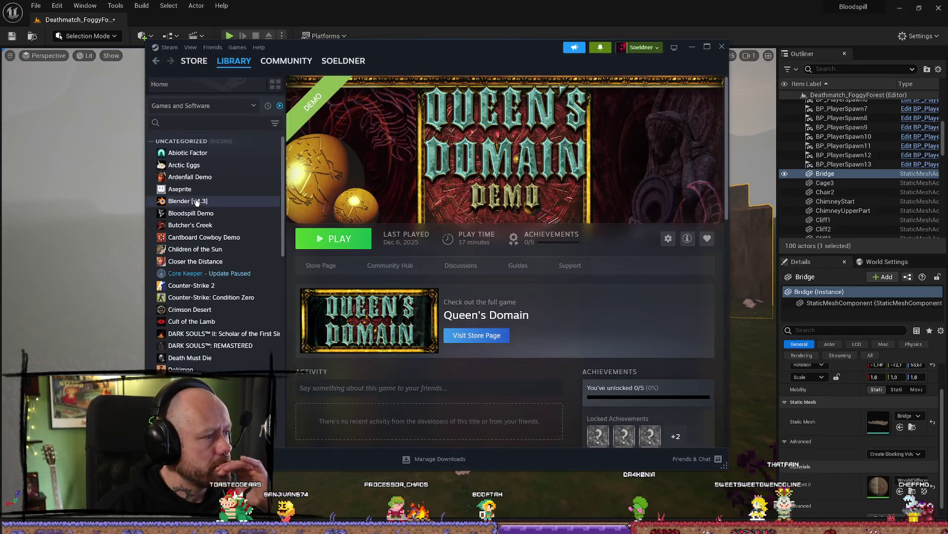
double_click(198, 200)
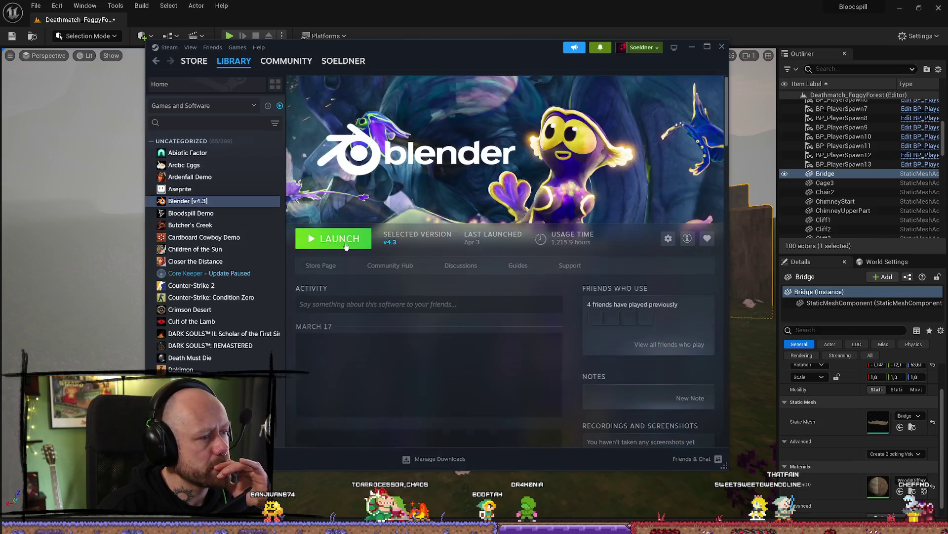
click(722, 47)
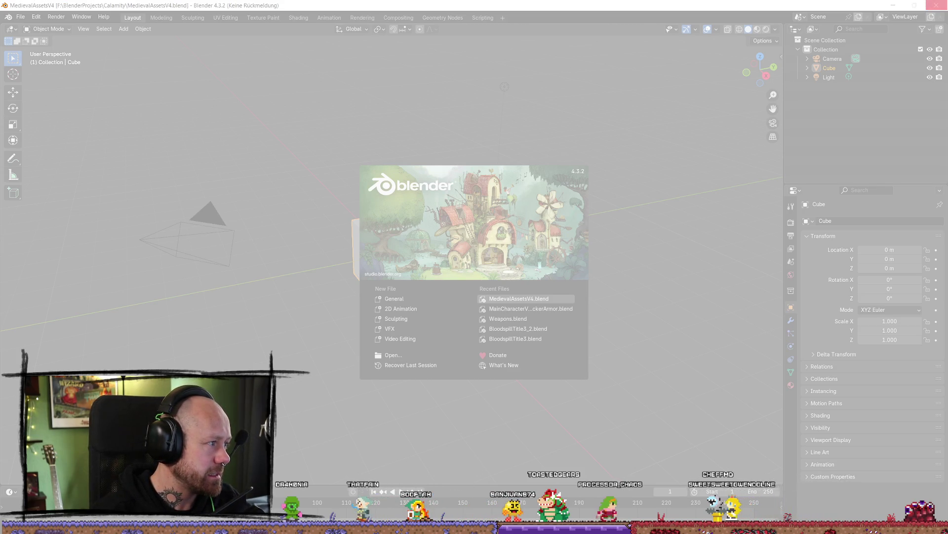
- Move the stream manager window aside and orbit the MedievalAssetsV4 scene to view its pillars and arches
key(alt+Tab)
drag(408, 66, 0, 64)
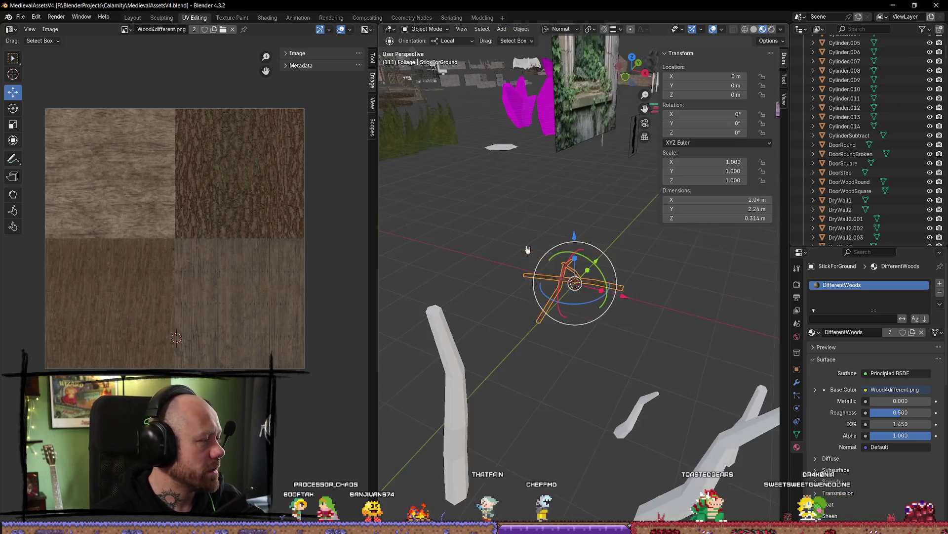
mouse_move(610, 283)
mouse_down()
mouse_move(651, 296)
mouse_move(505, 244)
mouse_move(584, 277)
mouse_move(629, 272)
mouse_up()
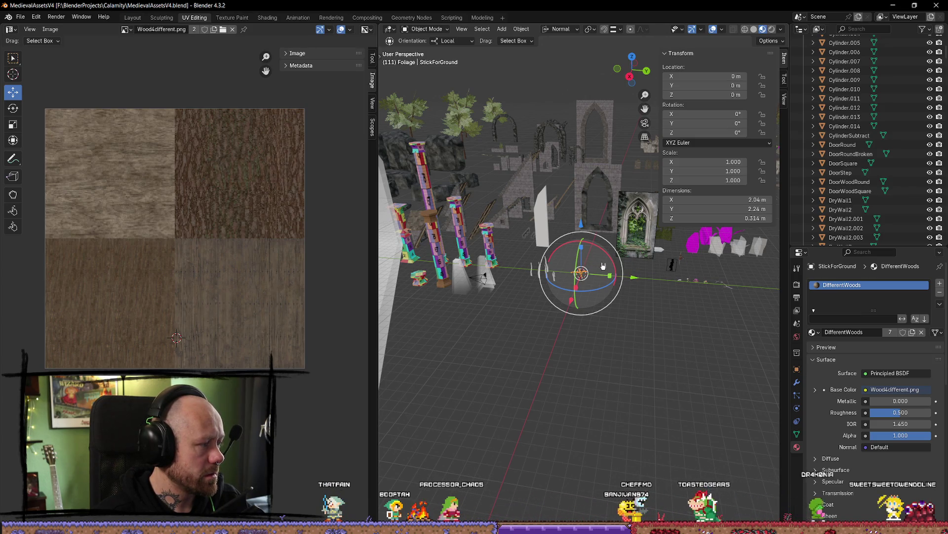
mouse_move(596, 287)
mouse_down()
mouse_move(682, 313)
mouse_move(598, 257)
mouse_move(637, 283)
mouse_up()
scroll(636, 283, up, 5)
scroll(636, 283, down, 5)
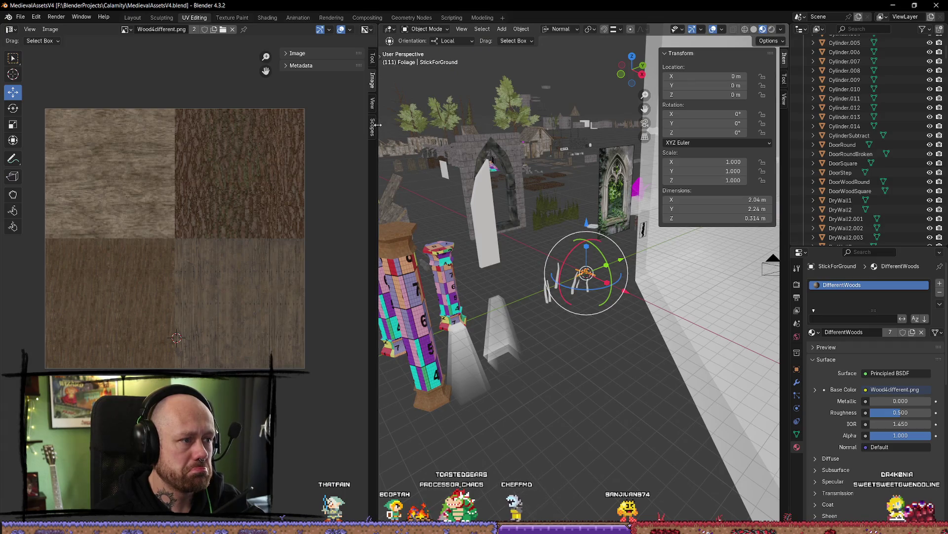
- Widen the 3D view beside the Wood4different.png texture and frame the StoneWallChurchWindowBig arch
drag(377, 125, 312, 125)
mouse_move(617, 296)
mouse_down()
mouse_move(592, 306)
mouse_move(641, 319)
mouse_move(628, 311)
mouse_move(659, 292)
mouse_move(557, 360)
mouse_move(584, 336)
mouse_move(577, 286)
mouse_up()
click(539, 272)
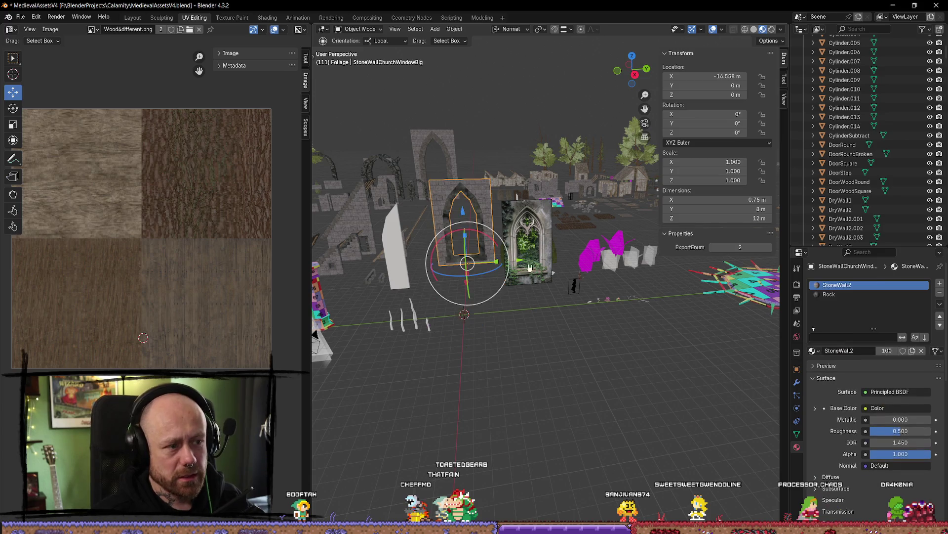
key(KP_Decimal)
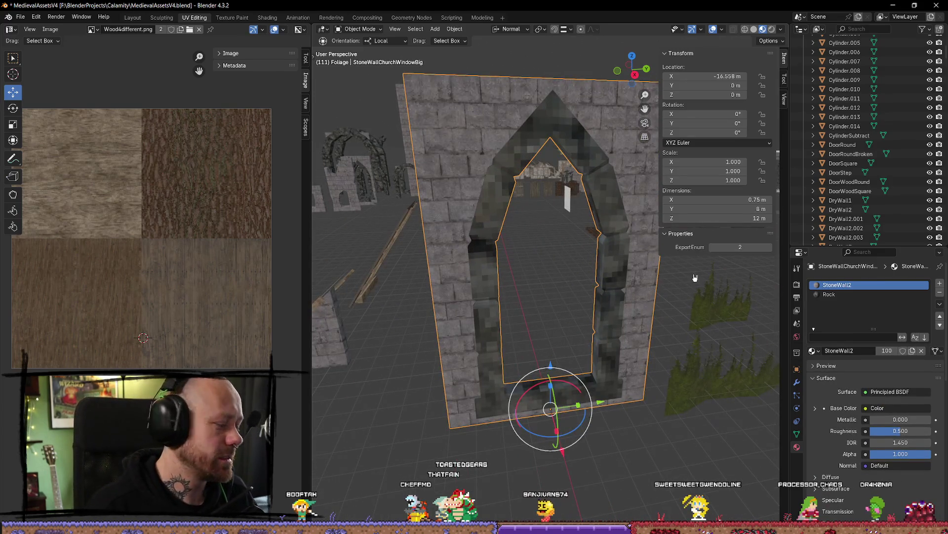
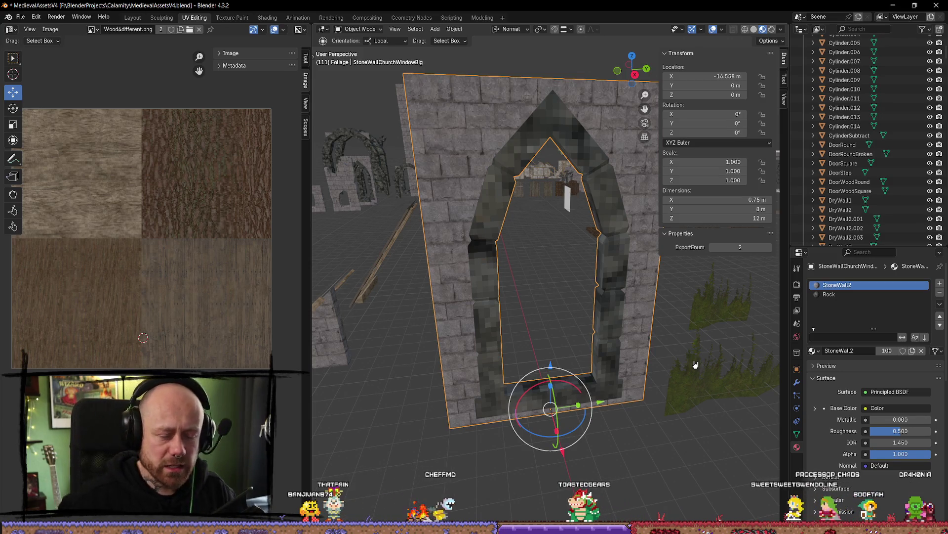
- Look over the asset scene, framing the church window reference and the StoneWallChurchWindowBig arch
scroll(686, 398, down, 4)
mouse_move(686, 399)
mouse_down()
mouse_move(415, 293)
mouse_move(199, 329)
mouse_move(390, 377)
mouse_move(515, 330)
mouse_move(532, 402)
mouse_move(554, 352)
mouse_move(548, 388)
mouse_move(652, 365)
mouse_up()
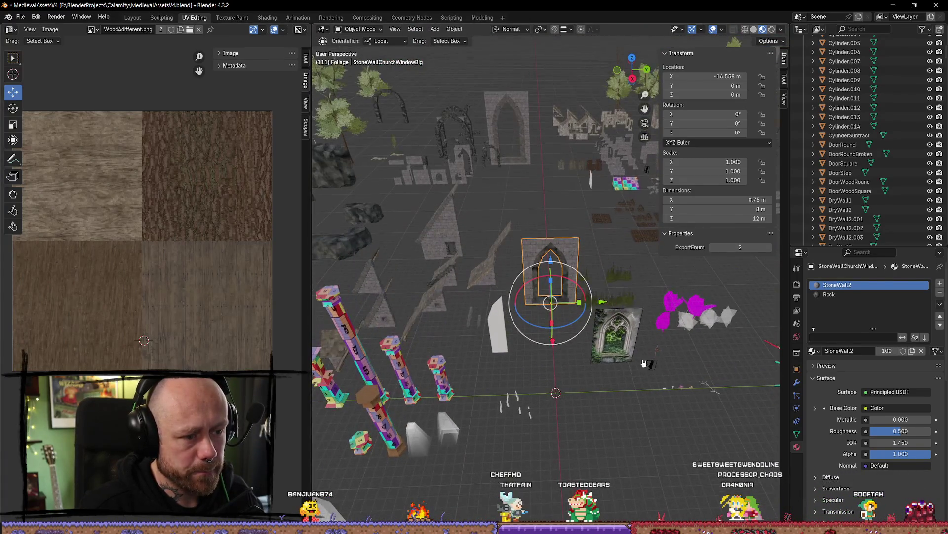
click(652, 365)
key(KP_Decimal)
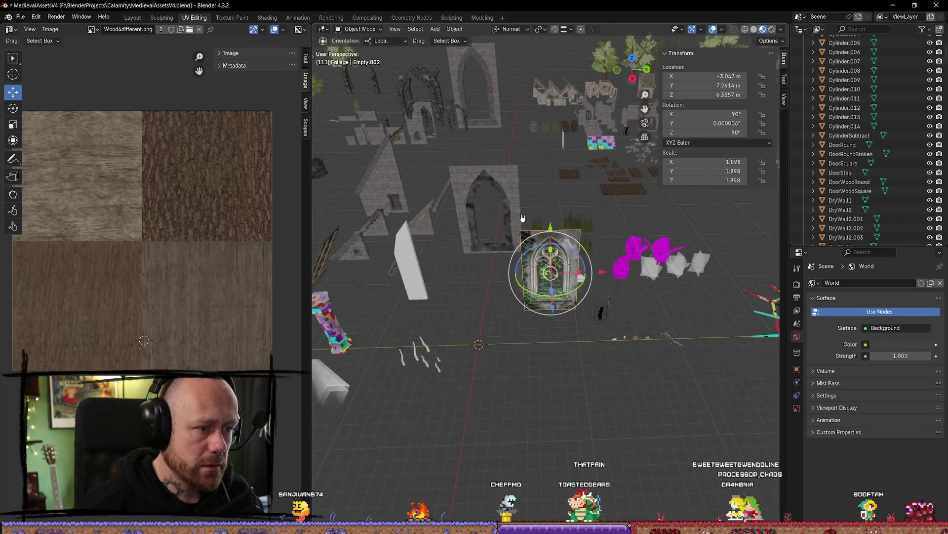
click(514, 222)
key(KP_Decimal)
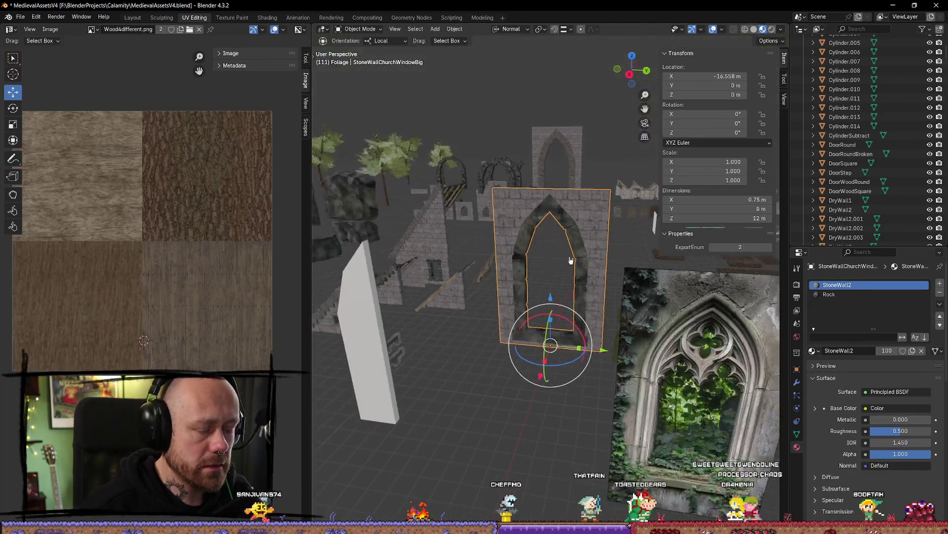
- Frame the wooden Bridge close up from a diagonal angle and duplicate it
scroll(571, 261, down, 10)
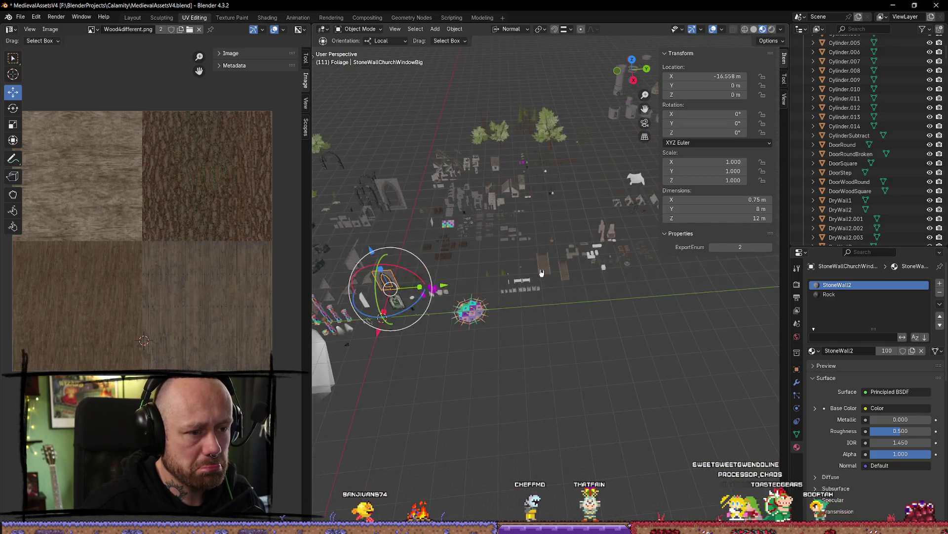
click(542, 273)
key(KP_Decimal)
mouse_move(661, 276)
mouse_down()
mouse_move(733, 275)
mouse_move(597, 332)
mouse_move(456, 342)
mouse_move(481, 332)
mouse_up()
key(shift+d)
- Place the bridge copy, Bridge.001, 7.5 m along local Y beside the original
key(Escape)
key(g)
key(y)
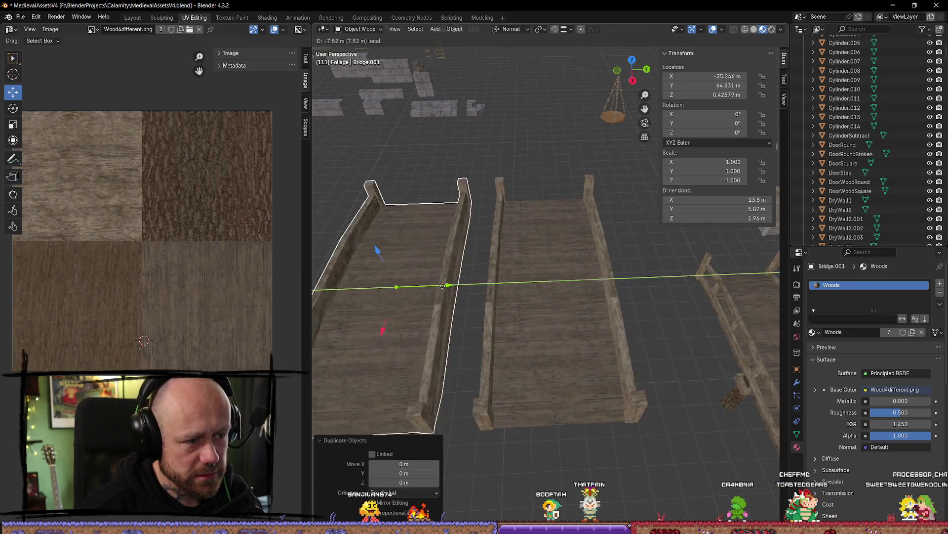
click(443, 286)
key(KP_Decimal)
mouse_move(656, 286)
mouse_down()
mouse_move(635, 259)
mouse_move(566, 312)
mouse_move(618, 301)
mouse_move(628, 346)
mouse_move(644, 276)
mouse_up()
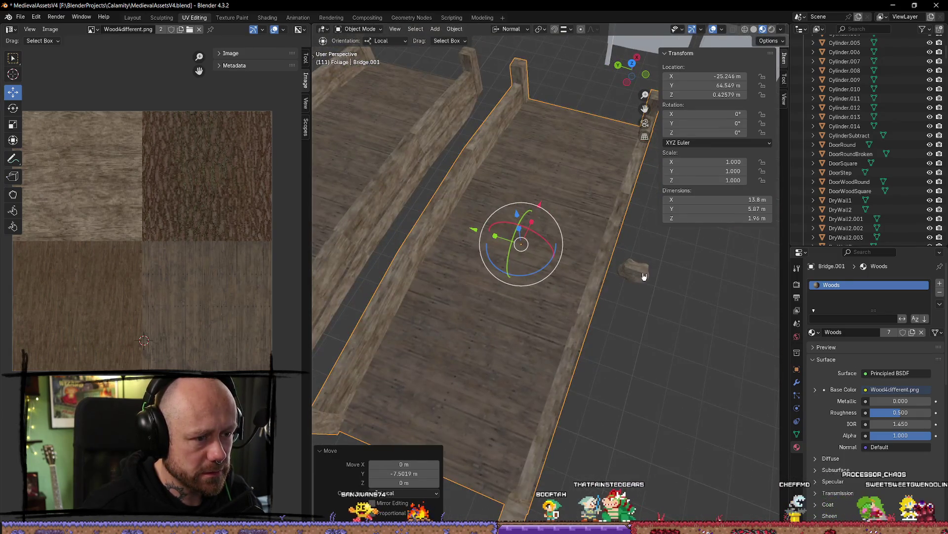
- Shift the small rock block along Y, then reselect the bridge copy
click(644, 276)
key(g)
key(y)
click(551, 328)
mouse_move(550, 328)
mouse_down()
mouse_move(522, 265)
mouse_move(502, 343)
mouse_move(501, 328)
mouse_move(702, 331)
mouse_move(633, 286)
mouse_move(529, 296)
mouse_move(512, 318)
mouse_move(617, 335)
mouse_up()
click(521, 265)
- Enter Edit Mode on Bridge.001 and view its deck from straight above
key(Tab)
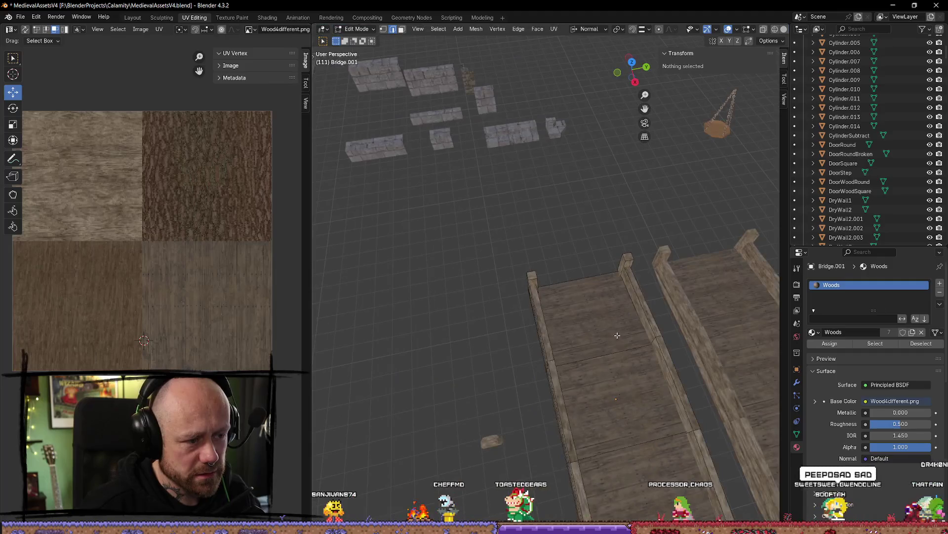
key(KP_7)
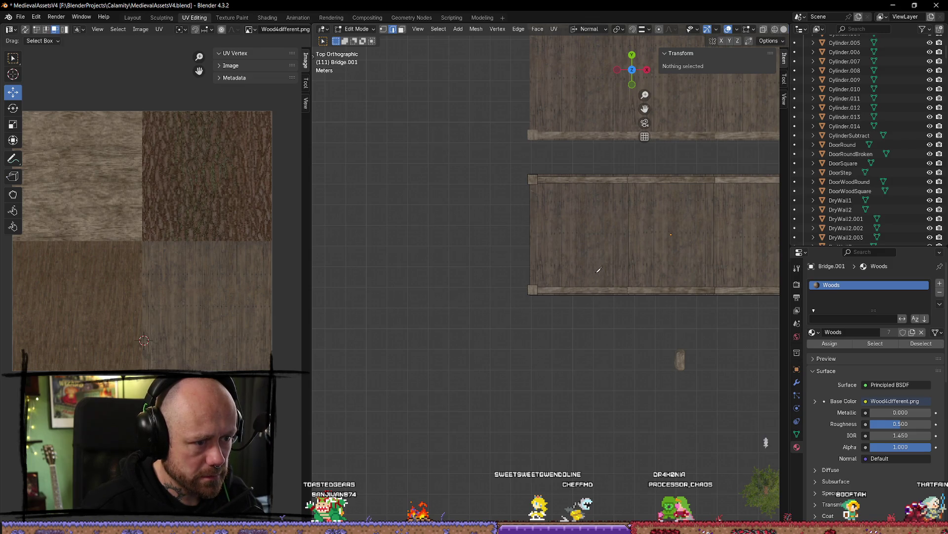
scroll(617, 286, down, 3)
scroll(623, 291, up, 6)
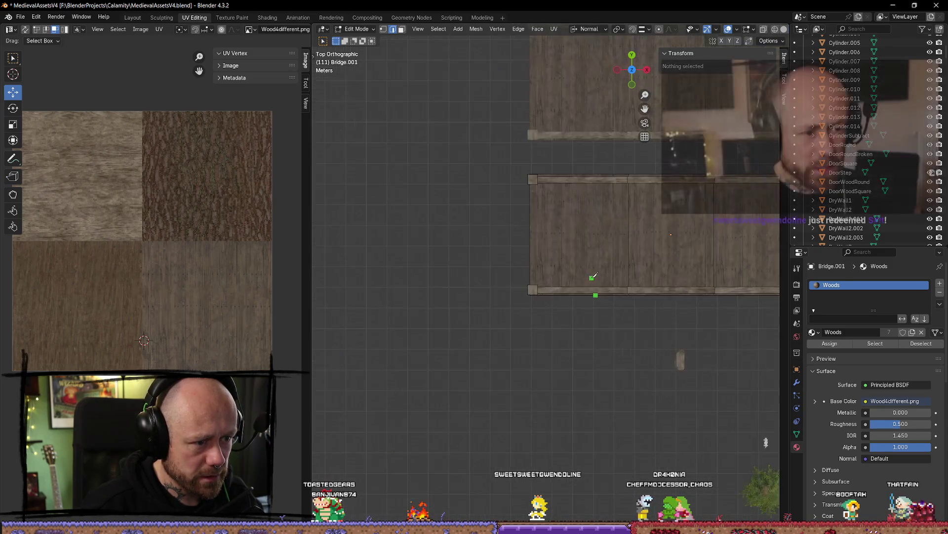
click(638, 310)
click(650, 332)
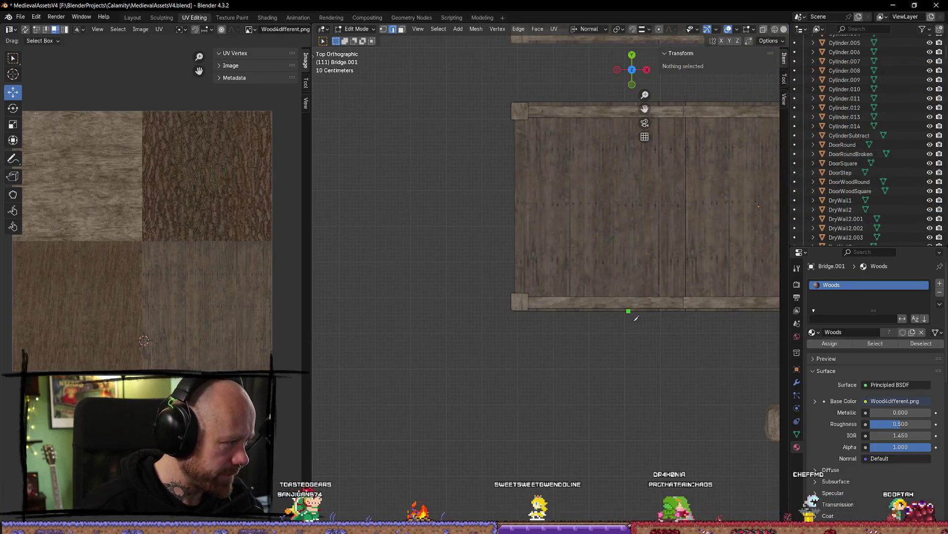
- Knife a zig-zag cut from the deck's lower edge to its upper left corner
click(628, 311)
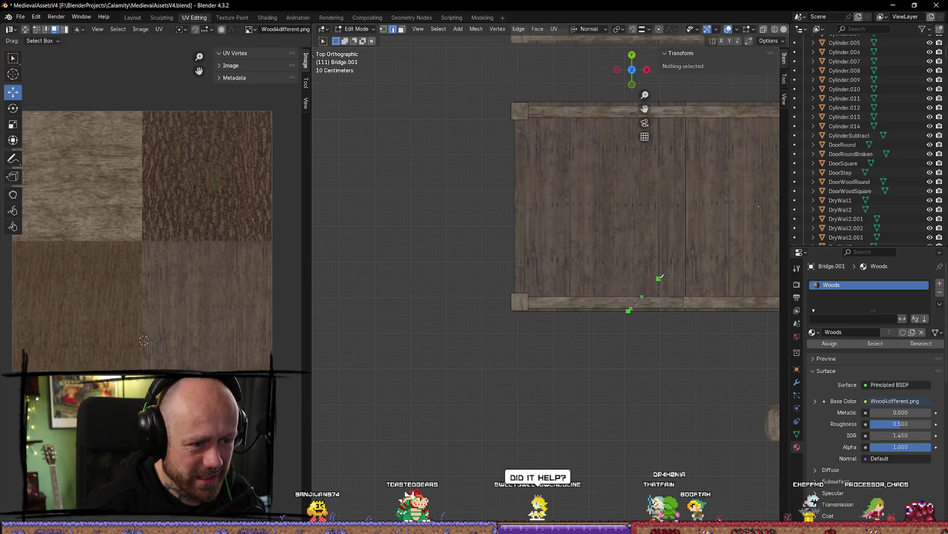
click(675, 276)
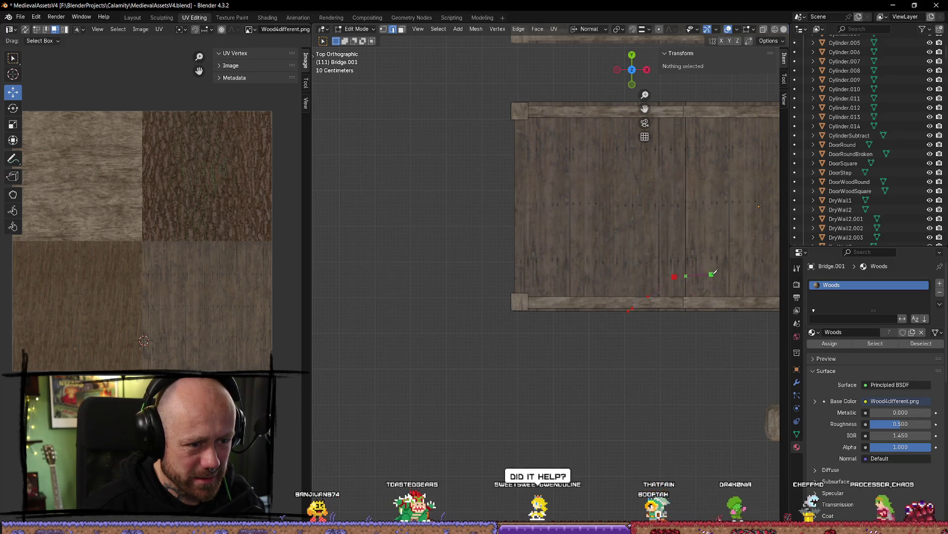
click(686, 263)
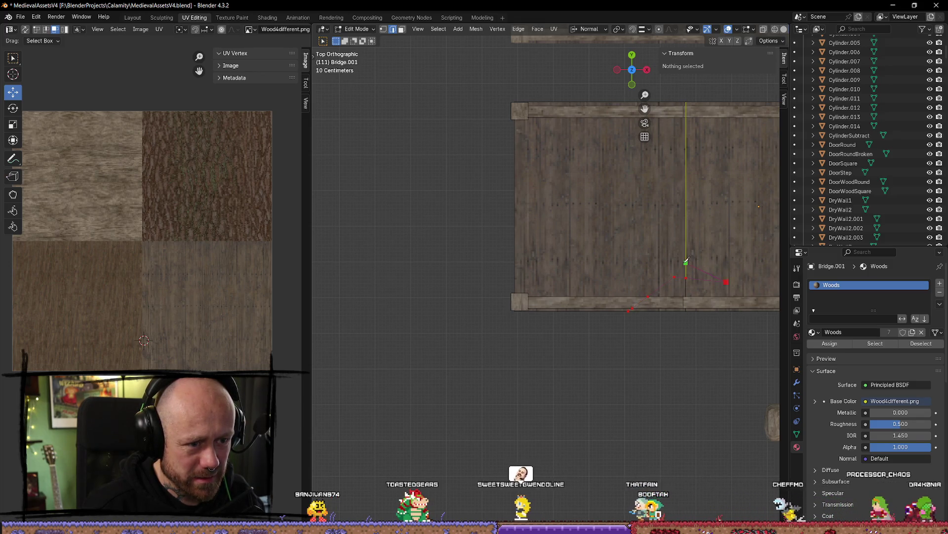
click(665, 267)
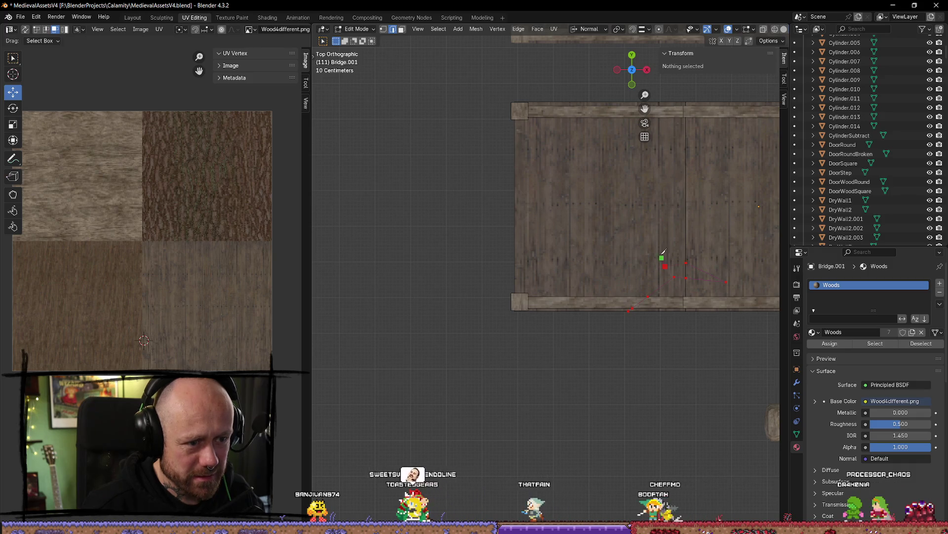
click(644, 241)
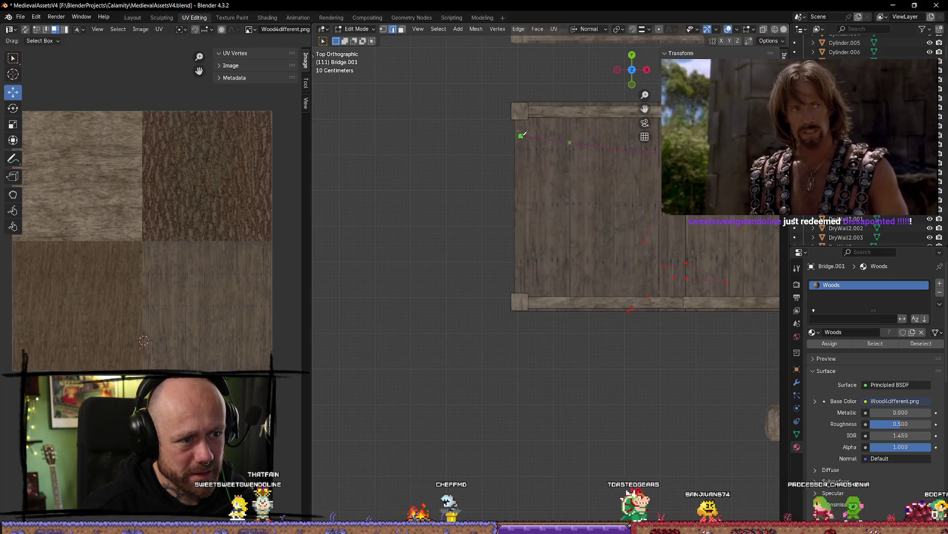
click(622, 137)
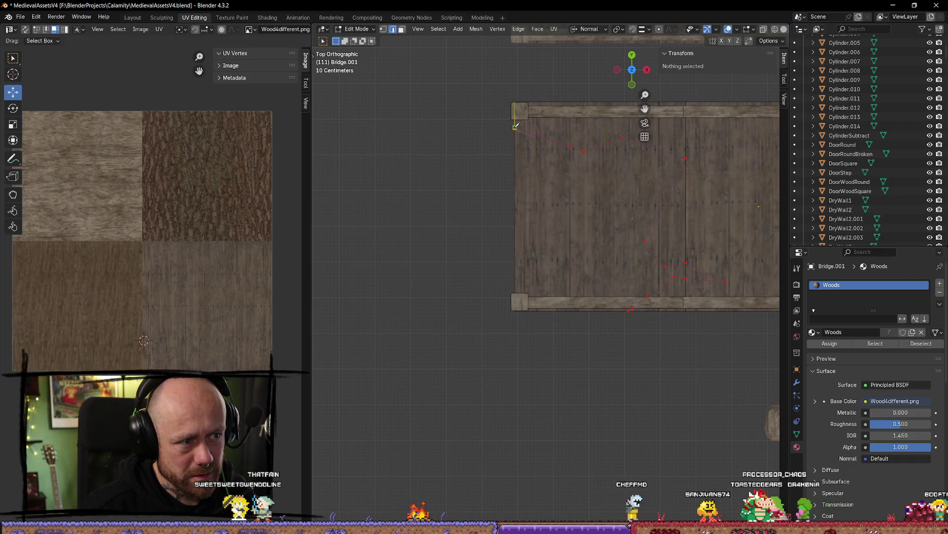
key(Return)
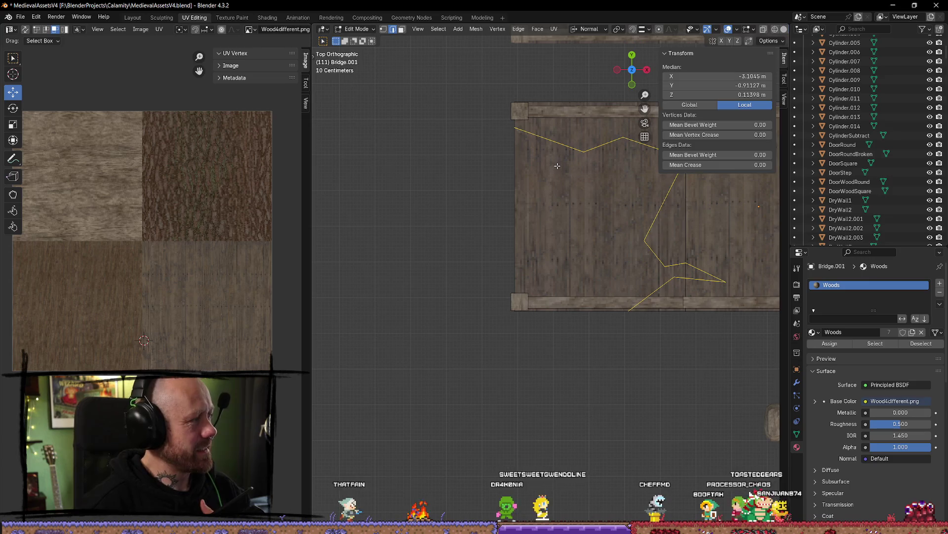
scroll(624, 247, down, 4)
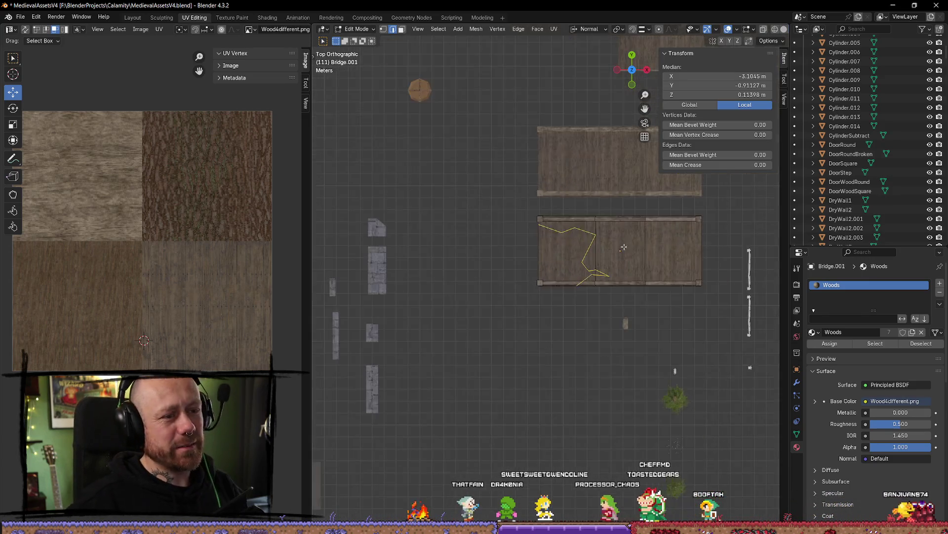
scroll(624, 247, up, 4)
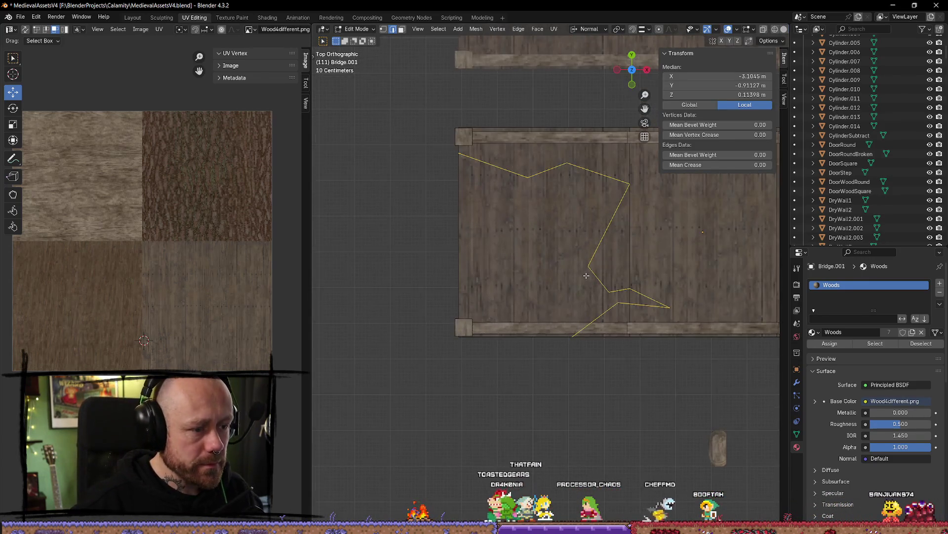
- Switch the viewport to wireframe shading
key(z)
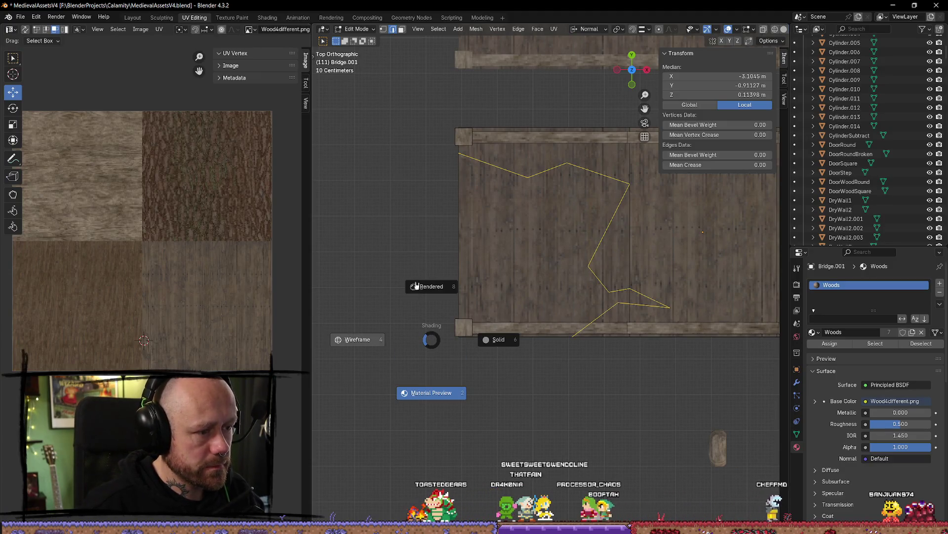
key(4)
click(421, 218)
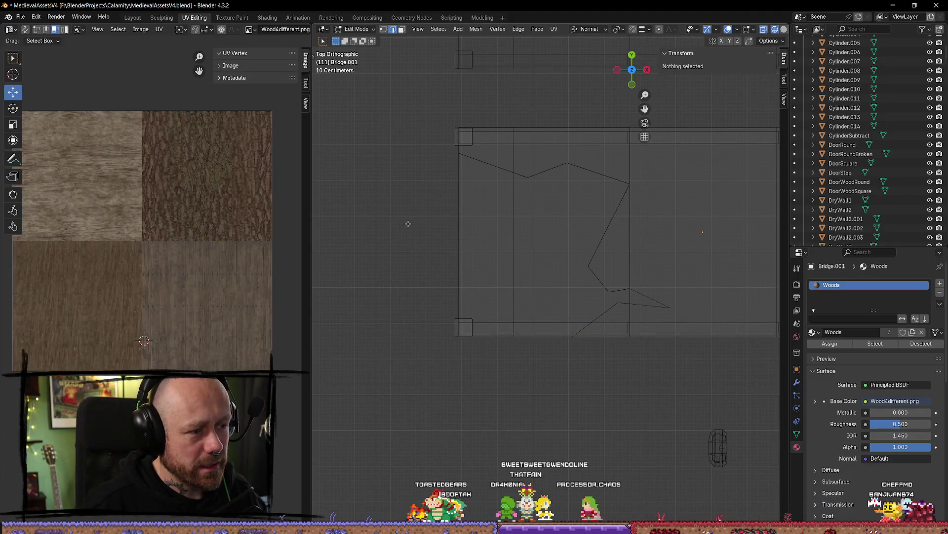
key(z)
click(412, 226)
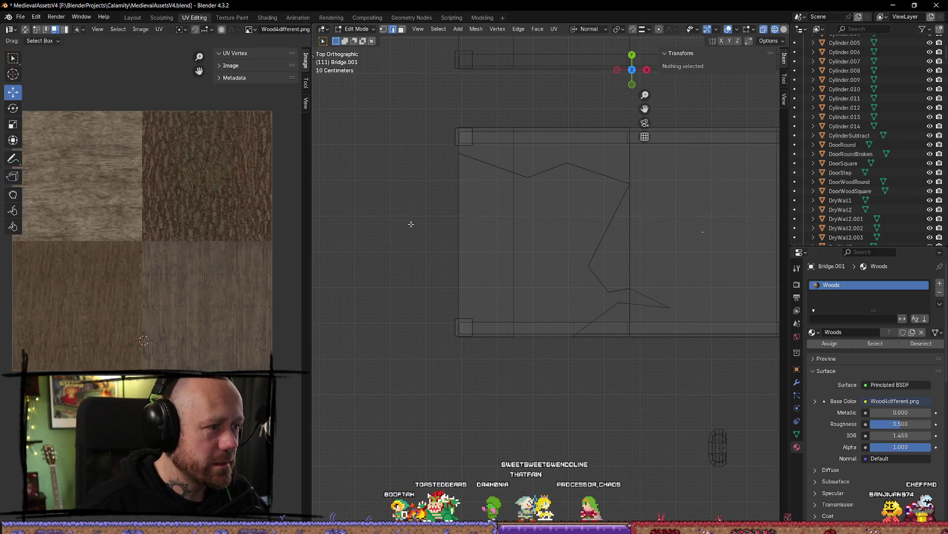
- Box-select the deck faces left of the cut and delete them as edges
drag(403, 188, 549, 379)
drag(586, 270, 585, 270)
click(393, 246)
mouse_move(408, 225)
mouse_down()
mouse_move(514, 381)
mouse_move(558, 397)
mouse_up()
drag(555, 240, 577, 270)
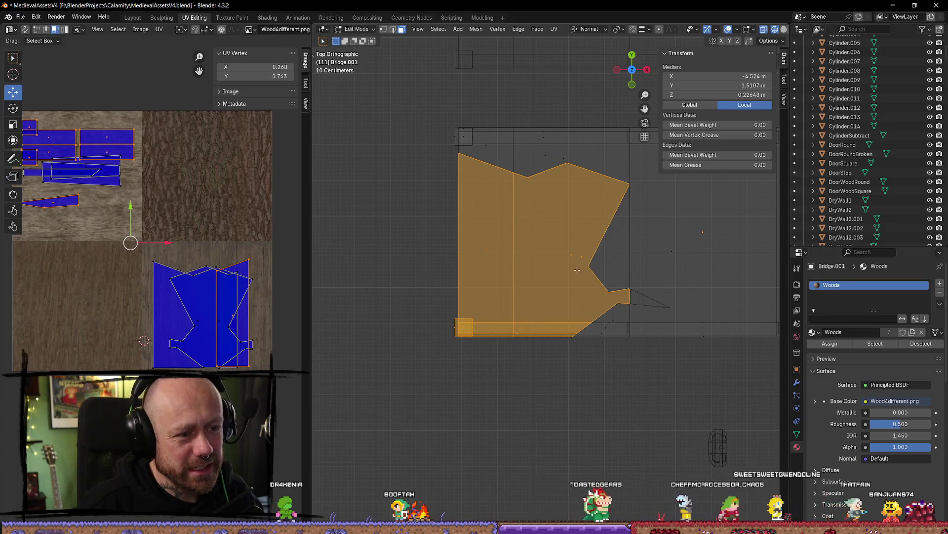
key(x)
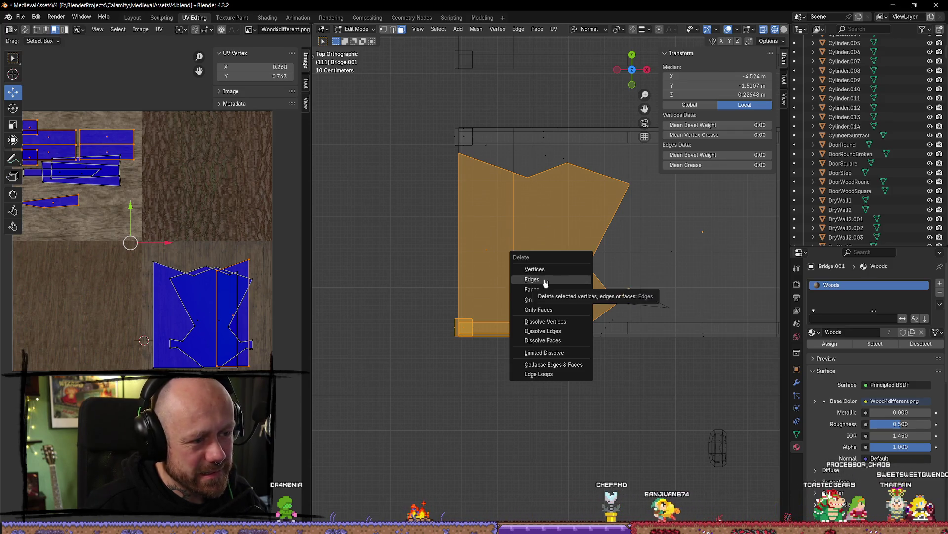
click(545, 282)
mouse_move(544, 286)
mouse_down()
mouse_move(517, 330)
mouse_move(614, 131)
mouse_move(555, 313)
mouse_move(513, 344)
mouse_up()
mouse_move(614, 294)
mouse_down()
mouse_move(639, 302)
mouse_move(514, 229)
mouse_move(584, 257)
mouse_move(560, 240)
mouse_up()
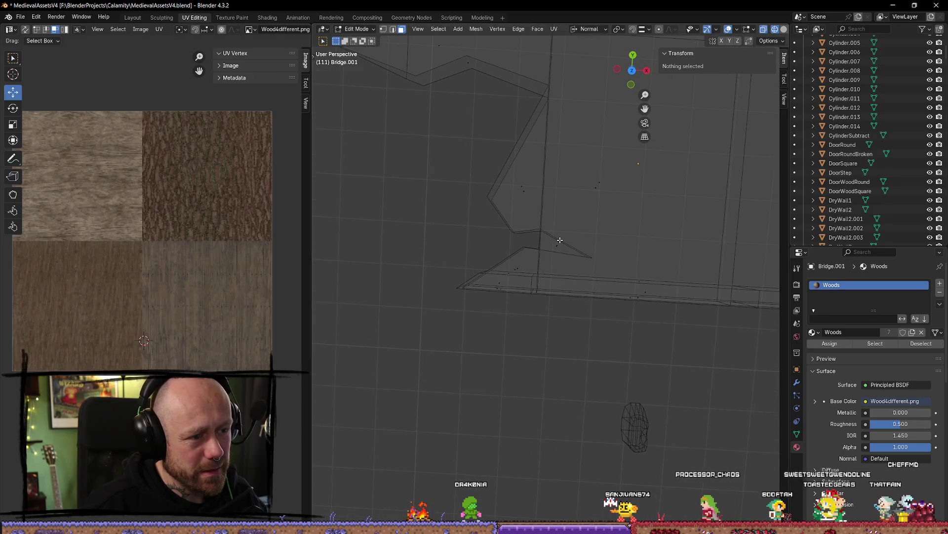
- Delete the leftover sliver triangle face at the broken deck end
click(561, 249)
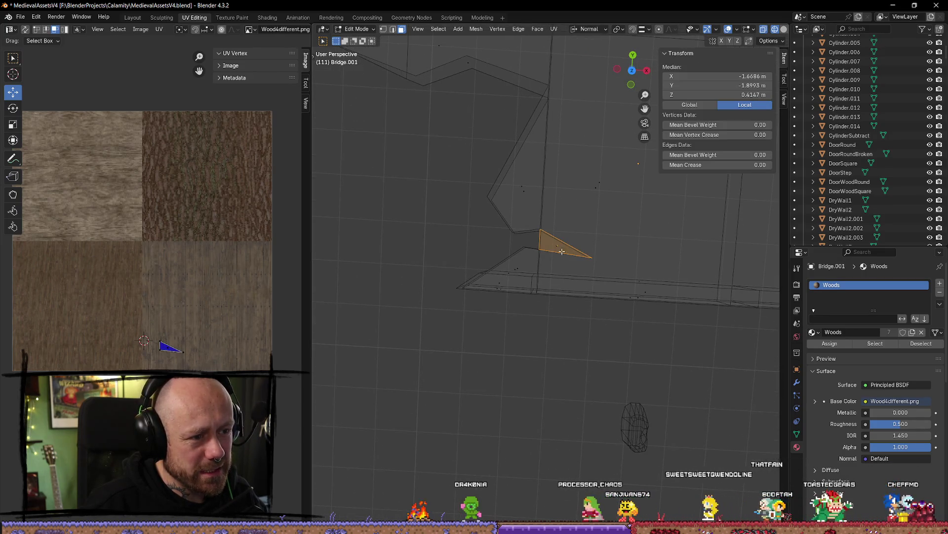
key(x)
click(601, 269)
- Pull back for a wider view of the bridge and switch to edge select mode
mouse_move(601, 268)
mouse_down()
mouse_move(538, 246)
mouse_move(551, 222)
mouse_up()
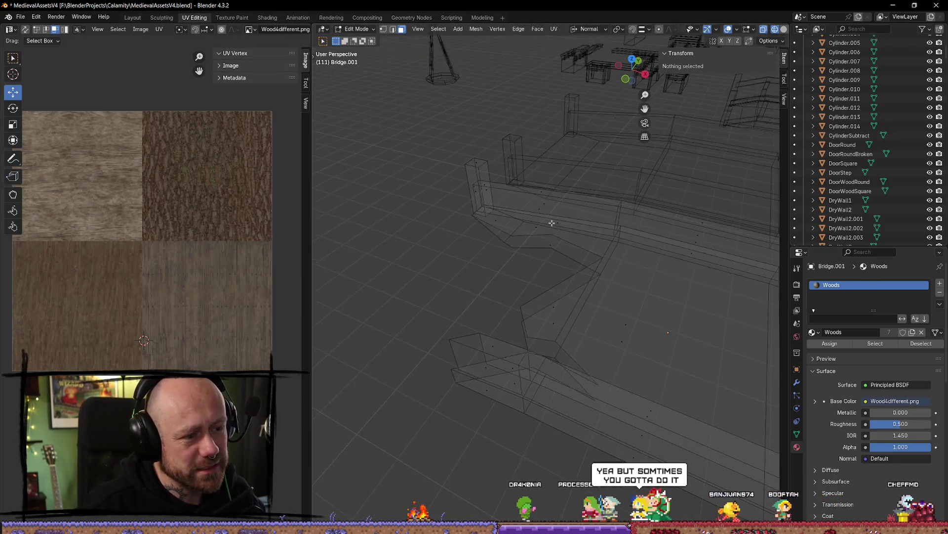
scroll(441, 240, down, 5)
mouse_move(441, 240)
mouse_down()
mouse_move(509, 201)
mouse_move(450, 363)
mouse_move(656, 364)
mouse_move(673, 322)
mouse_move(616, 310)
mouse_move(651, 328)
mouse_move(622, 369)
mouse_move(575, 356)
mouse_up()
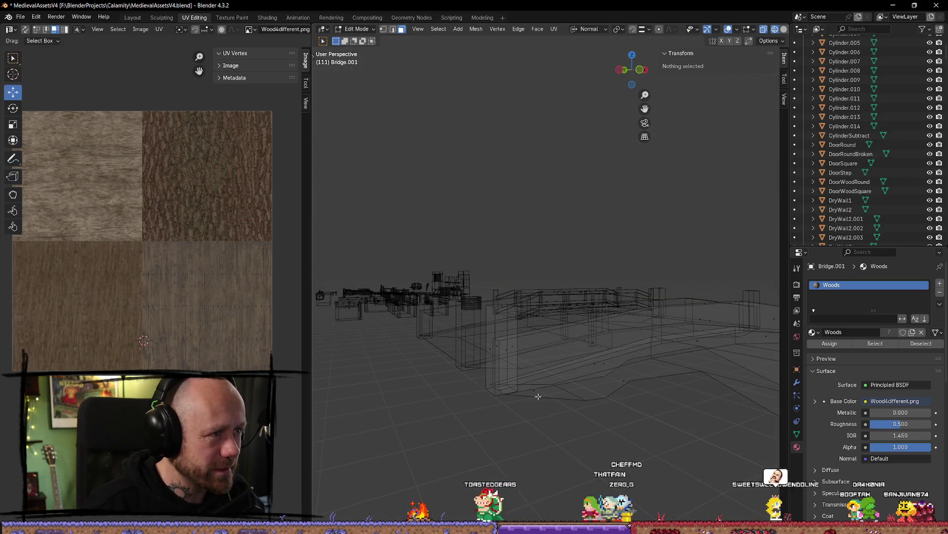
drag(545, 392, 561, 451)
key(2)
scroll(562, 451, up, 2)
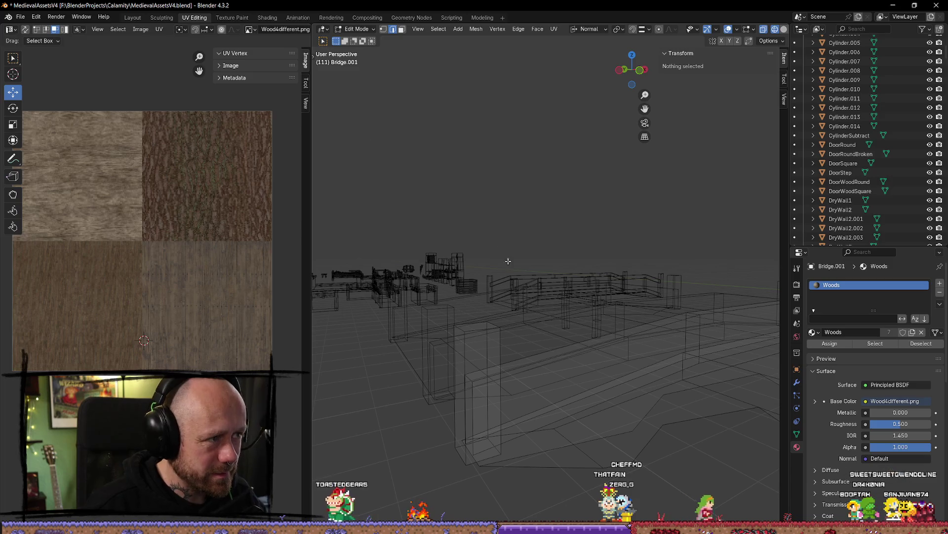
- Switch the viewport to Material Preview to show the bridge's wood textures
key(z)
click(578, 271)
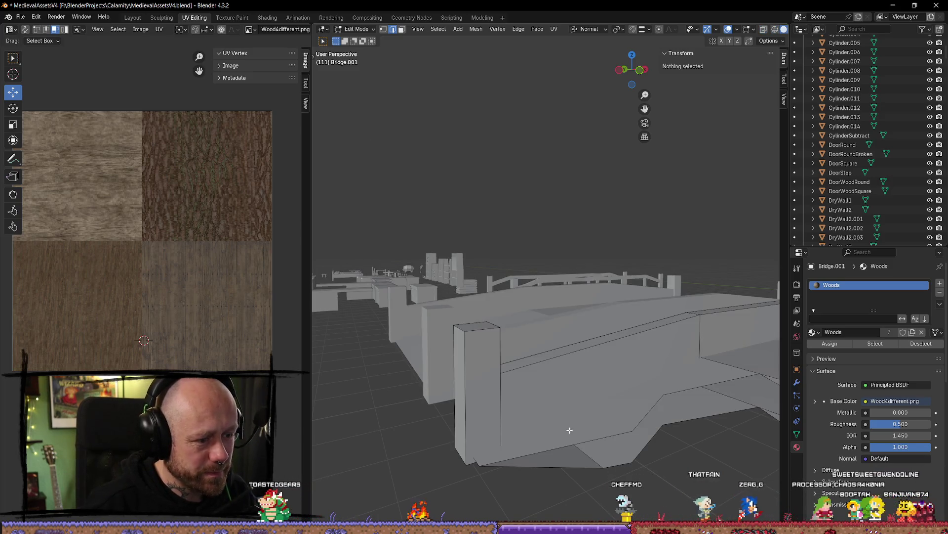
key(z)
click(570, 481)
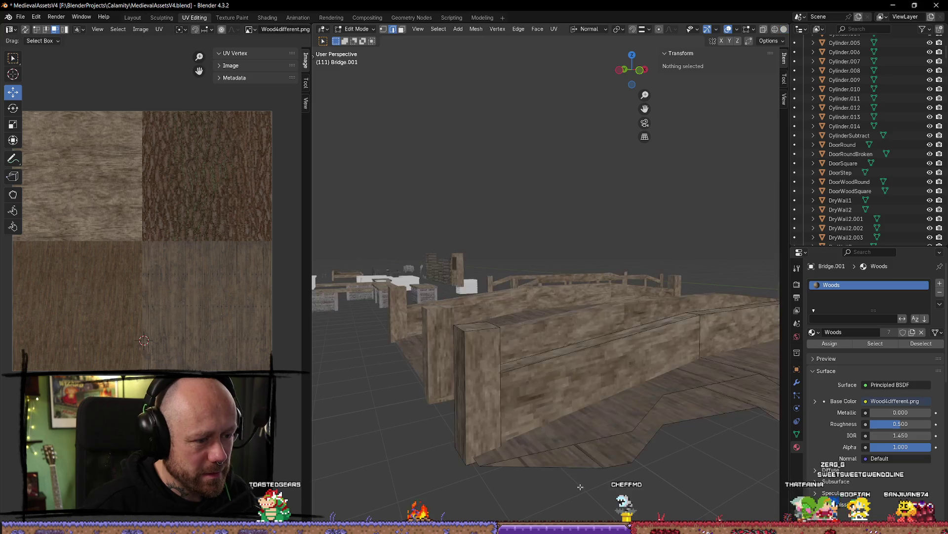
scroll(564, 402, up, 2)
drag(564, 402, 558, 412)
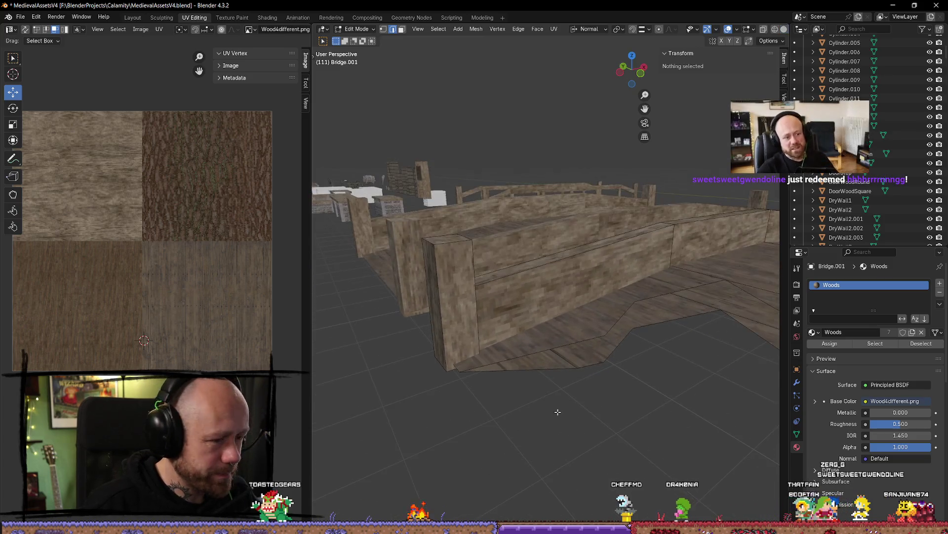
- Inspect the diagonal edges and triangle faces along the bridge's jagged underside
click(543, 353)
shift+click(591, 352)
drag(591, 351, 581, 323)
click(585, 320)
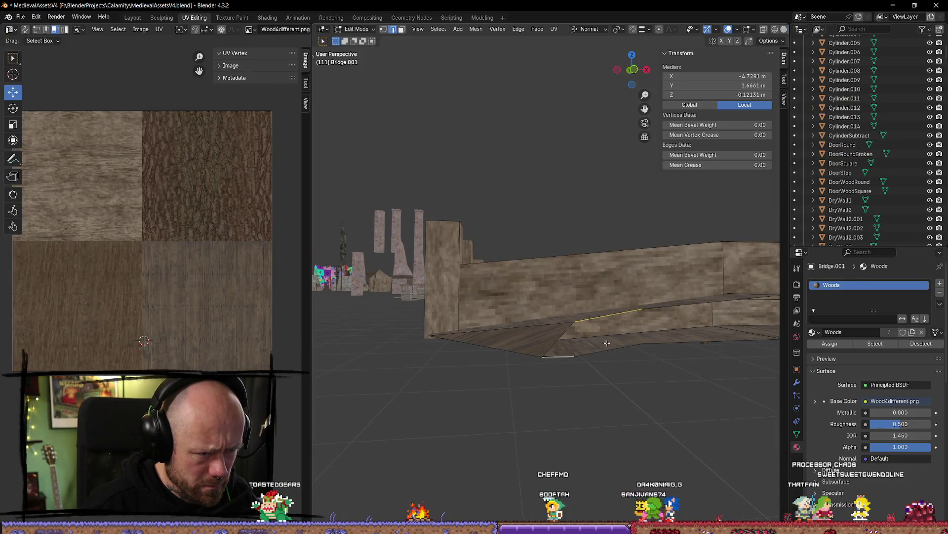
click(619, 390)
mouse_move(619, 390)
mouse_down()
mouse_move(722, 432)
mouse_move(600, 450)
mouse_move(567, 360)
mouse_up()
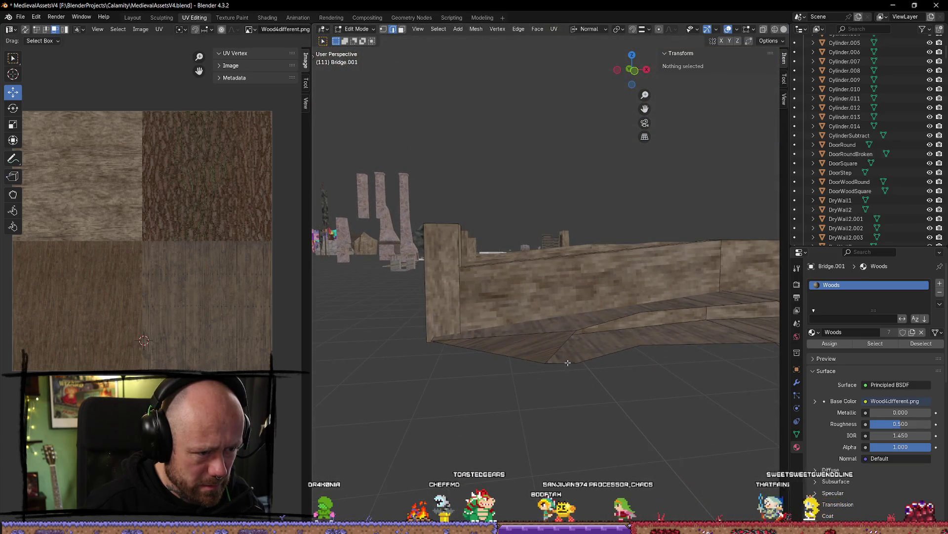
click(565, 351)
click(568, 348)
click(601, 351)
click(607, 352)
click(672, 314)
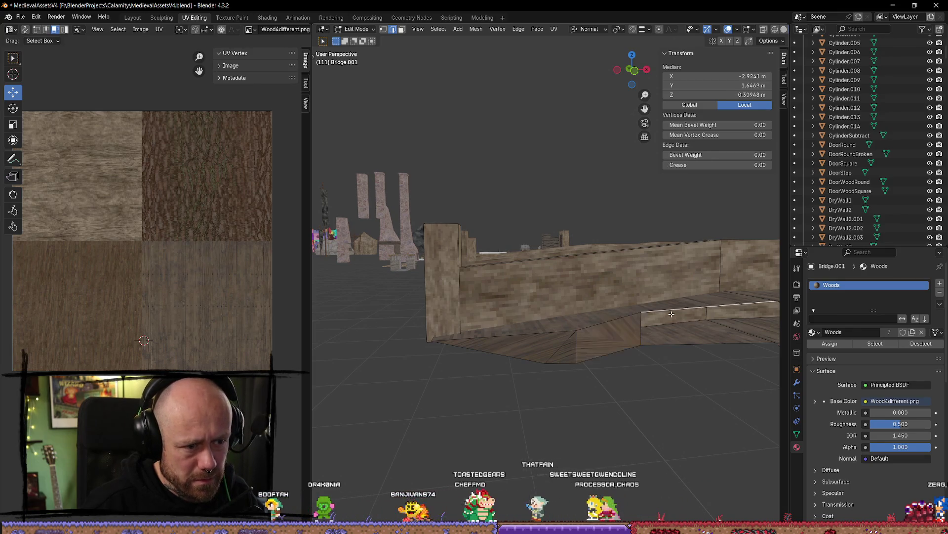
click(681, 340)
- Inspect the deck's vertical and thin side faces and their texture mapping
drag(681, 346, 598, 349)
click(595, 349)
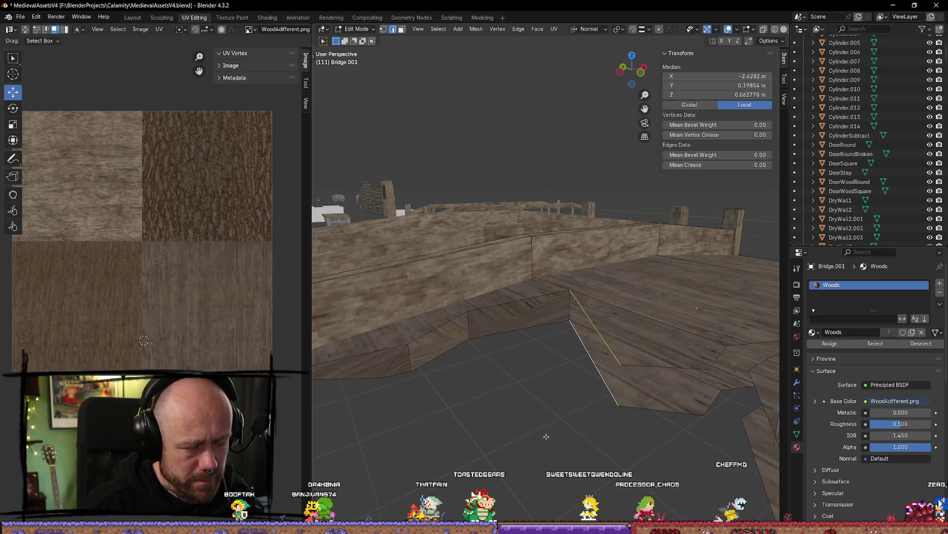
click(595, 375)
click(647, 434)
click(651, 412)
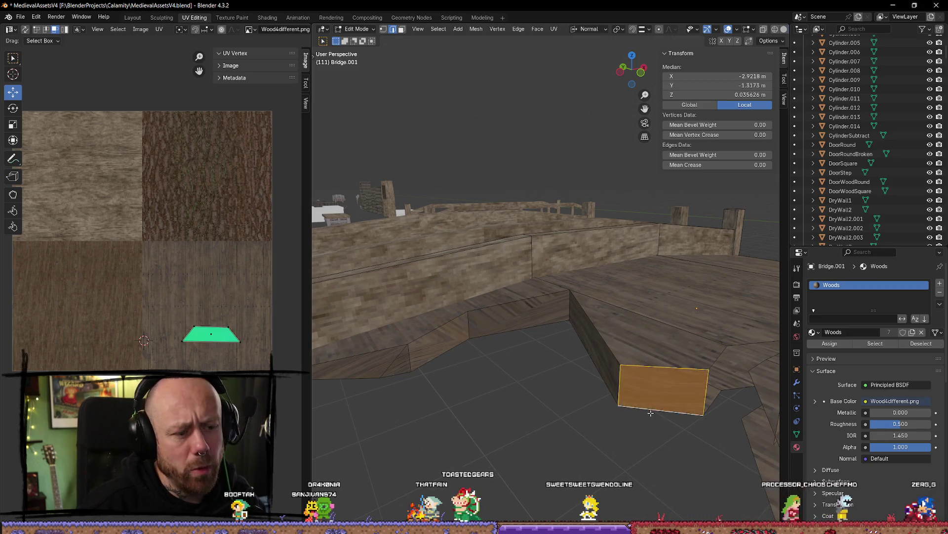
mouse_move(650, 412)
mouse_down()
mouse_move(634, 410)
mouse_move(691, 340)
mouse_move(706, 303)
mouse_move(761, 262)
mouse_move(597, 273)
mouse_move(615, 250)
mouse_move(603, 248)
mouse_up()
click(590, 279)
click(628, 256)
drag(598, 346, 599, 235)
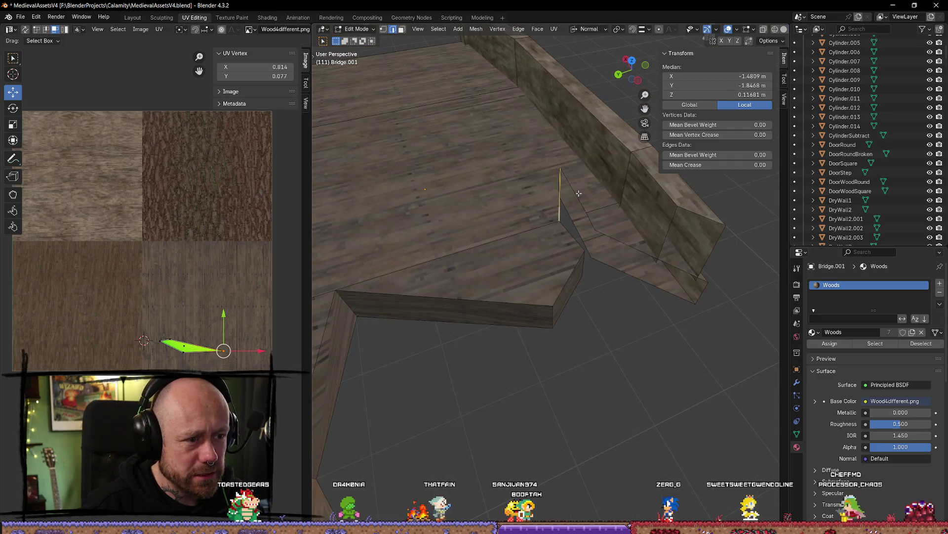
shift+click(587, 230)
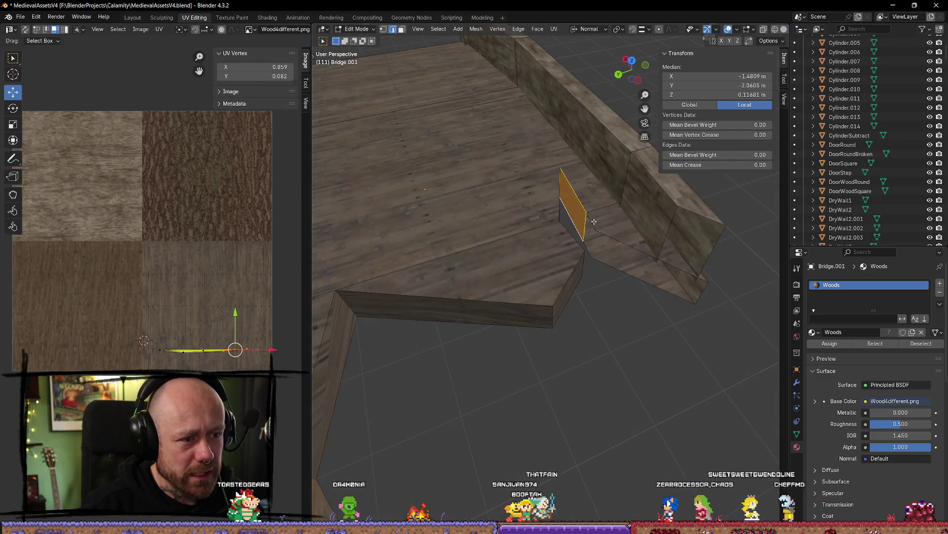
click(606, 236)
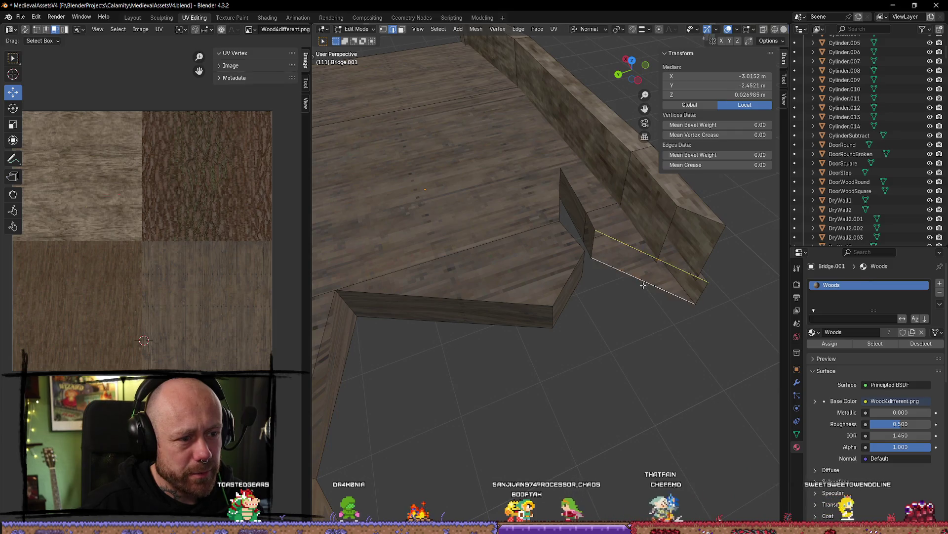
click(612, 260)
- Check the wall edges, faces and a corner vertex at the broken deck end
key(alt+a)
drag(612, 260, 658, 239)
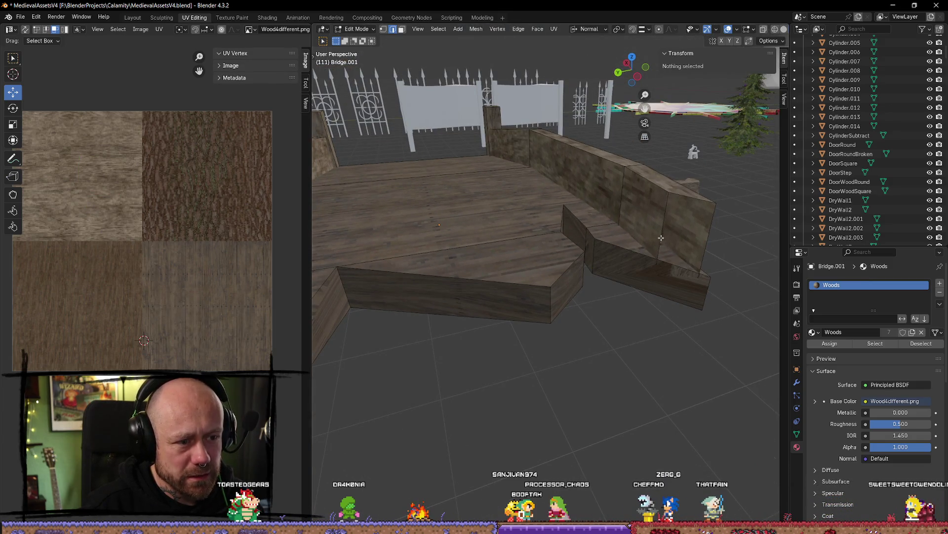
click(661, 238)
shift+click(703, 245)
mouse_move(667, 360)
mouse_down()
mouse_move(640, 327)
mouse_move(649, 379)
mouse_up()
key(alt+a)
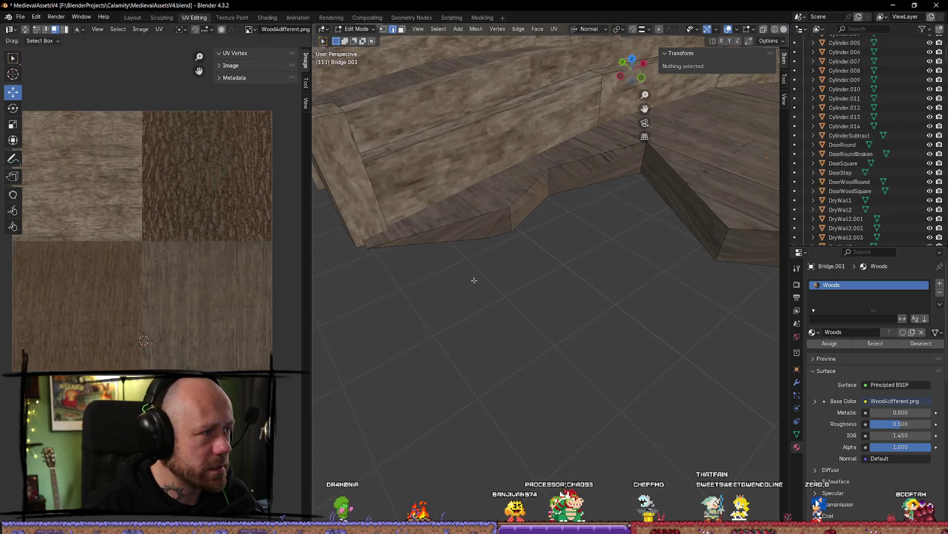
click(516, 236)
mouse_move(516, 236)
mouse_down()
mouse_move(598, 249)
mouse_move(580, 265)
mouse_up()
- Switch to the Move tool and drag corner vertices down, along Y and X, undoing the last two moves
key(shift+space)
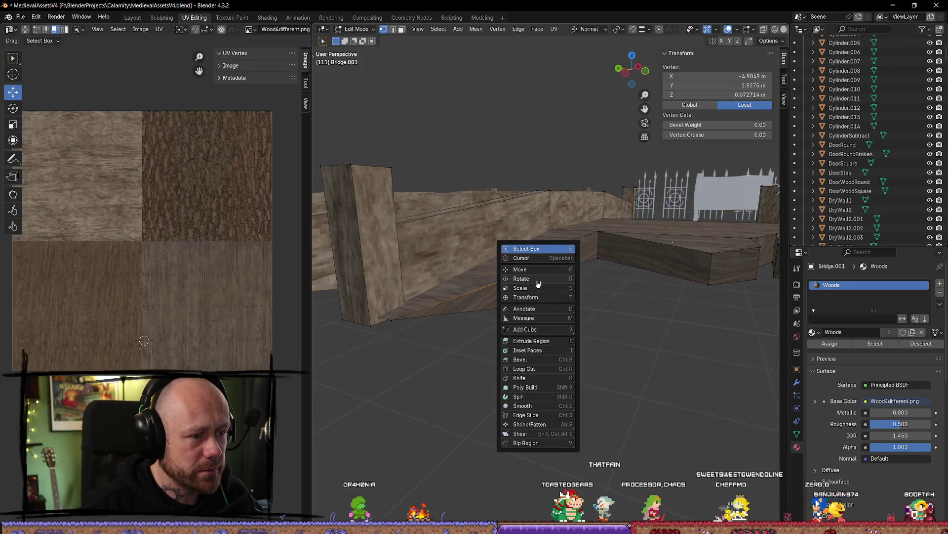
click(538, 281)
key(shift+space)
click(536, 275)
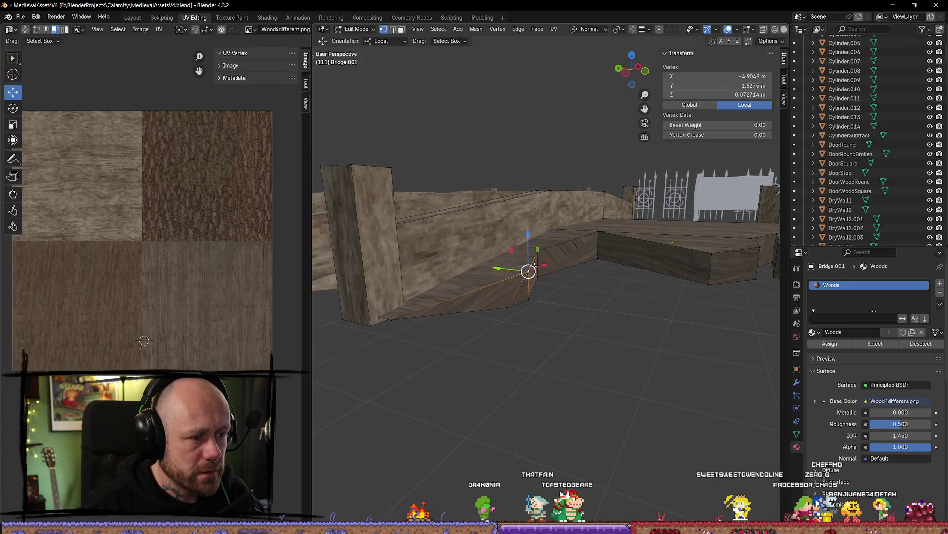
mouse_move(504, 265)
mouse_down()
mouse_move(486, 267)
mouse_move(524, 242)
mouse_move(538, 246)
mouse_up()
click(539, 246)
mouse_move(499, 173)
mouse_down()
mouse_move(523, 178)
mouse_move(517, 203)
mouse_up()
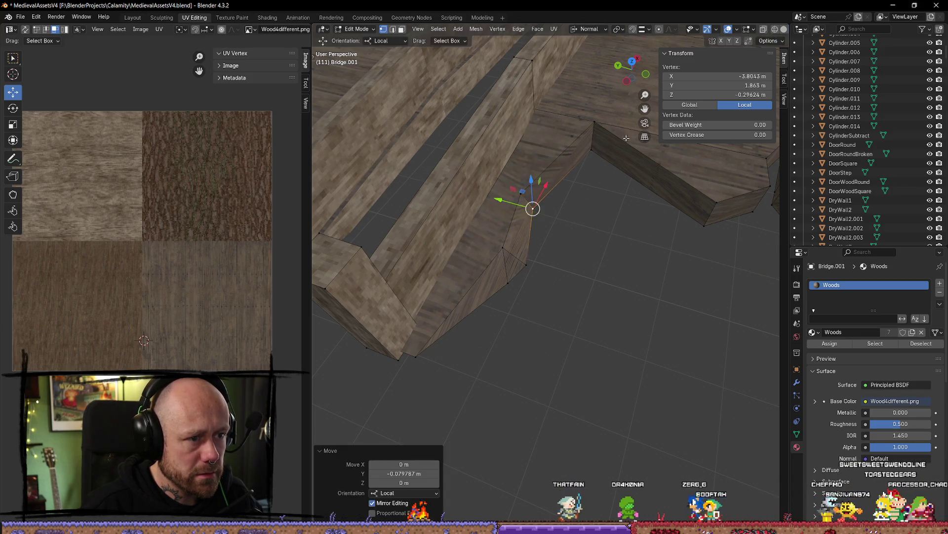
click(592, 122)
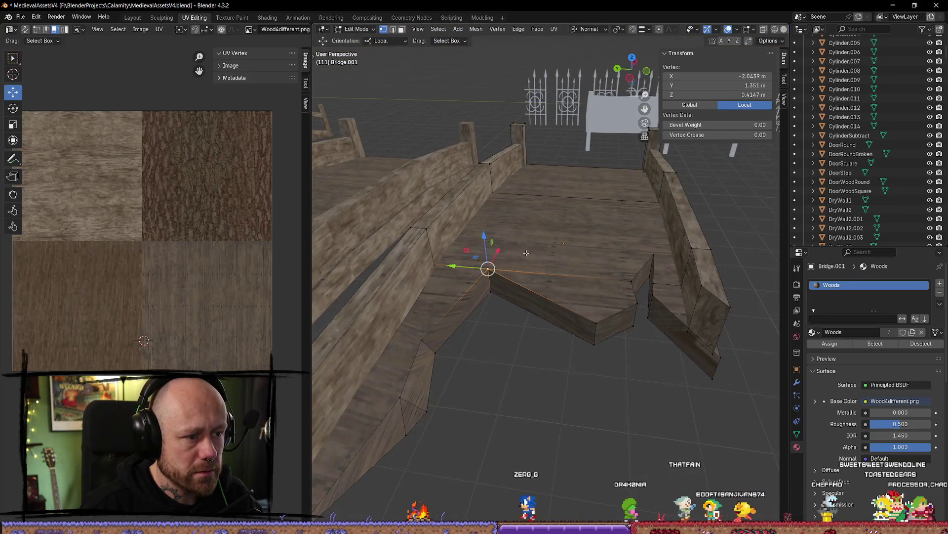
scroll(438, 278, up, 3)
drag(537, 146, 568, 141)
mouse_move(528, 119)
mouse_down()
mouse_move(534, 217)
mouse_move(526, 164)
mouse_up()
key(ctrl+z)
key(ctrl+z)
- Slide one deck vertex along X and lower the next vertex vertically along Z
drag(413, 410, 449, 385)
key(g)
key(x)
click(633, 409)
click(633, 409)
key(g)
key(z)
click(632, 430)
mouse_move(632, 430)
mouse_down()
mouse_move(606, 421)
mouse_move(656, 405)
mouse_move(642, 348)
mouse_move(694, 377)
mouse_move(685, 372)
mouse_up()
- Lower two more deck vertices near the railing straight down along Z
click(642, 349)
key(g)
key(z)
click(628, 355)
click(664, 318)
key(g)
key(z)
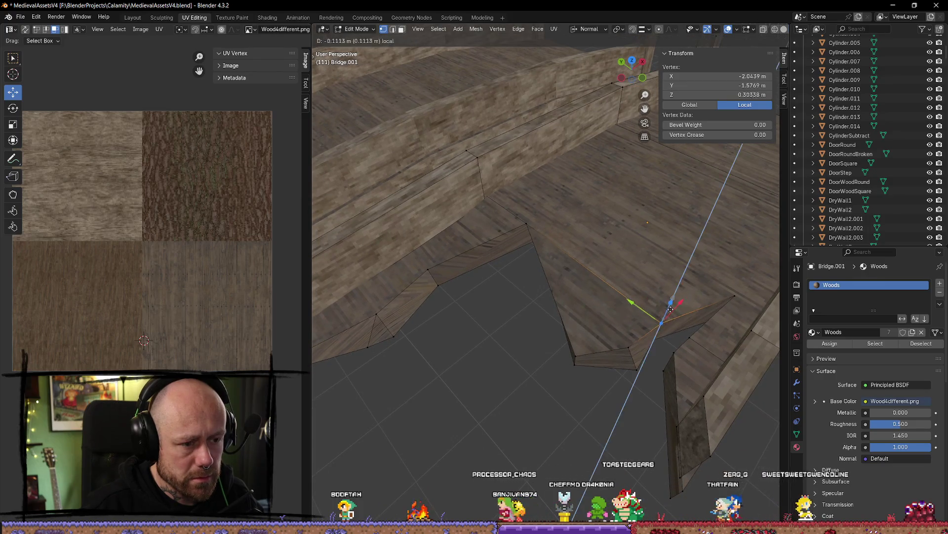
click(671, 311)
- Lower another deck vertex along Z and shift the wedge vertex along Y
mouse_move(670, 312)
mouse_down()
mouse_move(646, 313)
mouse_move(638, 263)
mouse_up()
key(g)
key(z)
click(637, 291)
scroll(637, 316, up, 2)
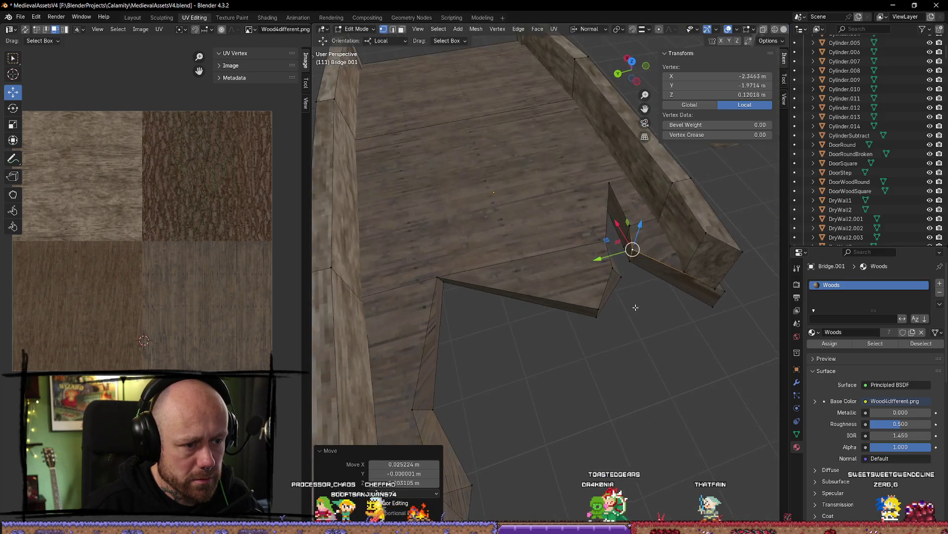
key(g)
key(y)
click(637, 217)
- Move further lower vertices along Z and Y, then deselect everything on the mesh
click(712, 307)
click(699, 258)
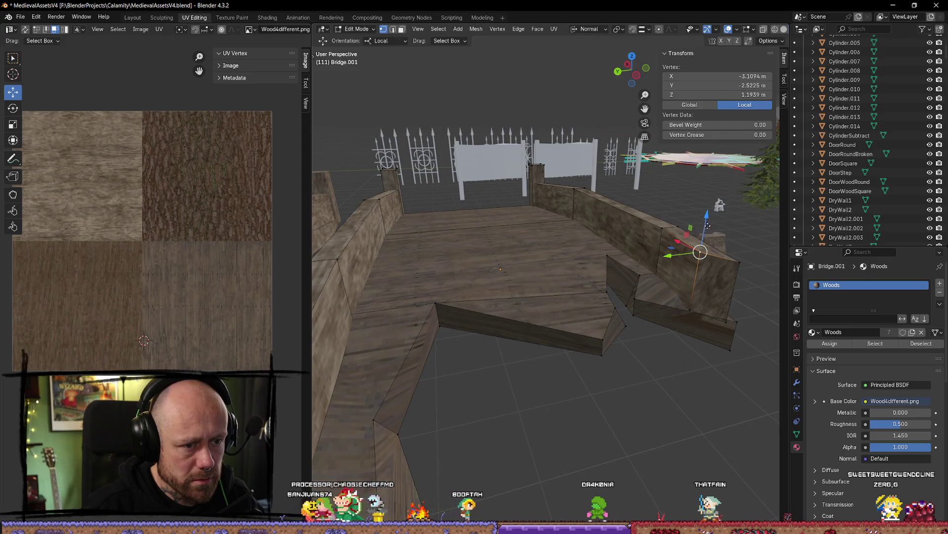
key(g)
key(z)
click(685, 255)
key(g)
key(y)
key(Escape)
click(730, 348)
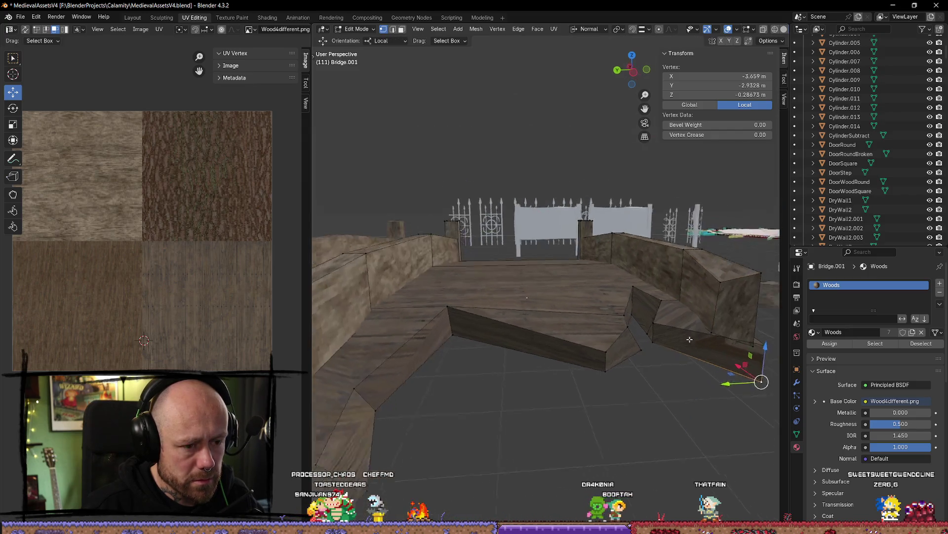
mouse_move(657, 384)
mouse_down()
mouse_move(568, 425)
mouse_move(532, 397)
mouse_up()
click(562, 428)
- Select the strip faces along the bridge's lower side, including the angled end faces
click(398, 345)
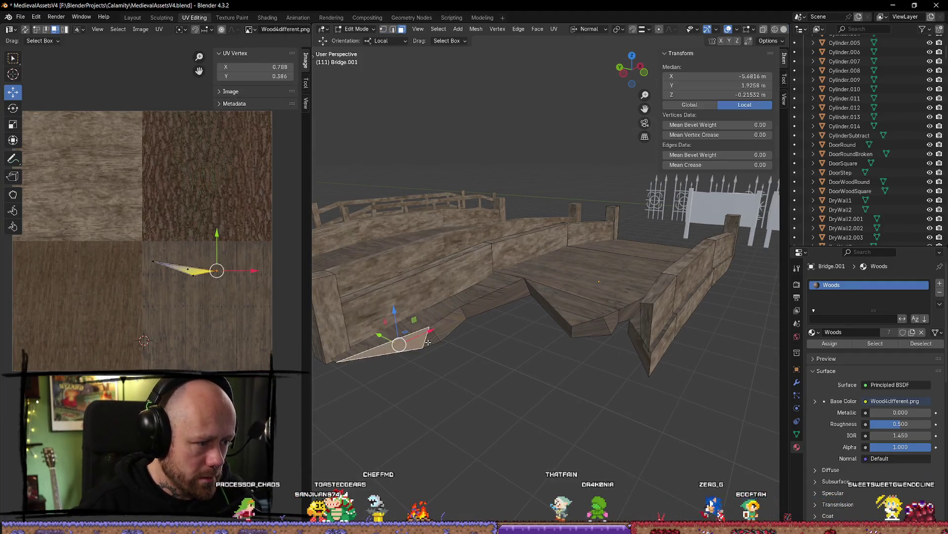
shift+click(365, 353)
shift+click(437, 336)
shift+click(509, 296)
shift+click(541, 298)
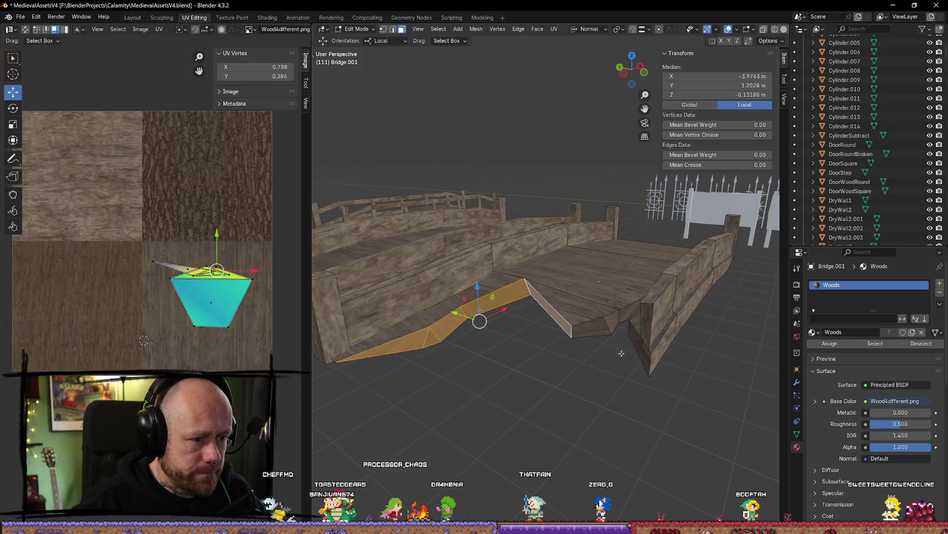
shift+click(568, 318)
shift+click(600, 316)
mouse_move(600, 317)
mouse_down()
mouse_move(621, 295)
mouse_move(596, 290)
mouse_up()
shift+click(594, 289)
shift+click(611, 302)
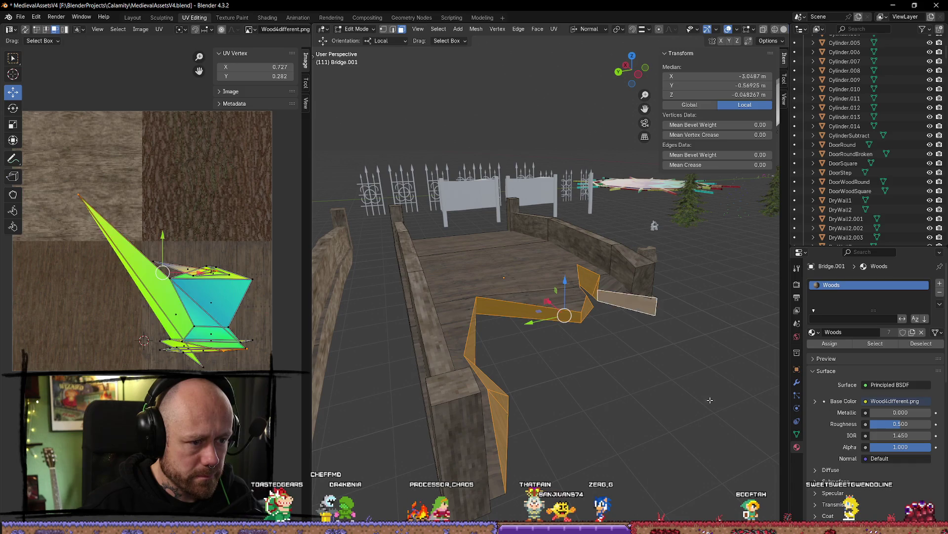
drag(692, 399, 628, 405)
- Unwrap the selected strip Angle Based and shrink it on the texture
key(z)
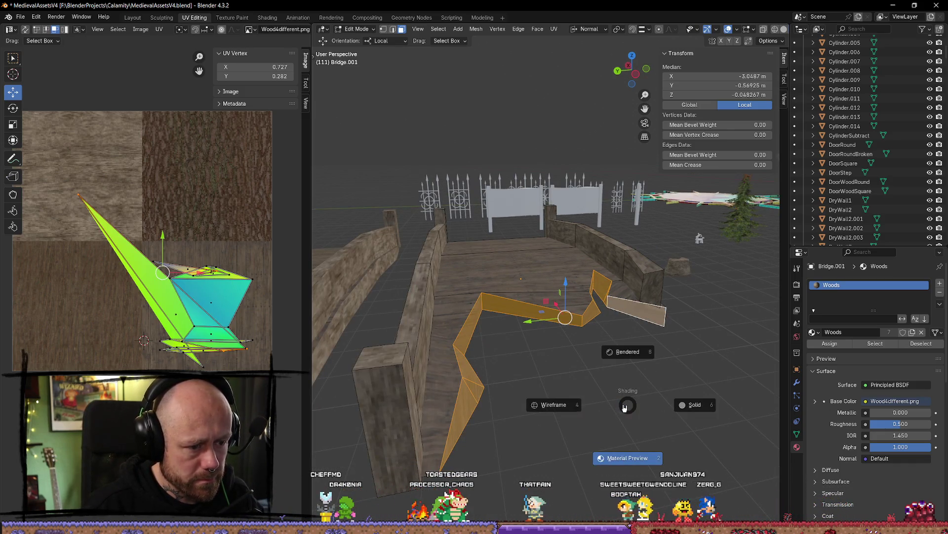
key(u)
mouse_move(633, 403)
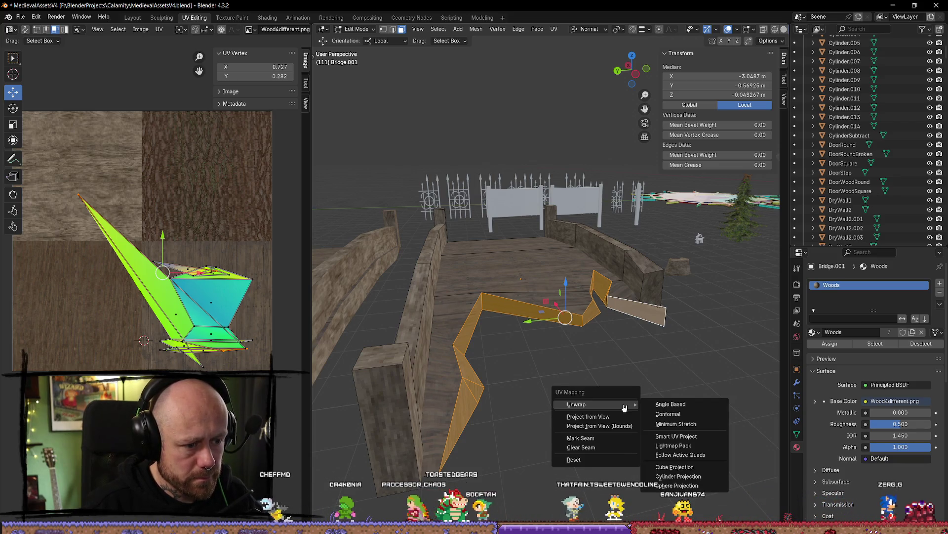
click(679, 402)
scroll(130, 252, down, 3)
key(s)
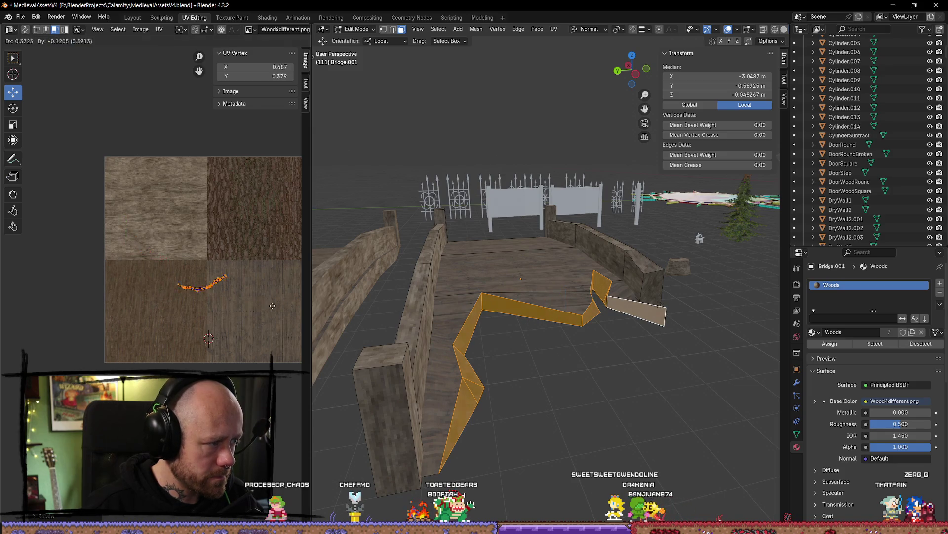
- Restore the strip selection, enlarge its UV layout, then reselect the bridge's edge faces
key(alt+a)
scroll(489, 365, up, 3)
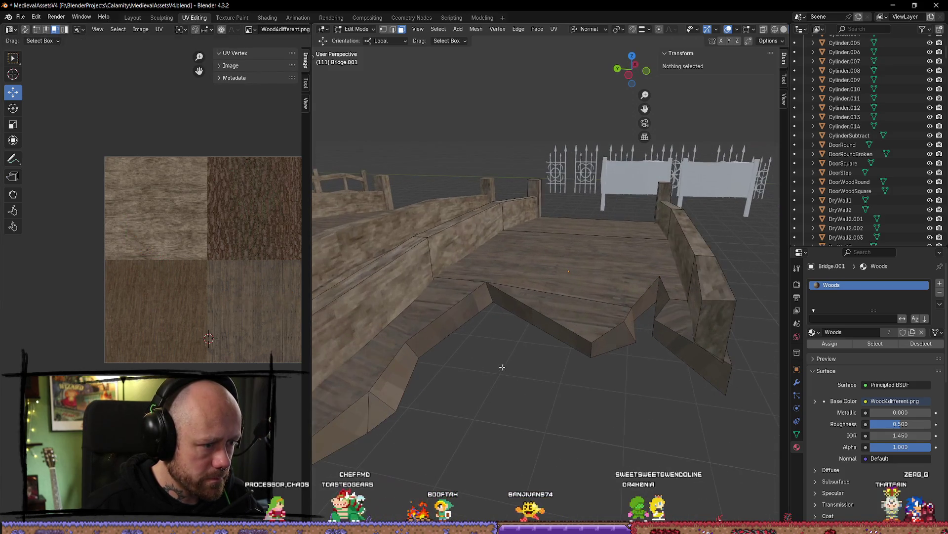
key(ctrl+z)
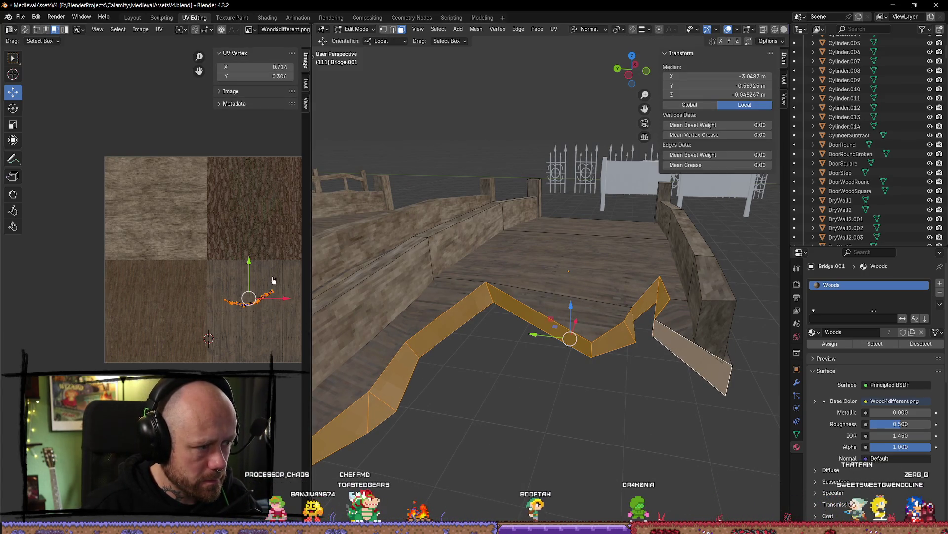
key(s)
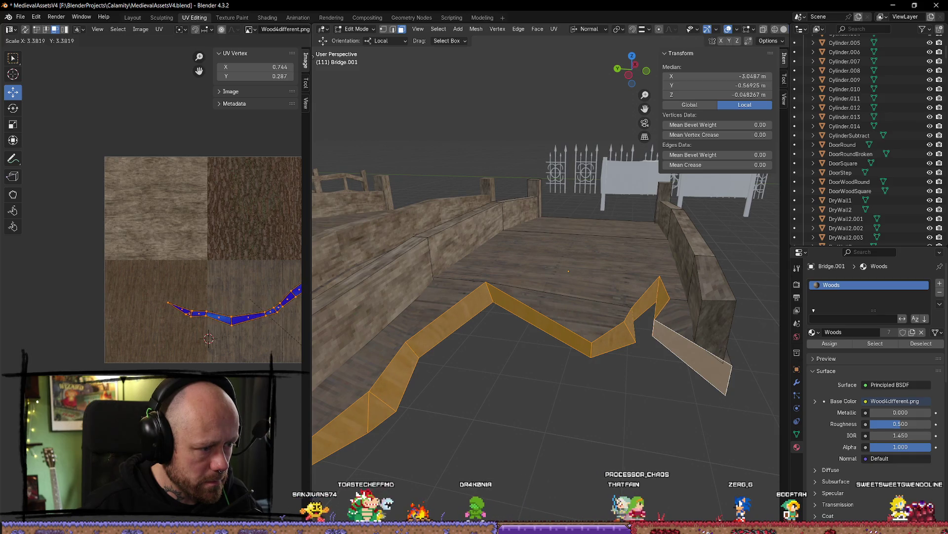
click(522, 462)
drag(527, 454, 586, 349)
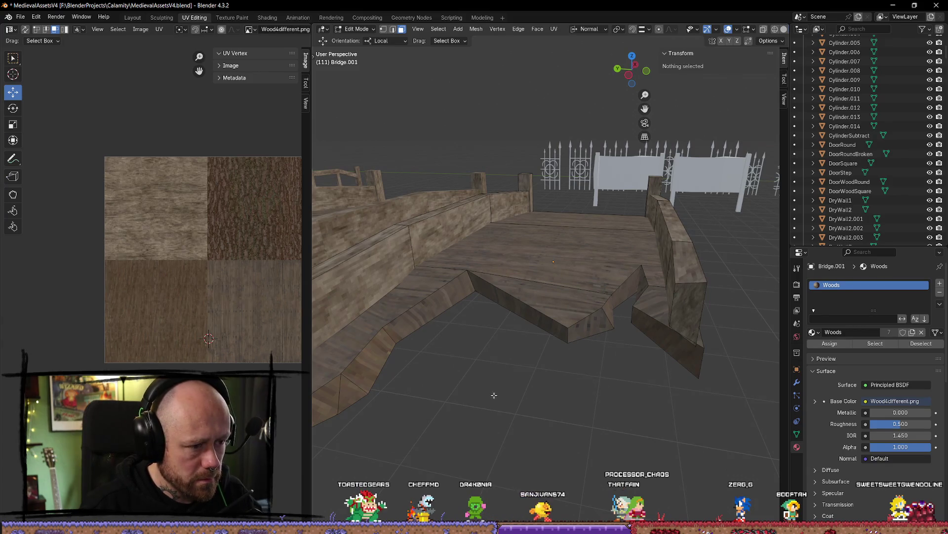
drag(248, 341, 154, 333)
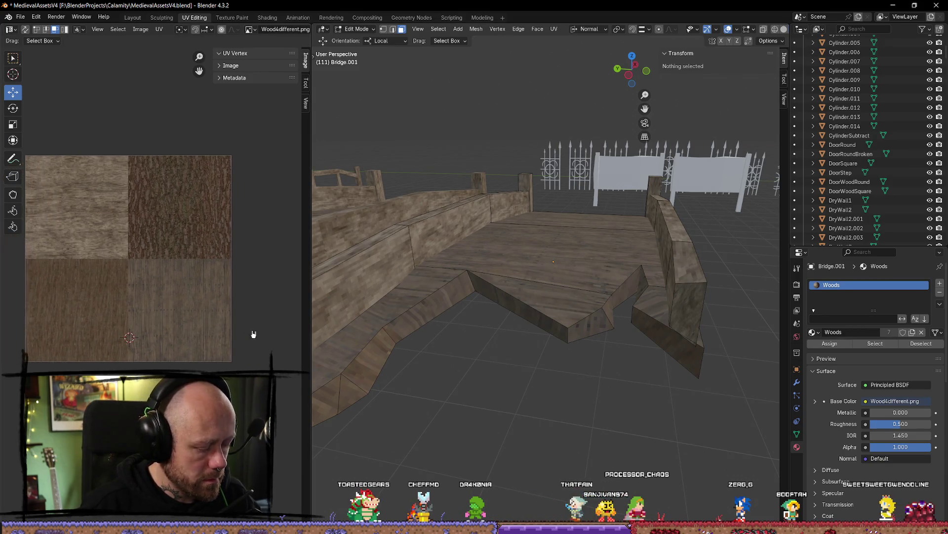
key(ctrl+z)
- Select the edge strip's UV island, move it across the texture, and deselect all
click(282, 257)
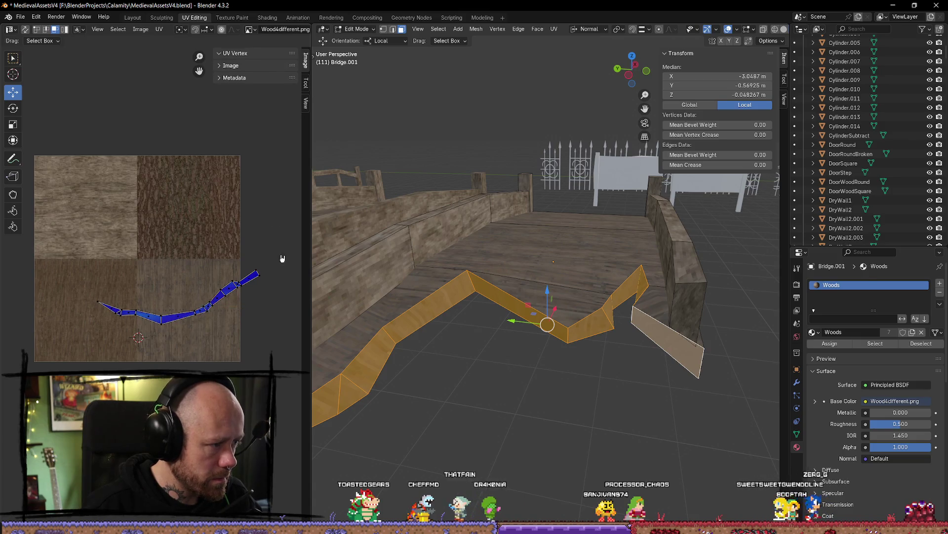
key(a)
click(285, 256)
key(a)
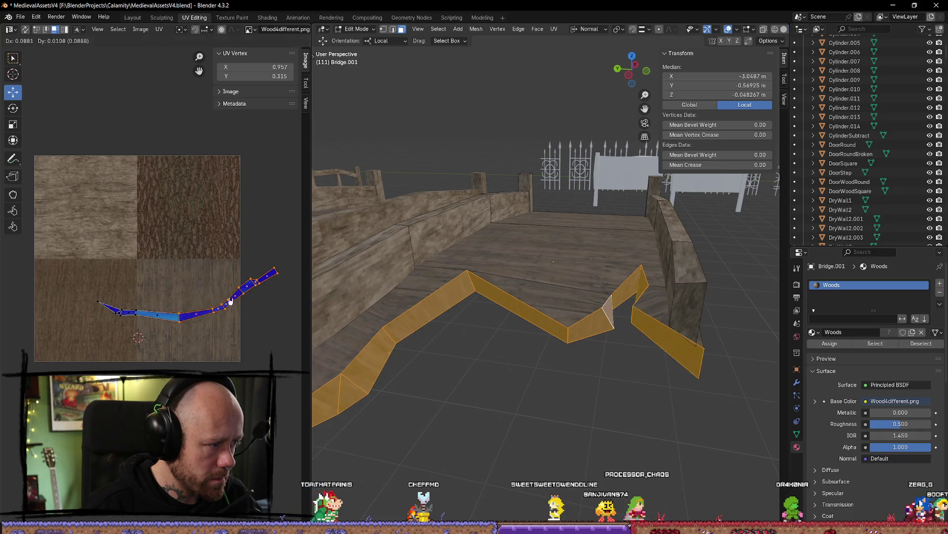
key(alt+a)
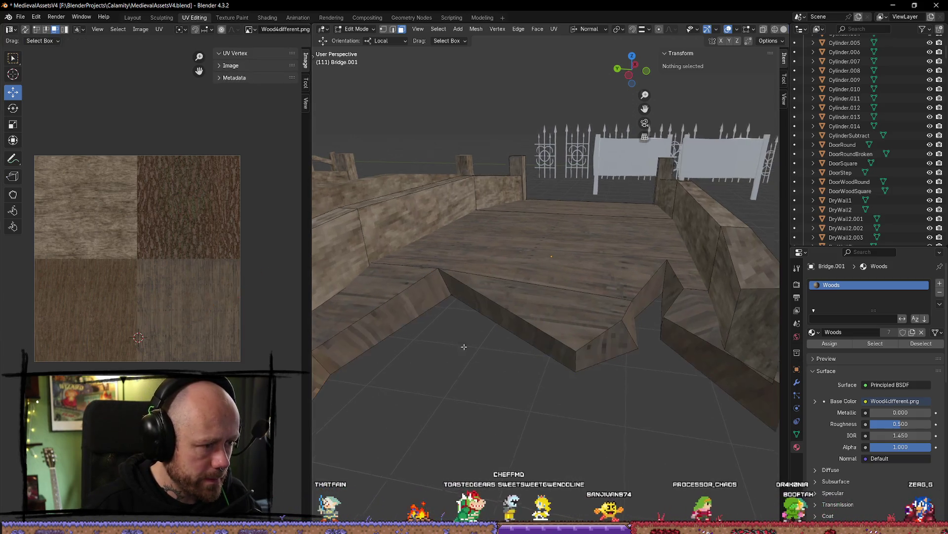
click(445, 307)
key(alt+a)
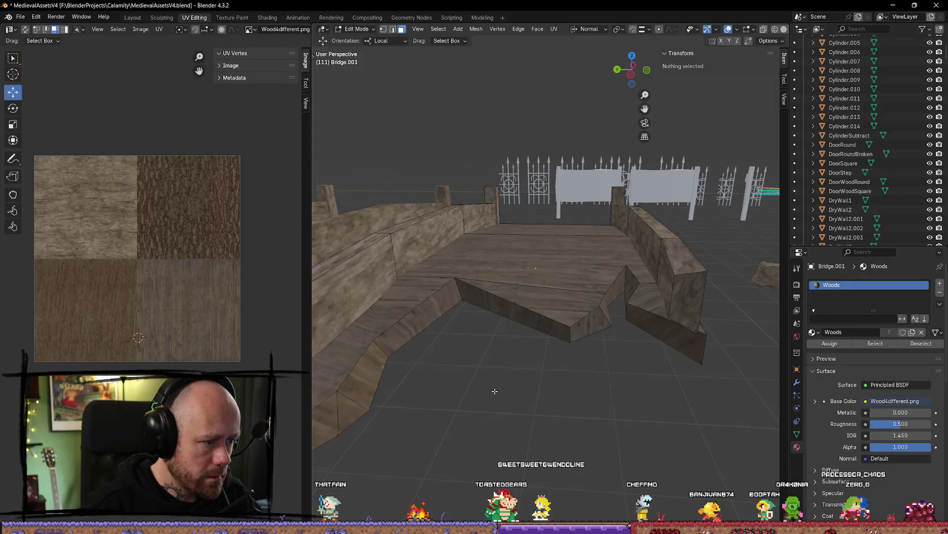
- Select the sloped zigzag edge faces and unwrap them Angle Based
click(395, 326)
shift+click(444, 301)
shift+click(489, 266)
key(u)
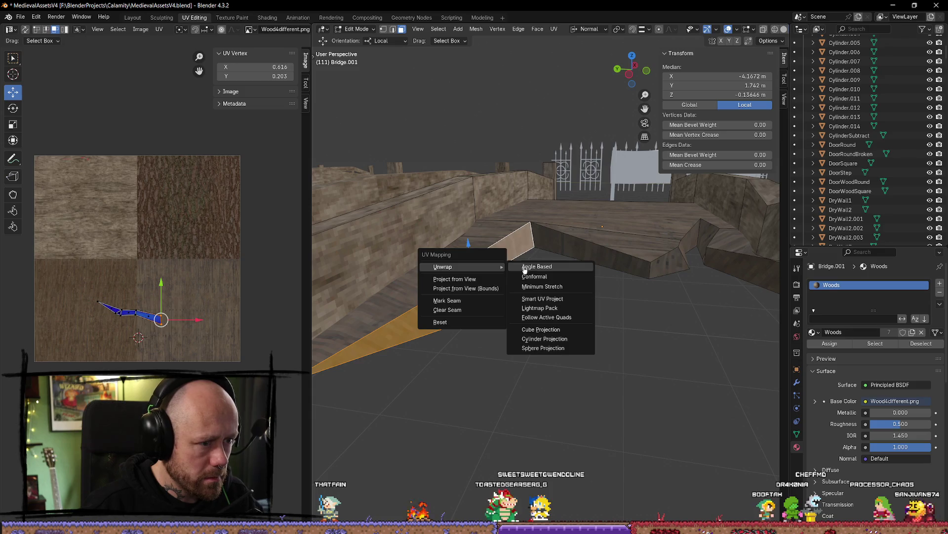
click(535, 346)
click(589, 257)
shift+click(669, 260)
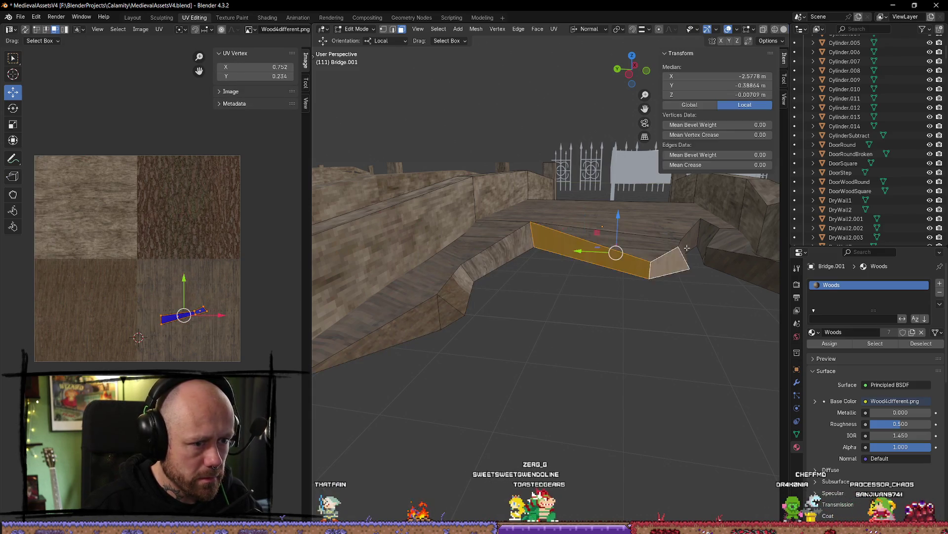
key(u)
mouse_move(688, 239)
click(726, 238)
- Add the neighbouring face and unwrap the selection Angle Based again
click(727, 238)
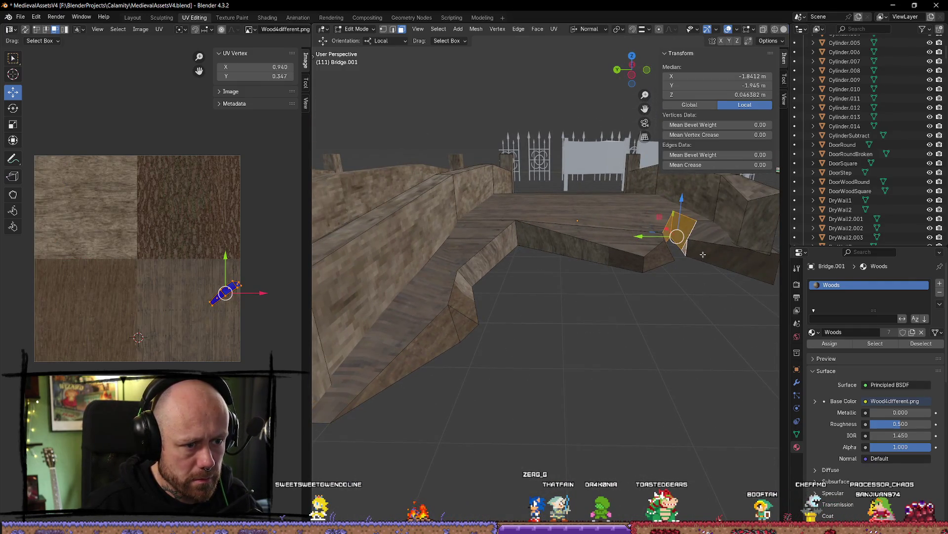
shift+click(692, 239)
key(u)
mouse_move(692, 254)
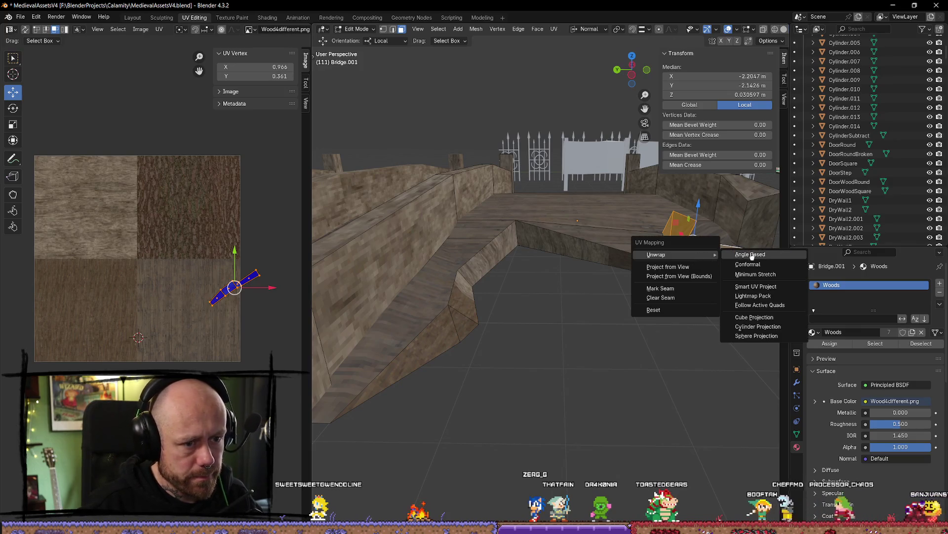
click(751, 255)
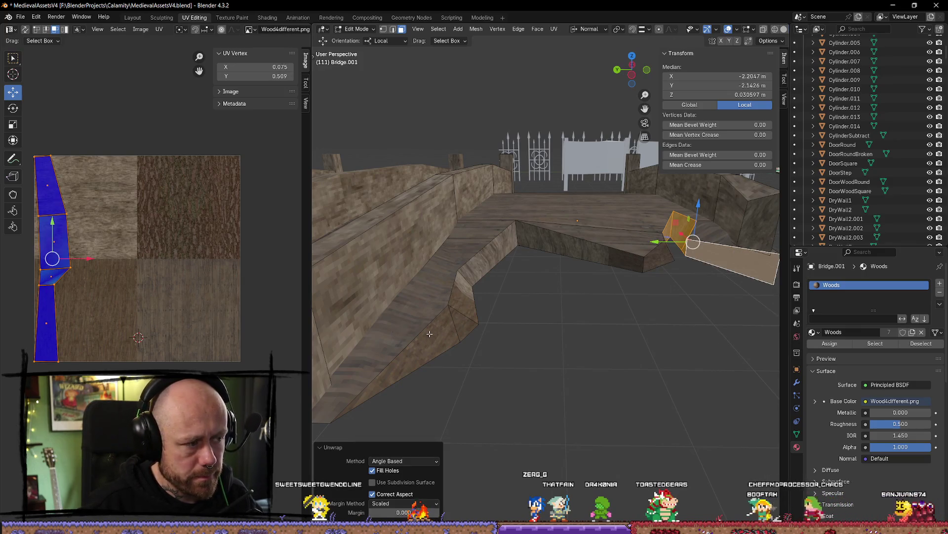
- Select the edge faces right to left, shrink their UV island and move it onto the plank quarter
shift+click(668, 256)
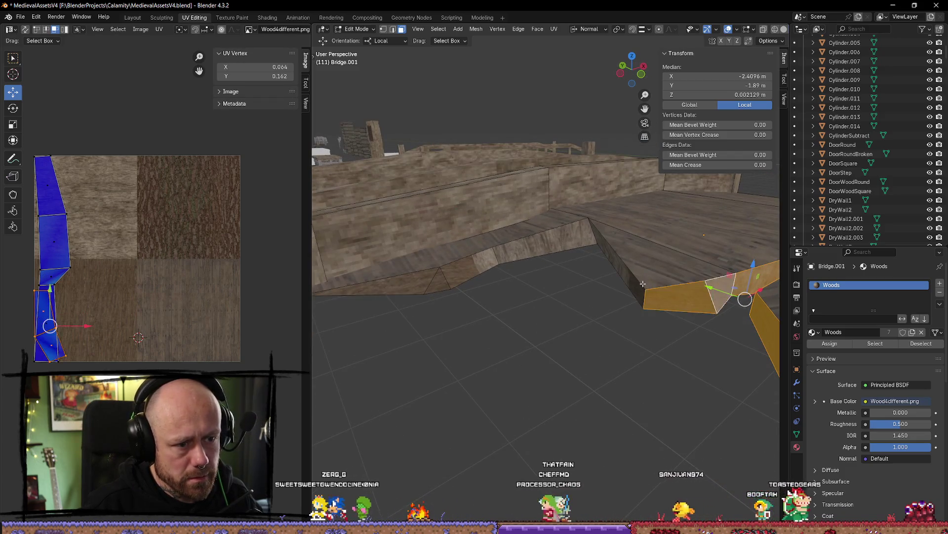
shift+click(618, 257)
shift+click(494, 252)
shift+click(413, 283)
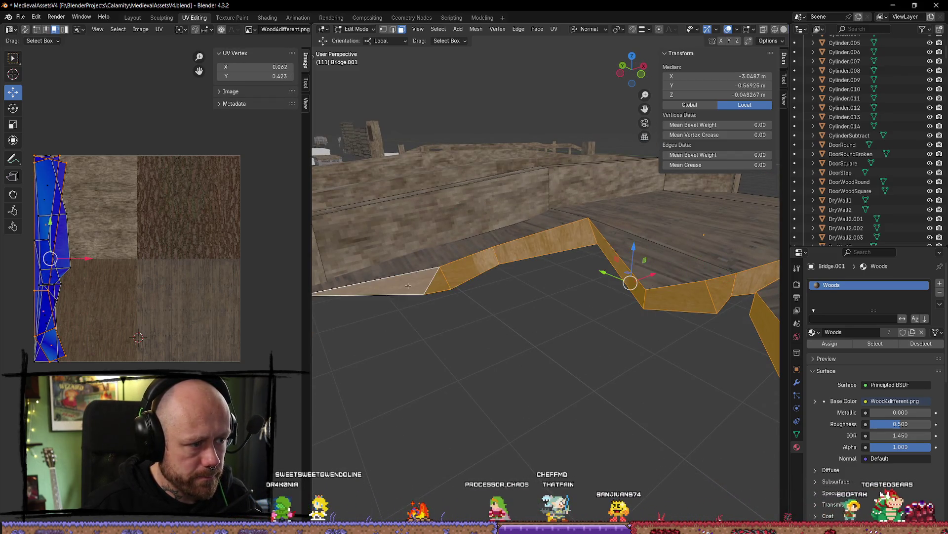
key(s)
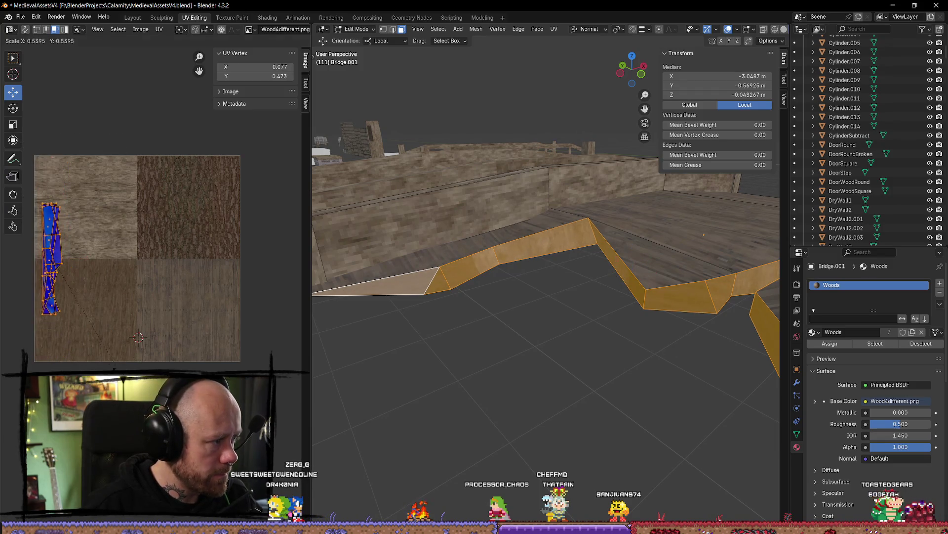
click(60, 257)
key(g)
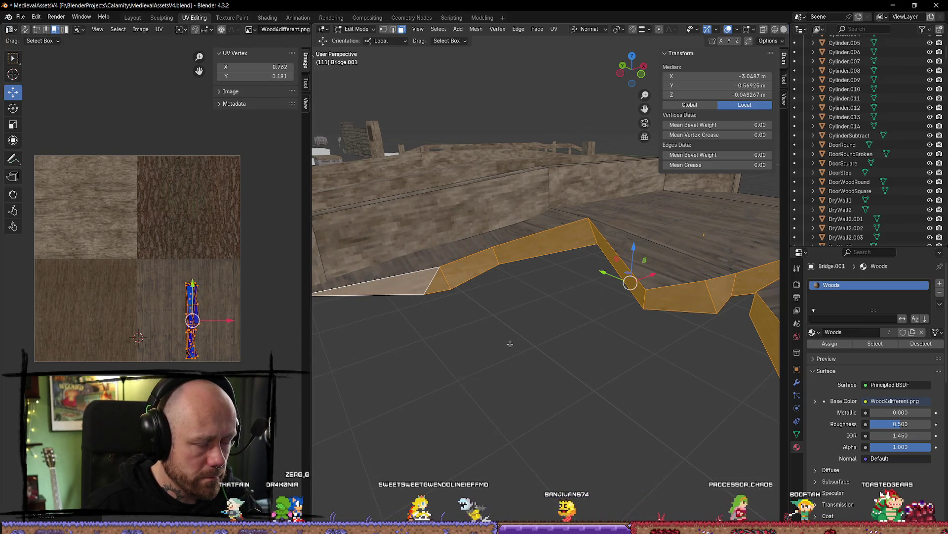
- Return Bridge.001 to Object Mode and orbit around the bridge
key(Tab)
scroll(509, 343, down, 3)
mouse_move(639, 362)
mouse_down()
mouse_move(618, 336)
mouse_move(578, 370)
mouse_move(529, 359)
mouse_move(513, 370)
mouse_move(716, 377)
mouse_move(676, 270)
mouse_up()
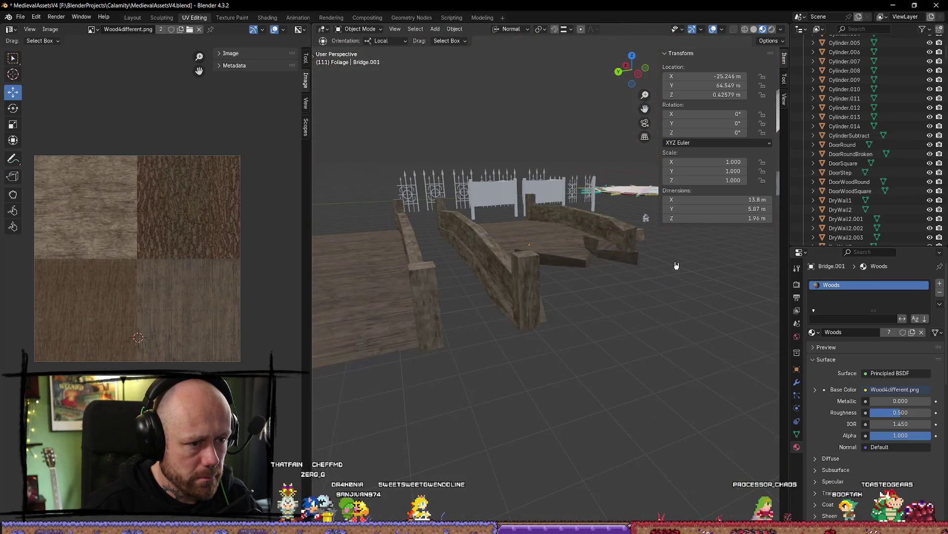
- Orbit and zoom the viewport until both bridges are in view
scroll(676, 271, up, 3)
scroll(662, 250, down, 3)
scroll(572, 381, up, 3)
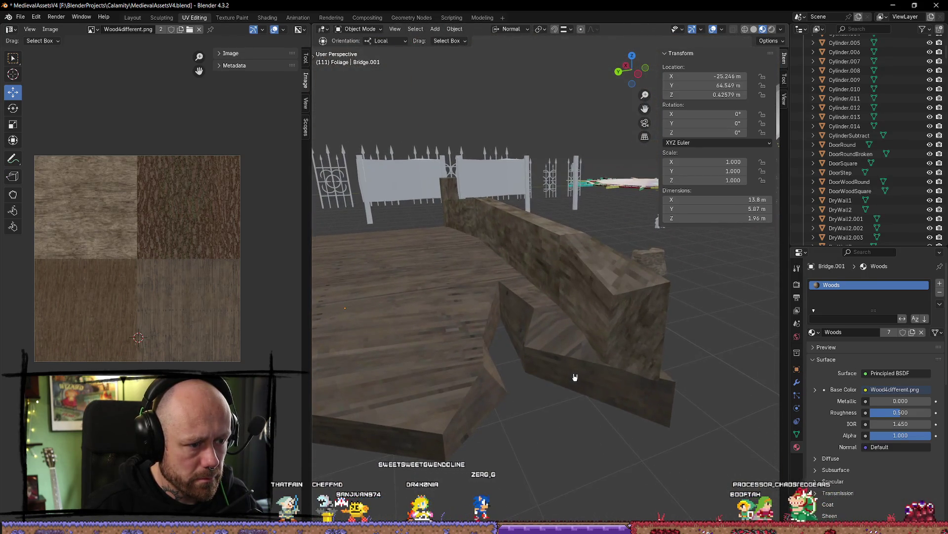
drag(575, 377, 566, 368)
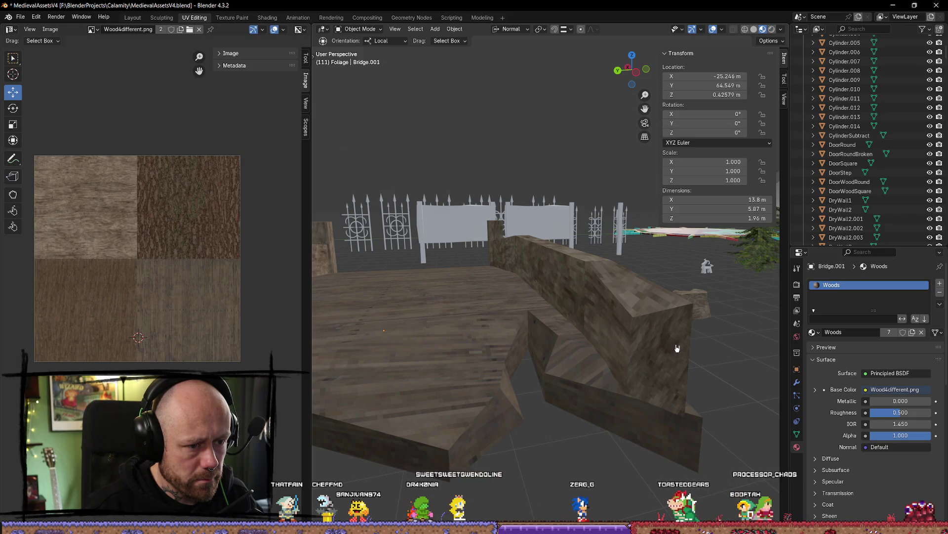
scroll(678, 271, down, 3)
scroll(608, 386, up, 3)
scroll(608, 386, down, 5)
drag(543, 345, 511, 327)
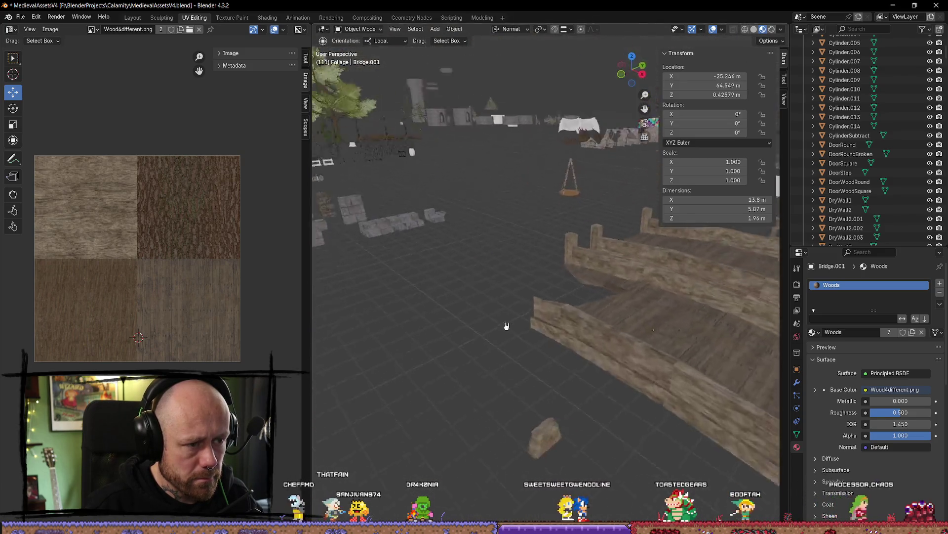
scroll(511, 327, down, 5)
mouse_move(544, 375)
mouse_down()
mouse_move(529, 386)
mouse_move(389, 364)
mouse_move(413, 392)
mouse_move(405, 339)
mouse_move(510, 375)
mouse_up()
- Select the edited bridge, locate it in the Outliner and name it BrokenBridge
click(516, 377)
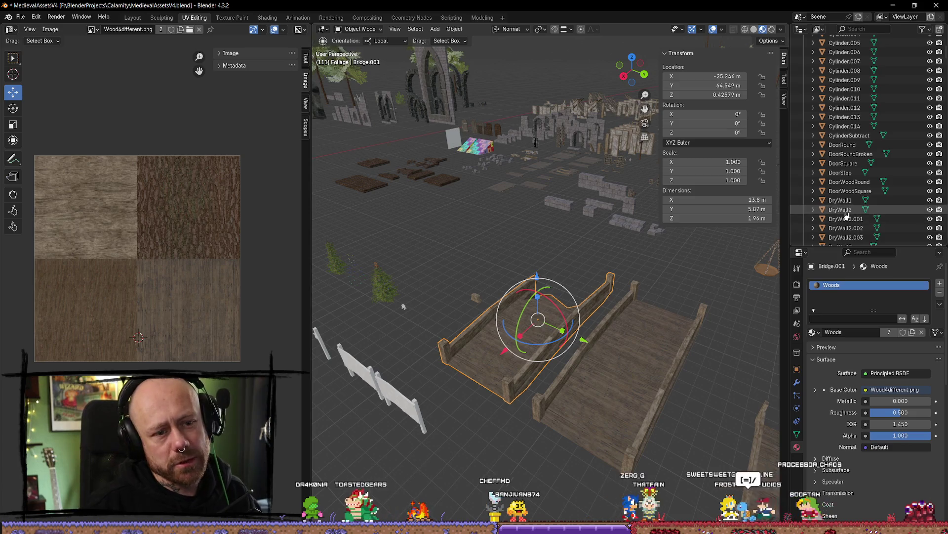
key(period)
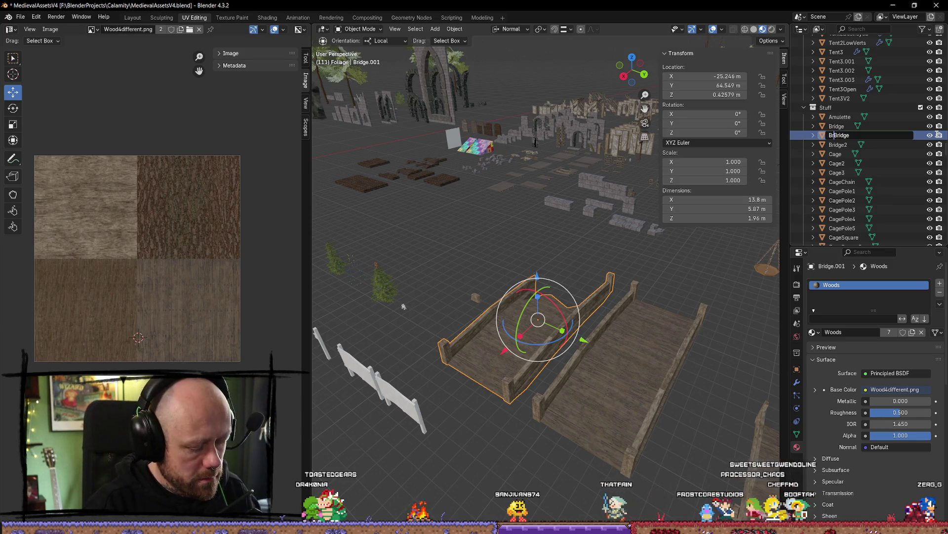
text(Broken)
key(Return)
- Export BrokenBridge as FBX using the Mr Mannequins export from Quick Favourites
click(557, 335)
click(556, 335)
key(q)
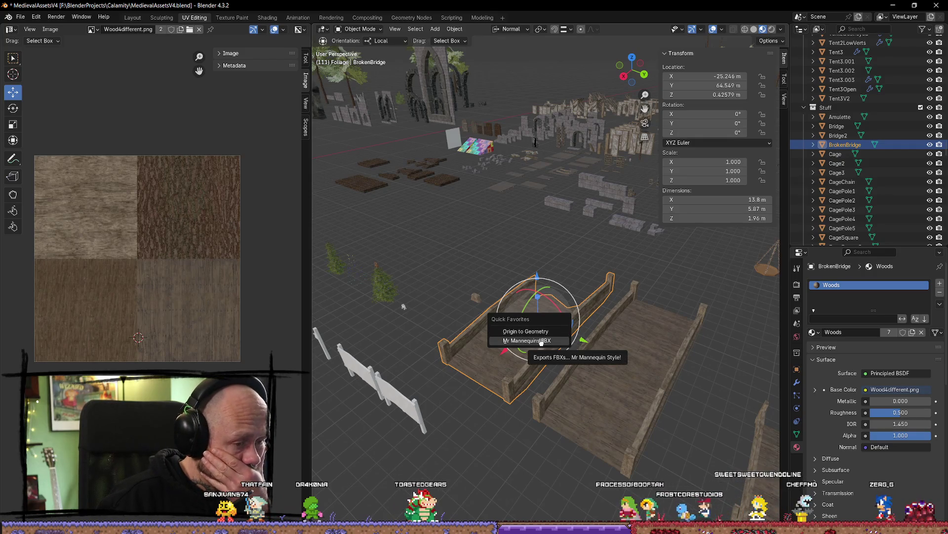
click(542, 341)
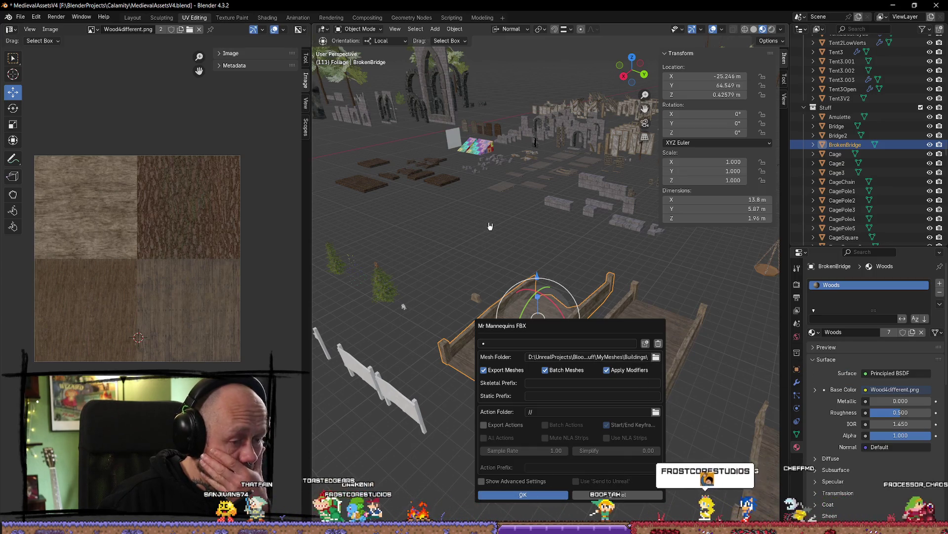
key(Return)
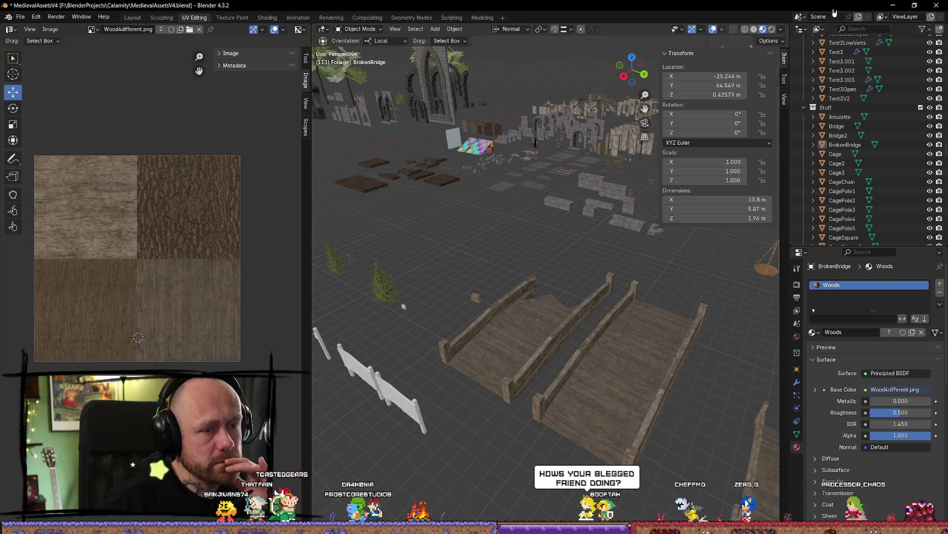
- In Unreal Engine, accept the reimport of the changed bridge mesh
click(892, 5)
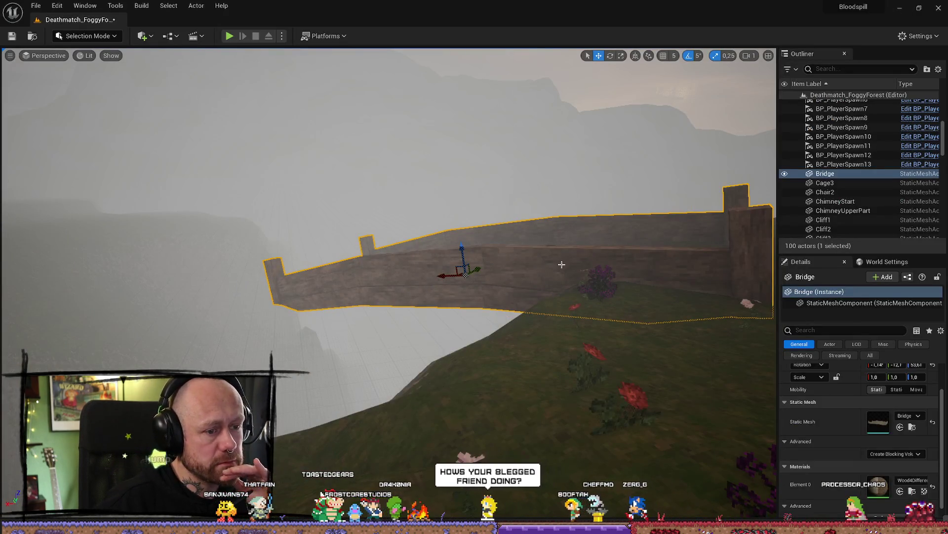
click(866, 507)
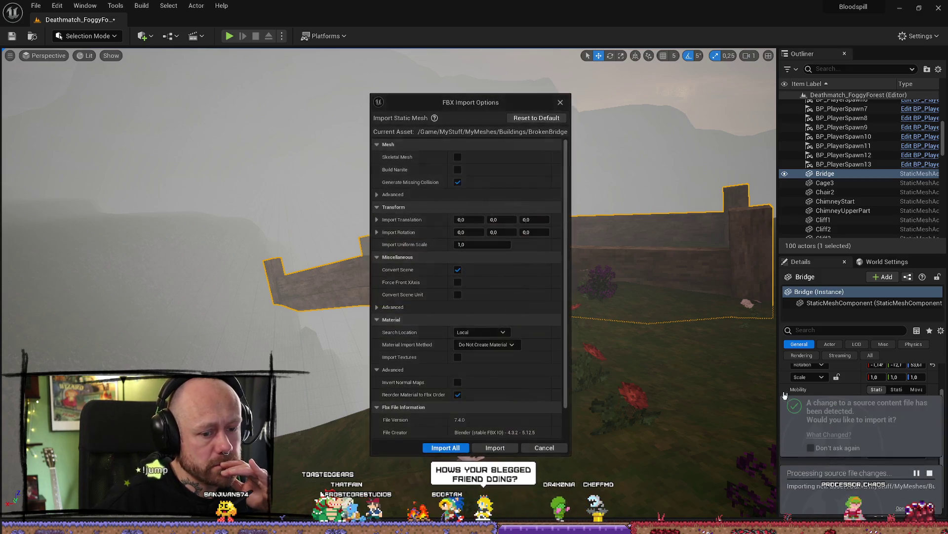
click(514, 448)
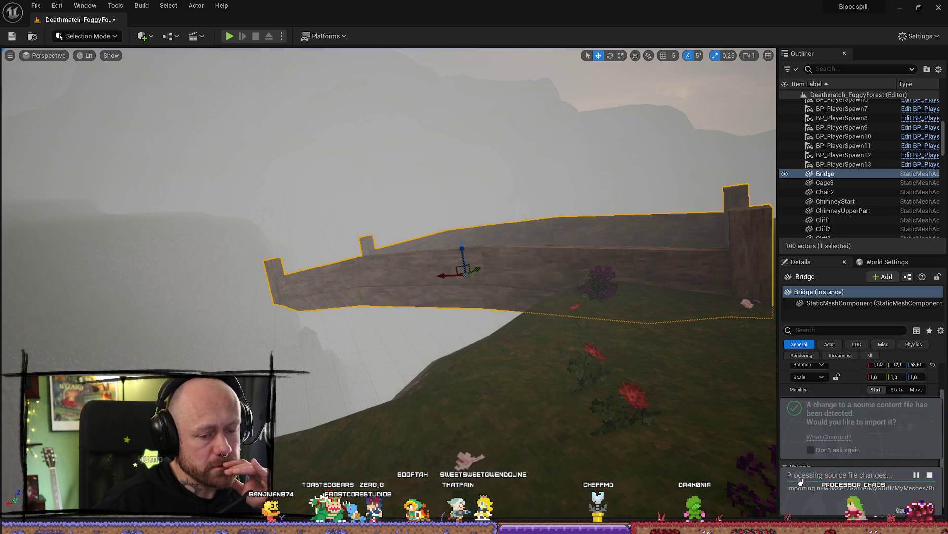
- Locate the Bridge mesh asset in the project's content browser
scroll(602, 321, down, 2)
key(ctrl+space)
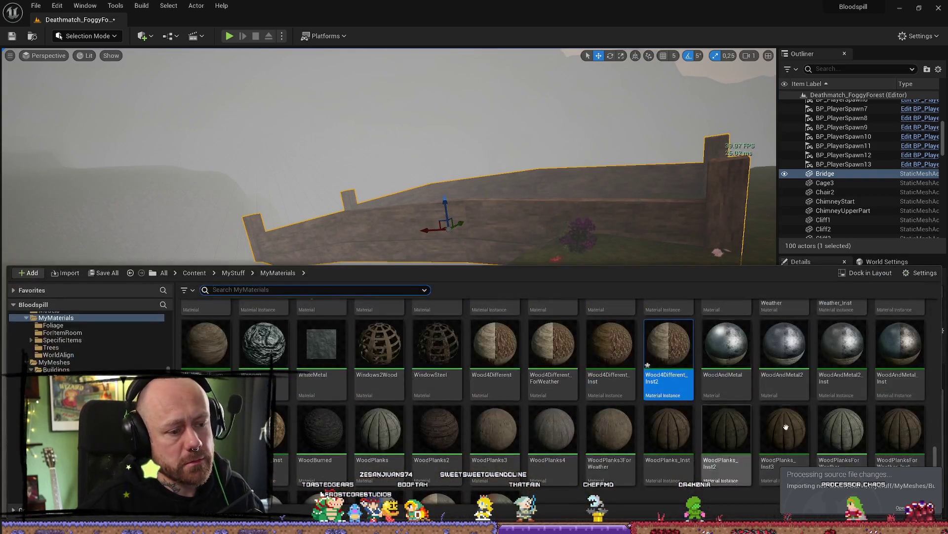
click(658, 252)
scroll(657, 253, up, 1)
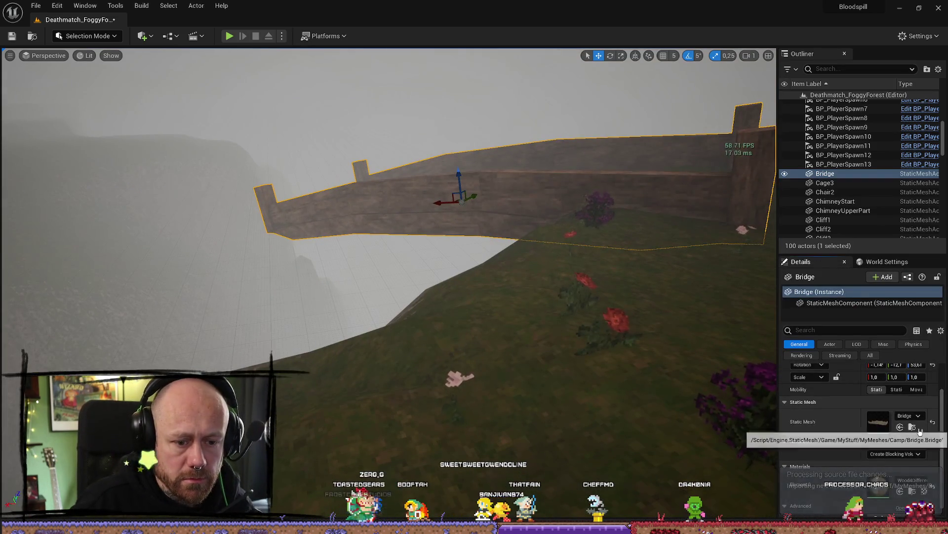
click(915, 429)
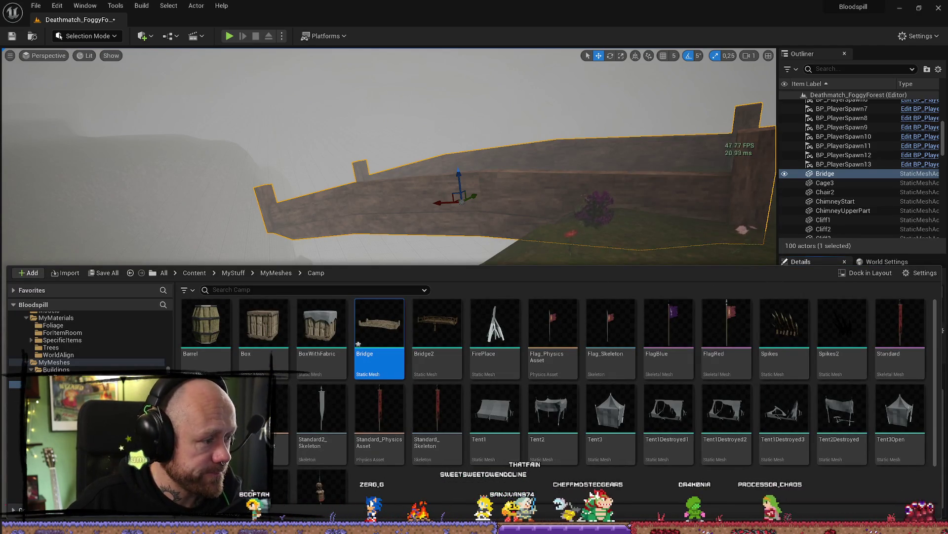
- In the Buildings folder, search for the bridge, select BrokenBridge, then close the Content Drawer
click(93, 372)
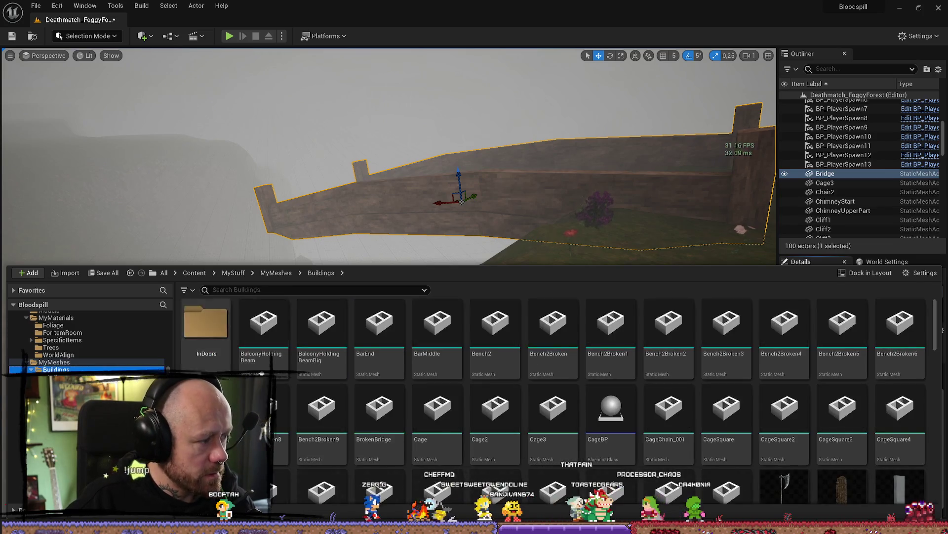
scroll(710, 369, down, 2)
scroll(710, 369, down, 6)
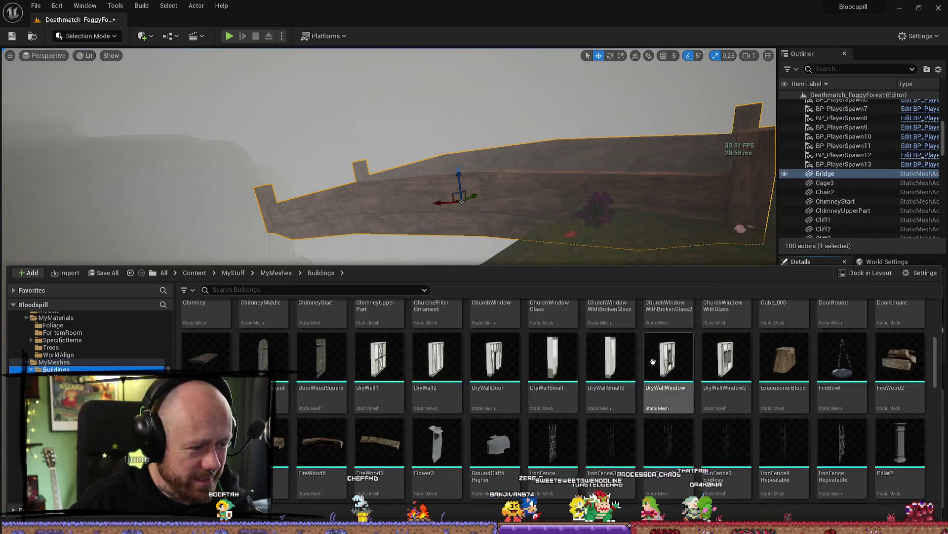
scroll(672, 383, down, 4)
scroll(672, 383, down, 3)
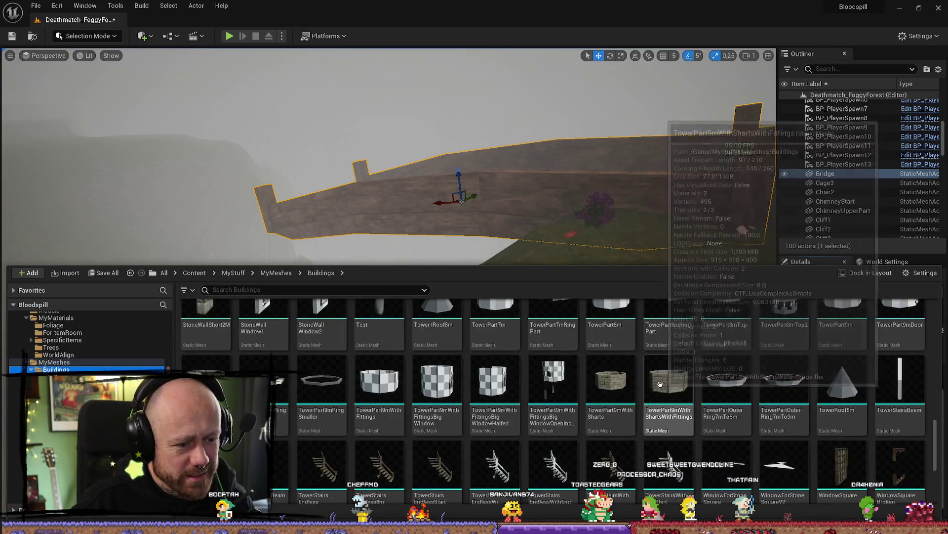
text(bridge)
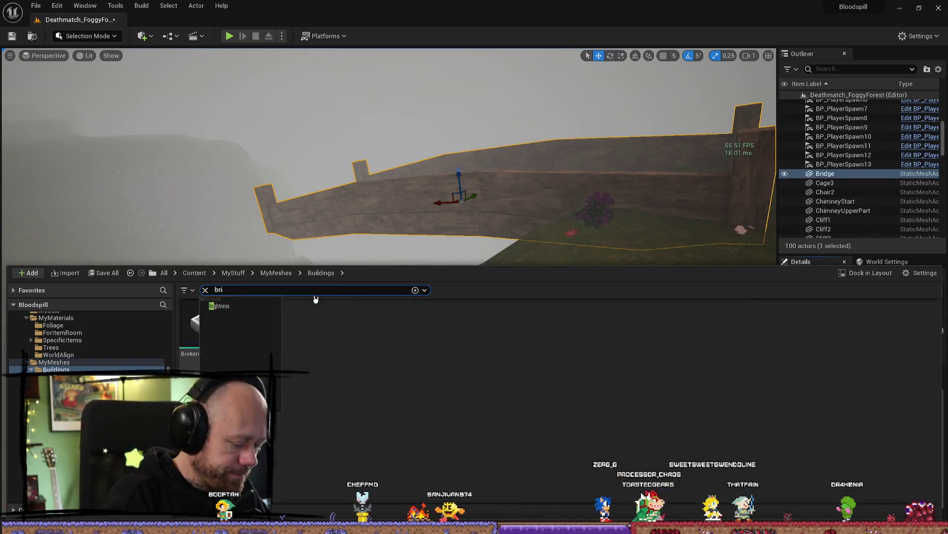
click(204, 326)
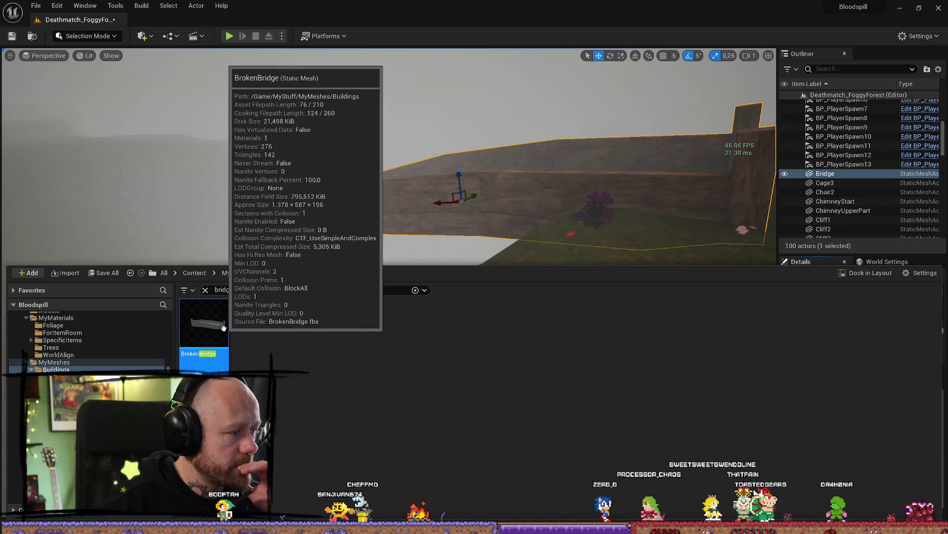
key(ctrl+space)
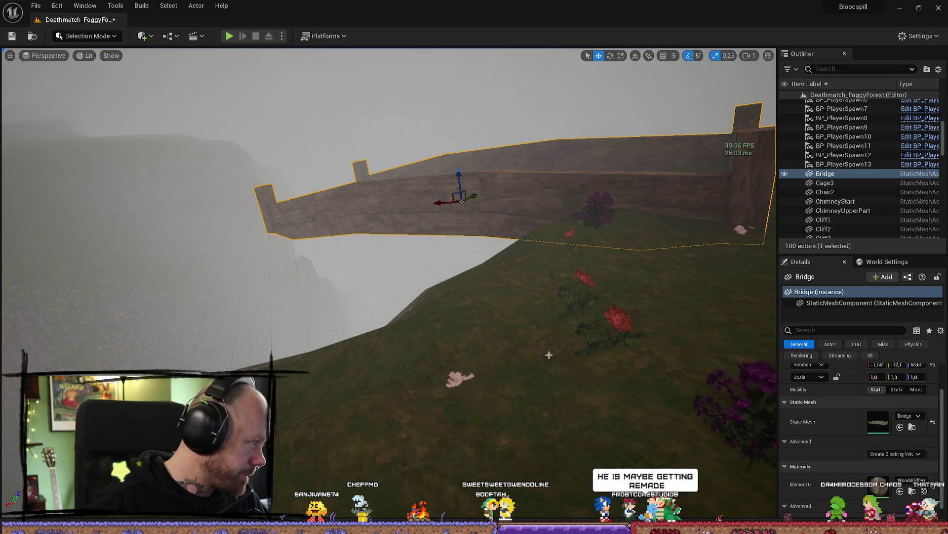
- Replace the placed bridge's static mesh with BrokenBridge, found by searching 'bridge'
key(ctrl+z)
key(ctrl+y)
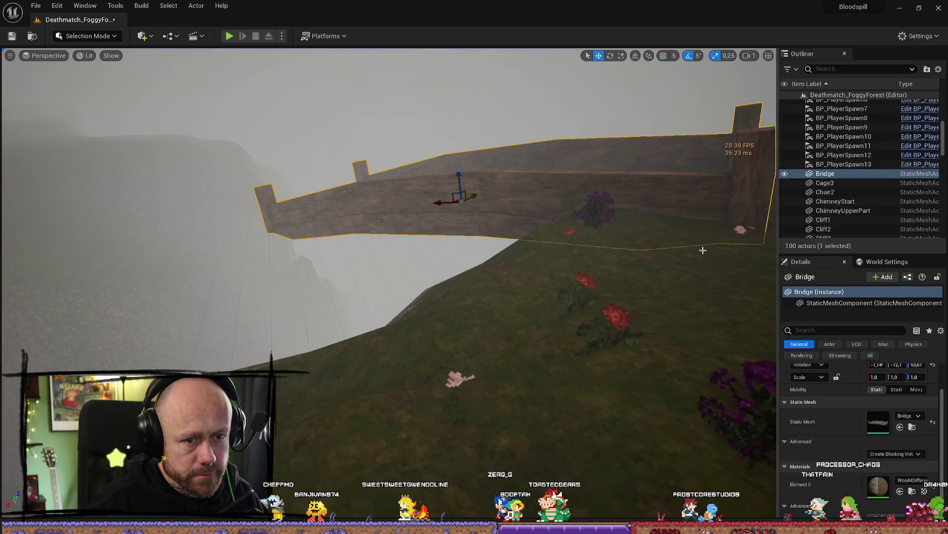
click(900, 491)
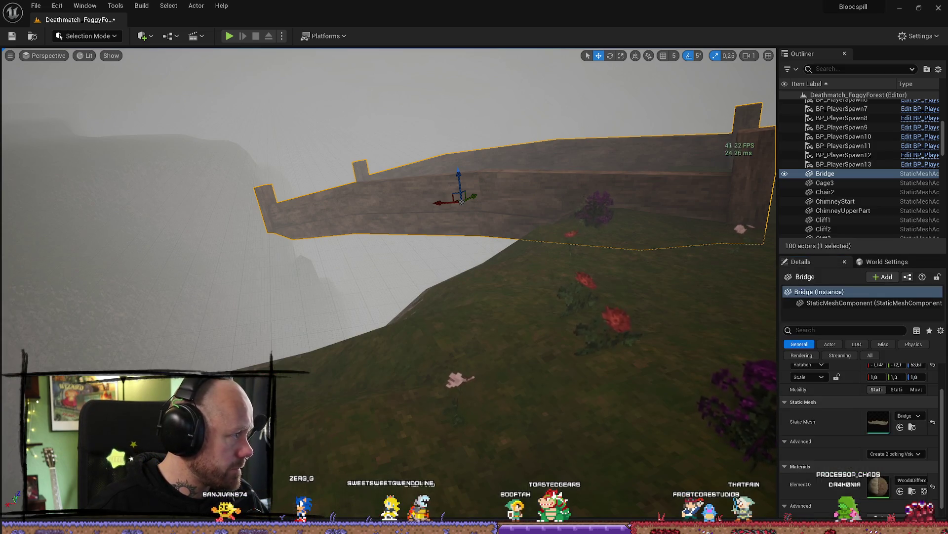
click(913, 416)
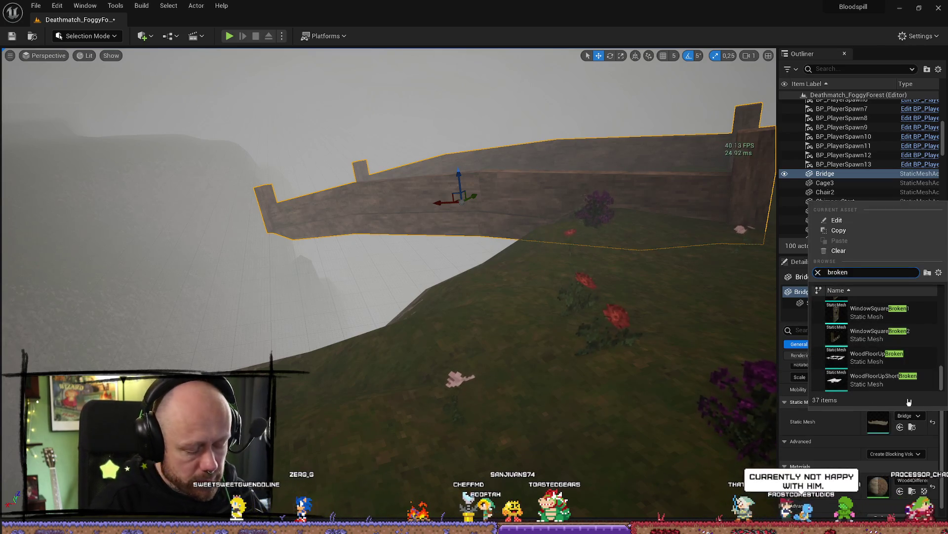
text(bridge)
click(880, 311)
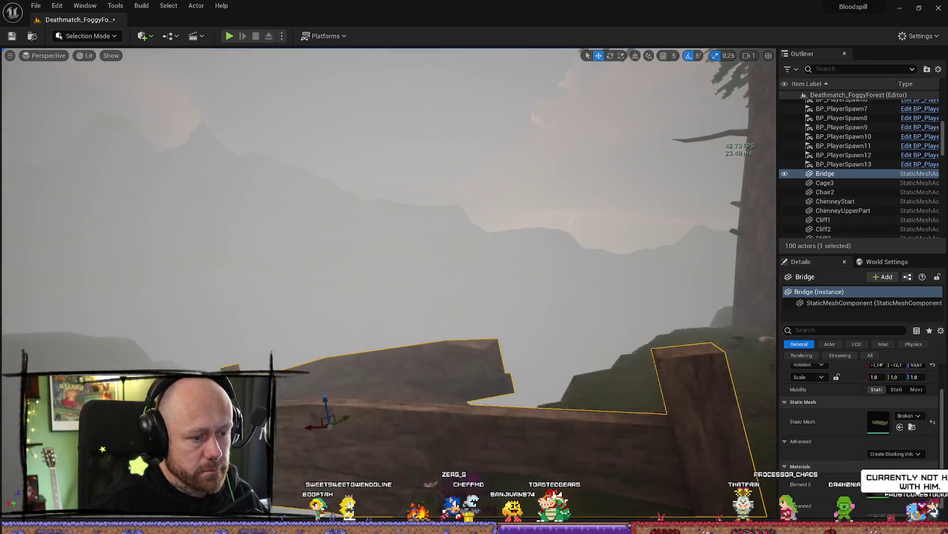
- Focus the broken bridge and rotate it about -170° around its vertical axis
key(f)
key(e)
mouse_move(336, 242)
mouse_down()
mouse_move(413, 244)
mouse_move(363, 238)
mouse_move(427, 257)
mouse_up()
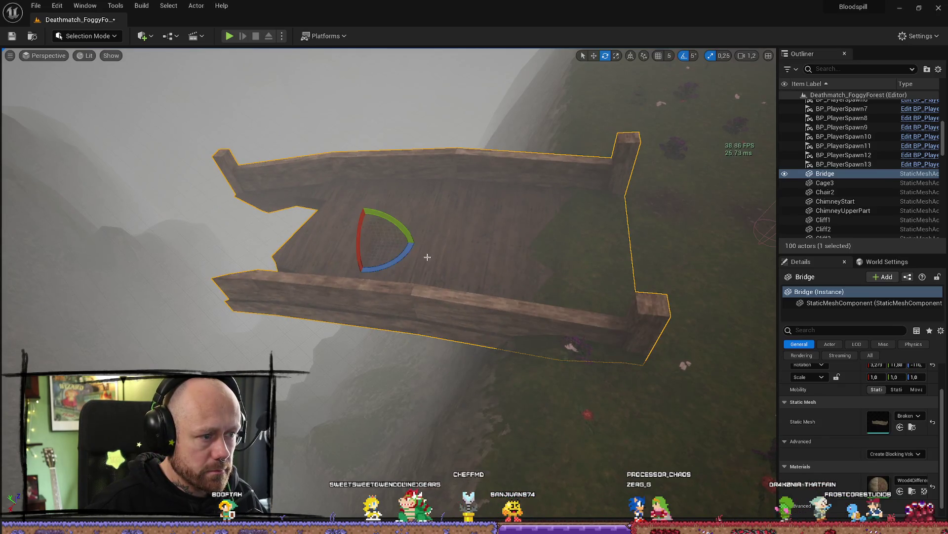
mouse_move(520, 245)
alt+mouse_down()
mouse_move(409, 224)
mouse_move(401, 199)
mouse_move(403, 213)
mouse_move(469, 271)
mouse_move(497, 265)
mouse_move(13, 223)
mouse_move(110, 239)
mouse_move(4, 127)
mouse_move(6, 92)
alt+mouse_up()
key(w)
- Select the landscape, fly the camera to a new angle, and show the MyMaterials assets
click(514, 267)
mouse_move(559, 249)
mouse_down()
mouse_move(558, 218)
mouse_move(559, 249)
mouse_up()
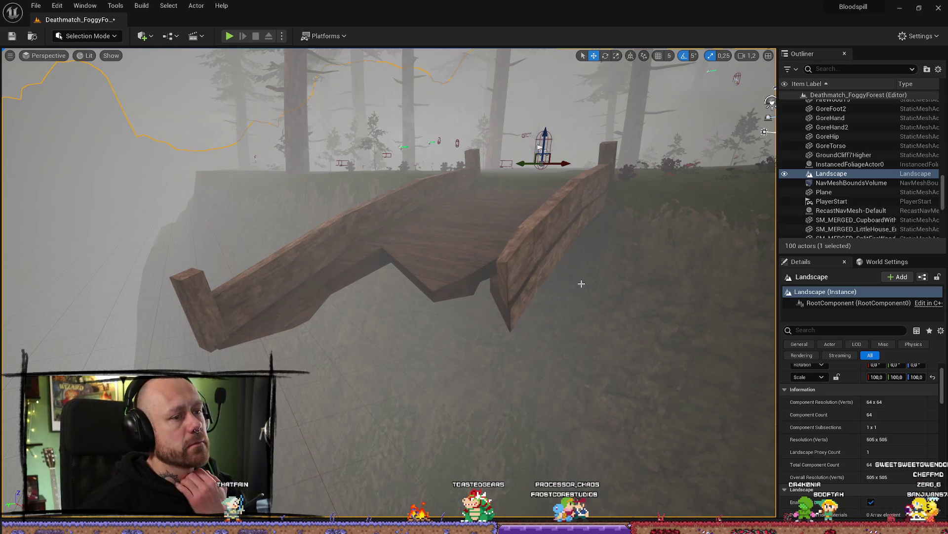
mouse_move(545, 263)
mouse_down()
mouse_move(534, 247)
mouse_move(523, 257)
mouse_up()
key(ctrl+space)
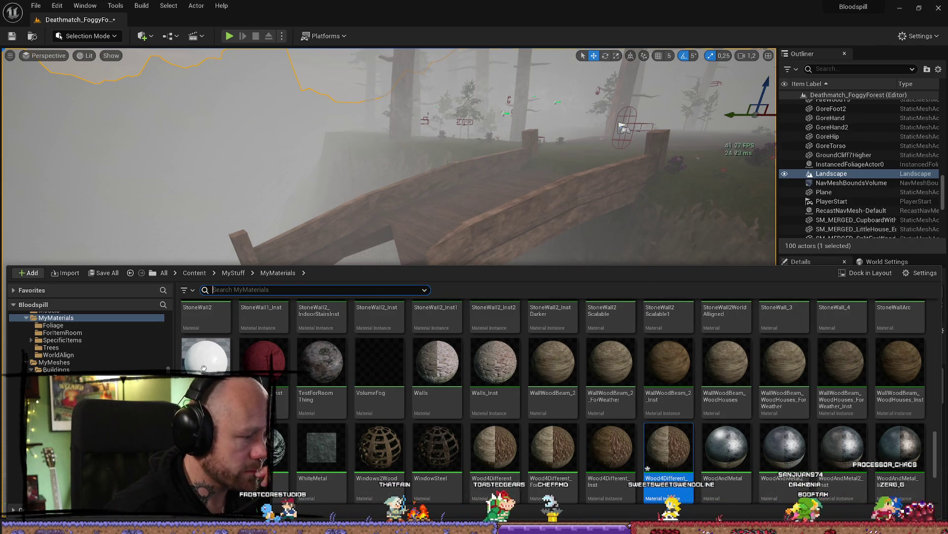
- Browse MyMeshes > Buildings and select the Stairs_RailingBeam mesh, then hide the drawer
click(54, 362)
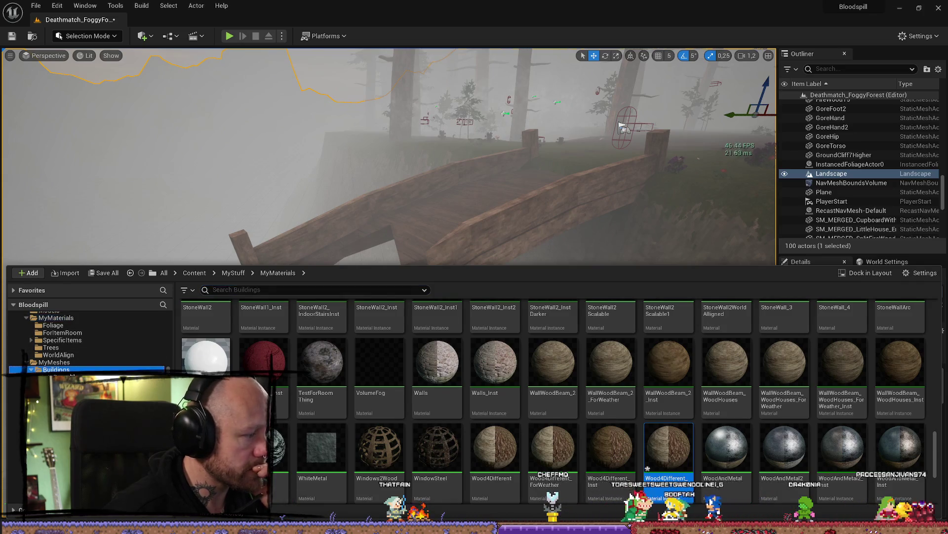
click(73, 375)
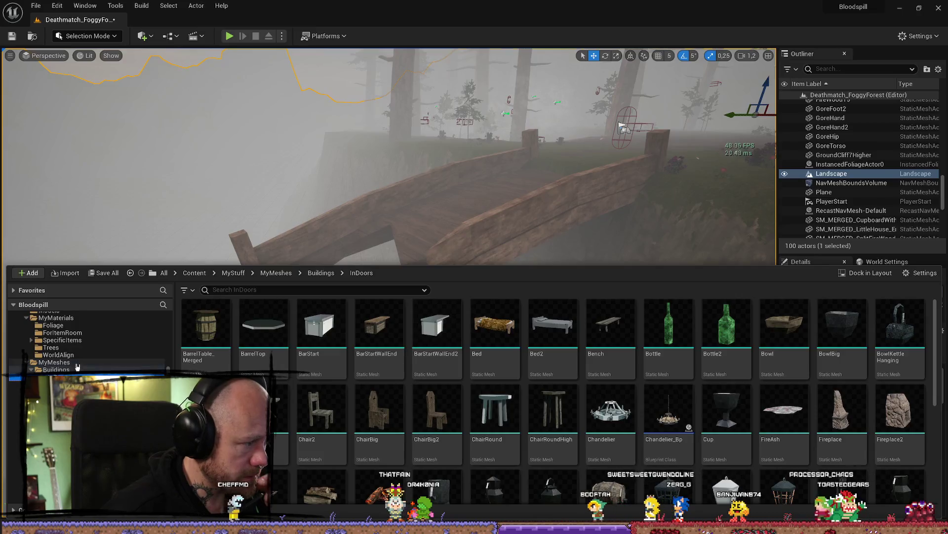
click(75, 368)
scroll(631, 381, down, 5)
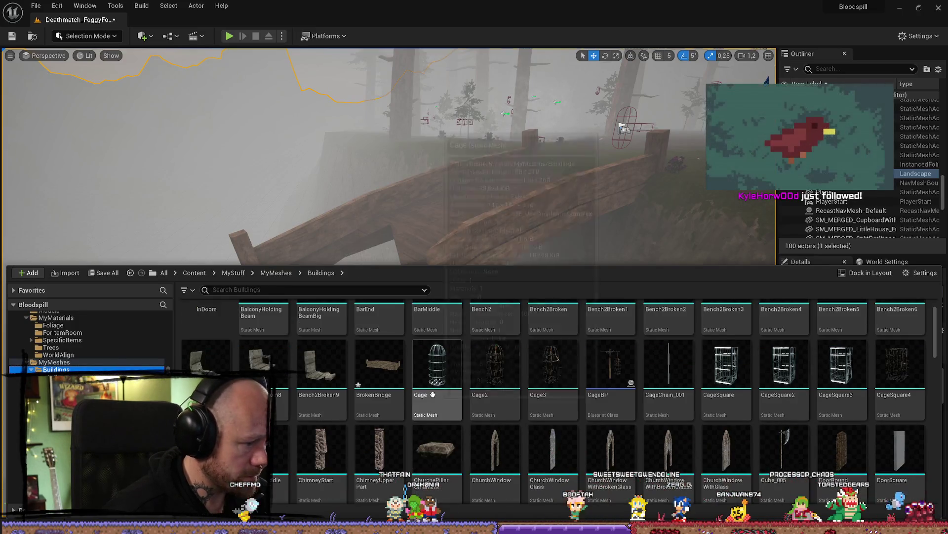
scroll(681, 372, down, 8)
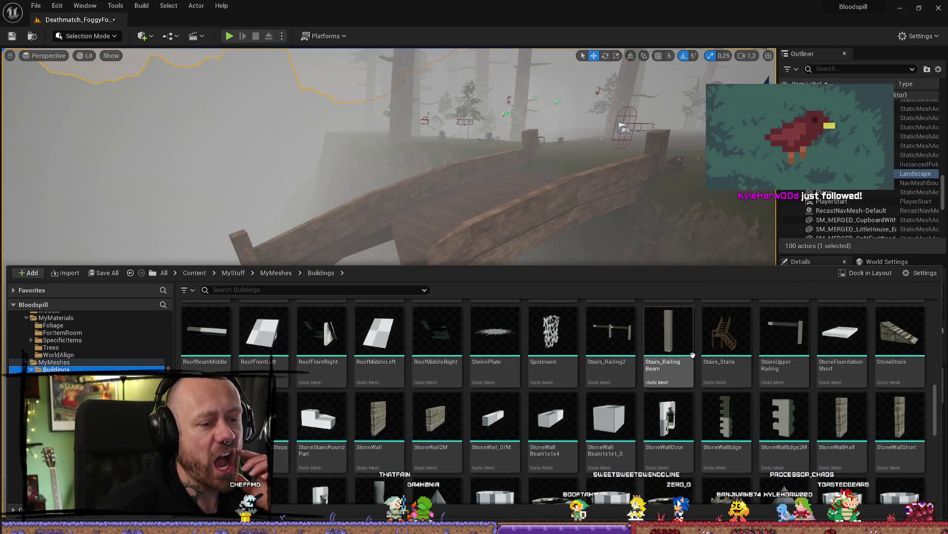
click(670, 323)
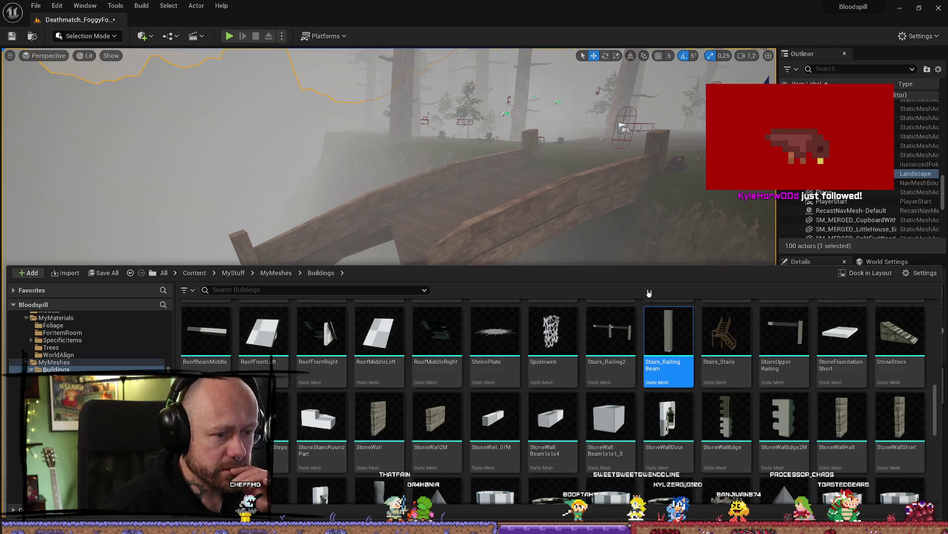
key(ctrl+space)
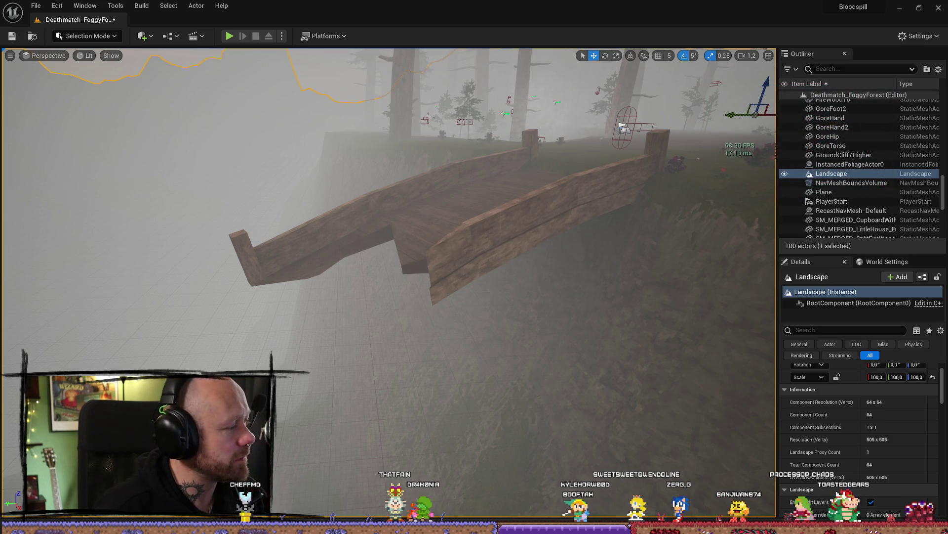
- Fly closer to the bridge, then select the Test mesh in Buildings and hide the drawer
mouse_move(323, 305)
mouse_down()
mouse_move(323, 291)
mouse_move(345, 286)
mouse_move(426, 303)
mouse_up()
key(ctrl+space)
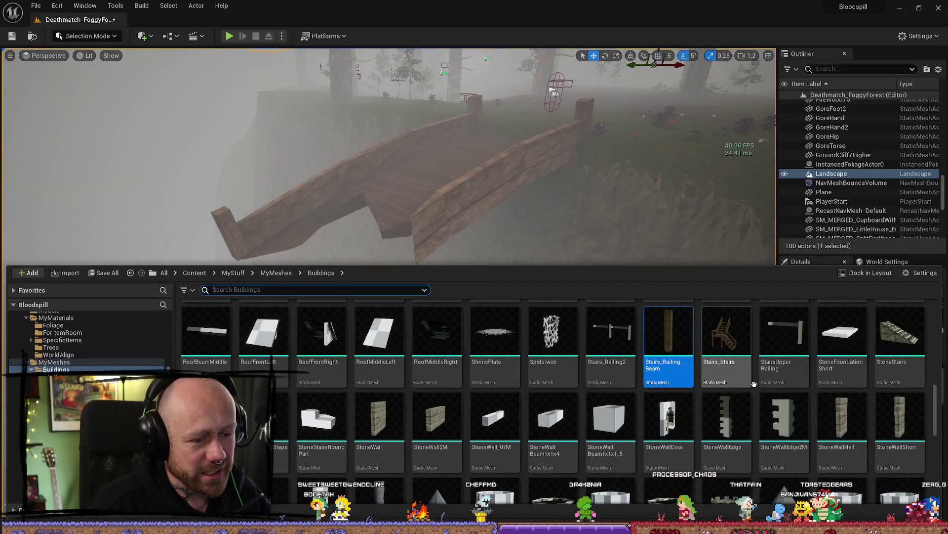
scroll(487, 398, down, 1)
scroll(499, 348, down, 2)
click(383, 358)
key(ctrl+space)
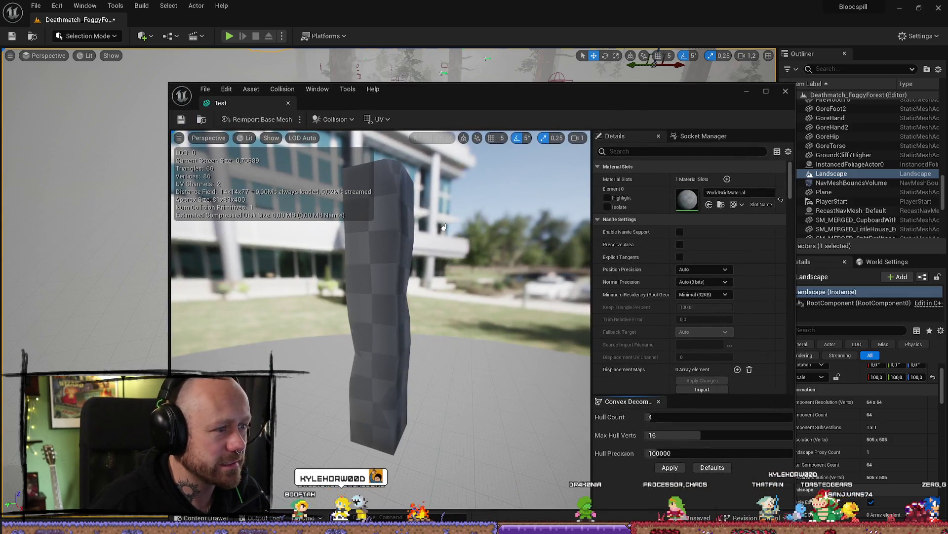
click(786, 92)
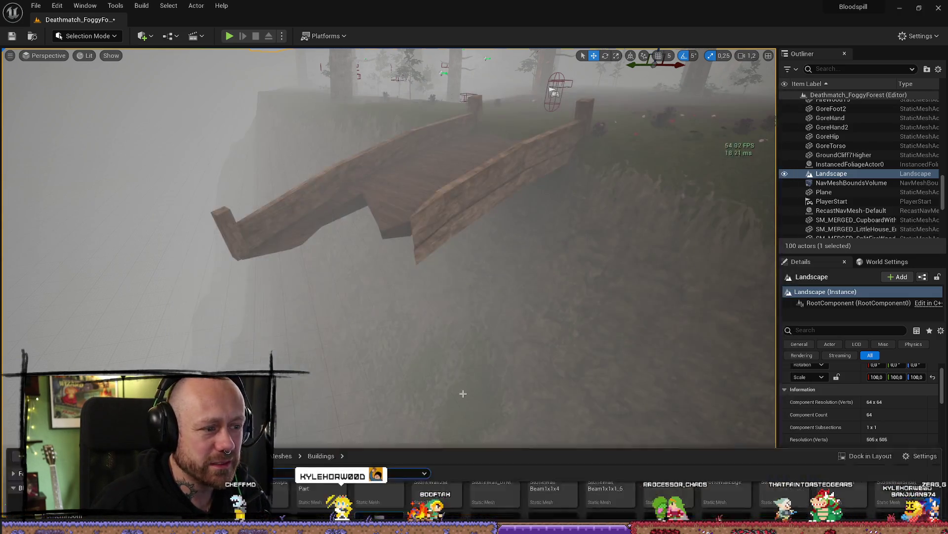
key(ctrl+space)
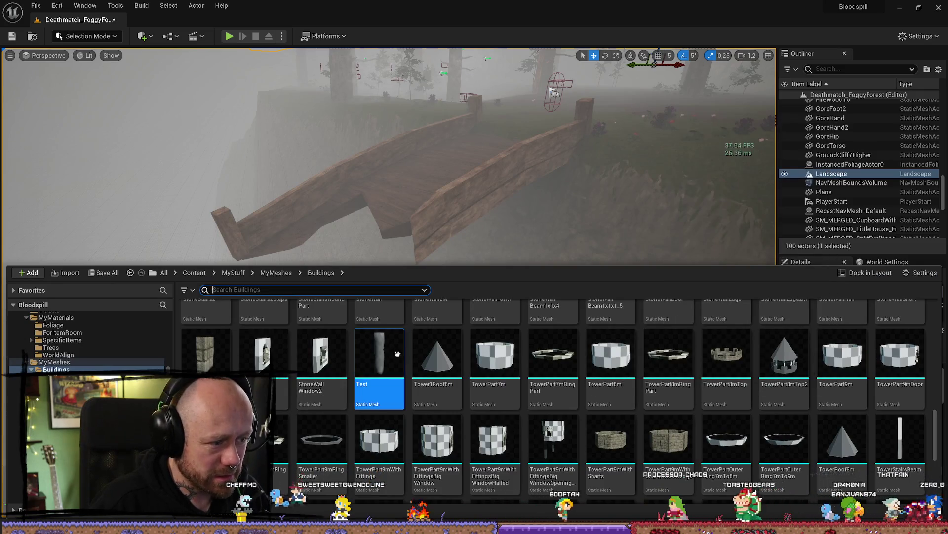
scroll(838, 407, down, 5)
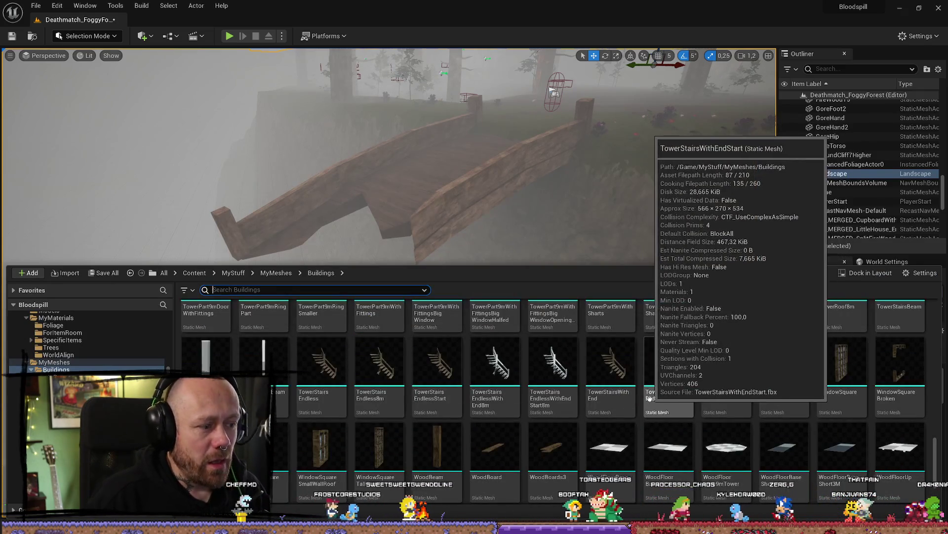
scroll(388, 443, up, 3)
scroll(535, 457, down, 3)
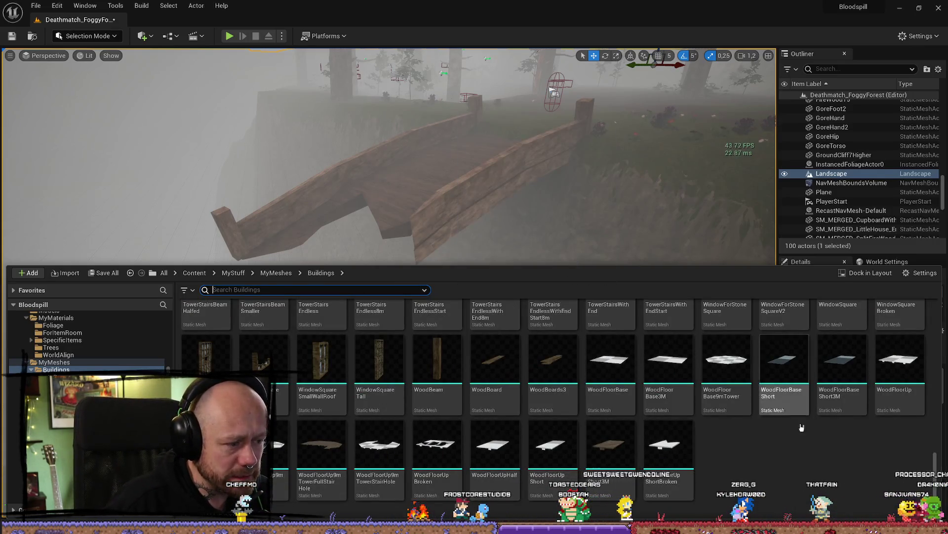
scroll(840, 434, up, 2)
scroll(741, 444, up, 2)
scroll(494, 440, down, 2)
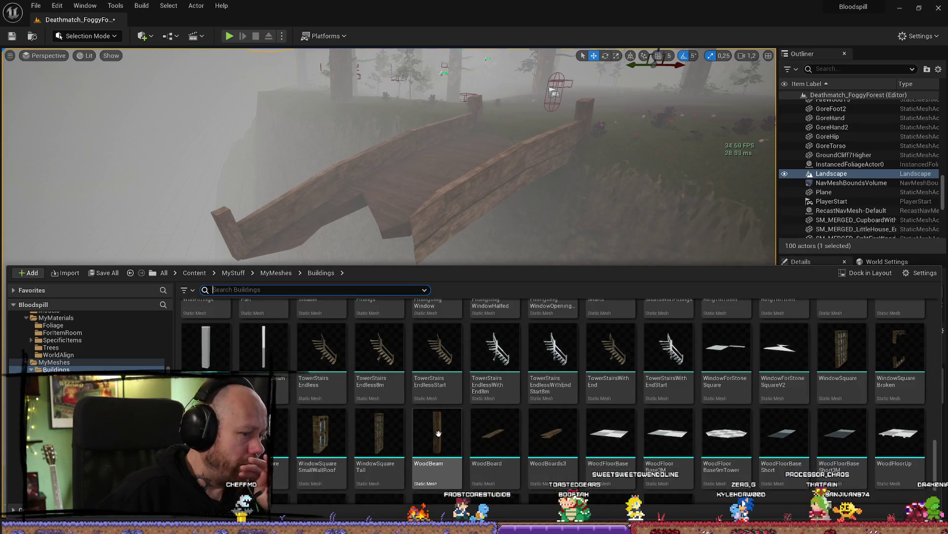
double_click(443, 444)
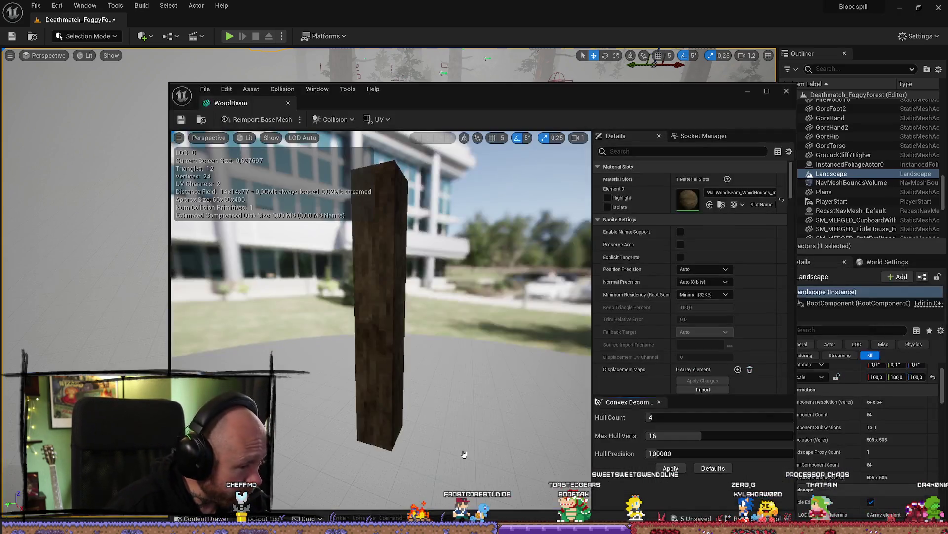
click(787, 91)
key(ctrl+space)
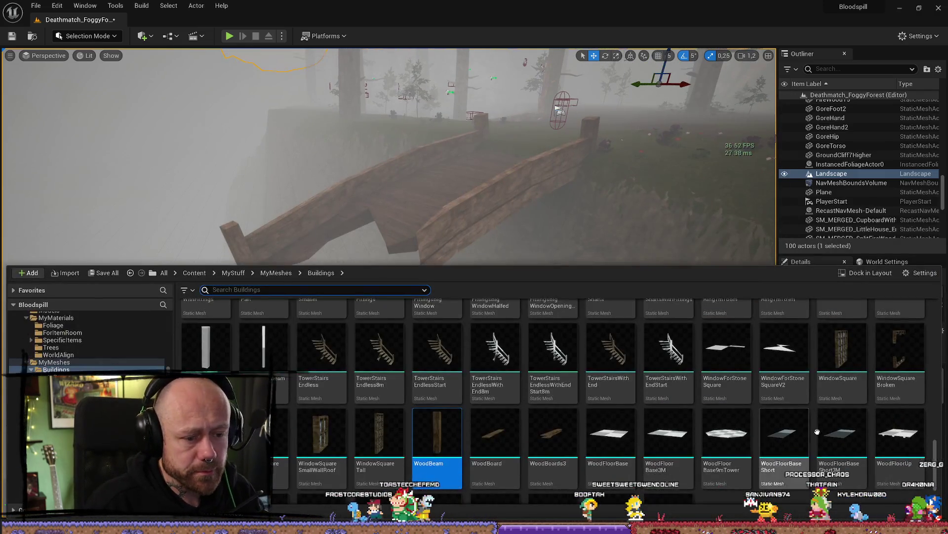
scroll(691, 434, down, 1)
scroll(572, 435, up, 3)
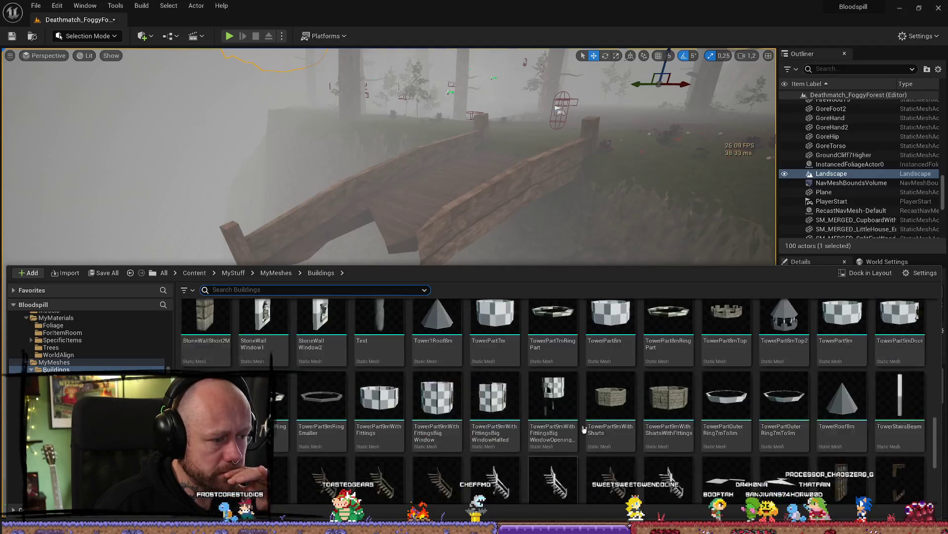
scroll(740, 383, up, 2)
scroll(713, 417, up, 2)
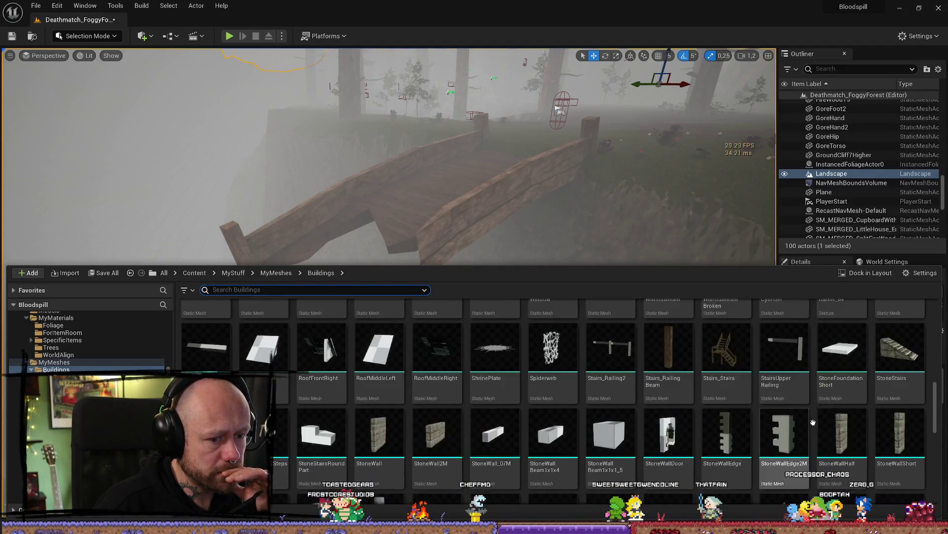
scroll(771, 415, up, 8)
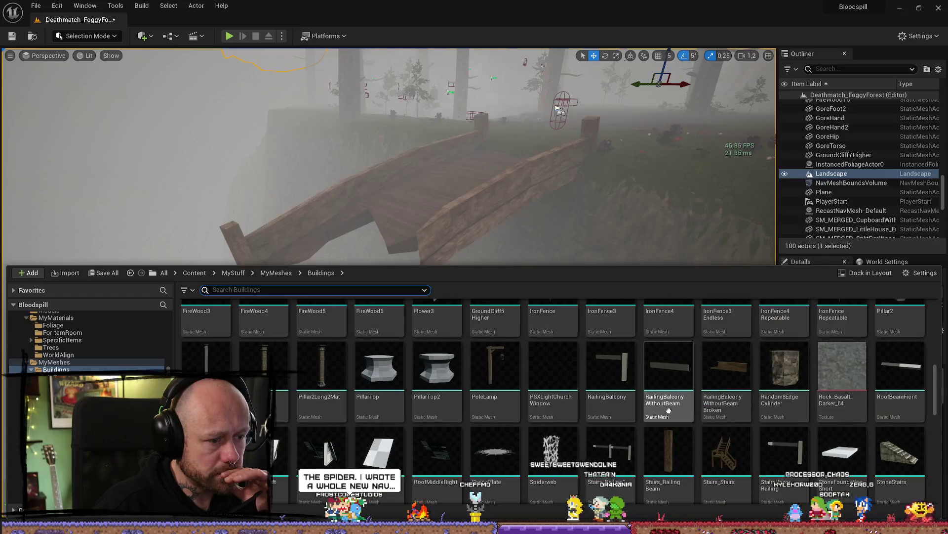
scroll(711, 425, up, 2)
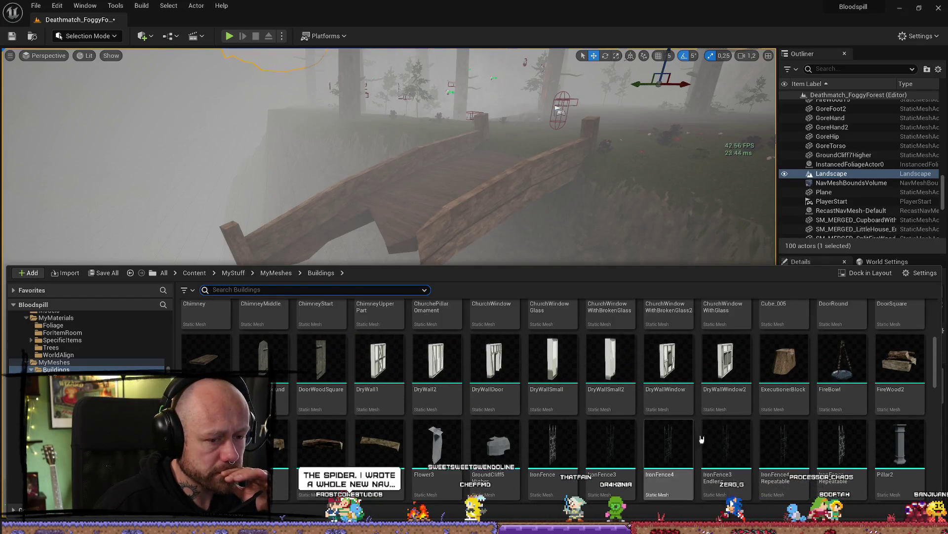
scroll(608, 429, up, 2)
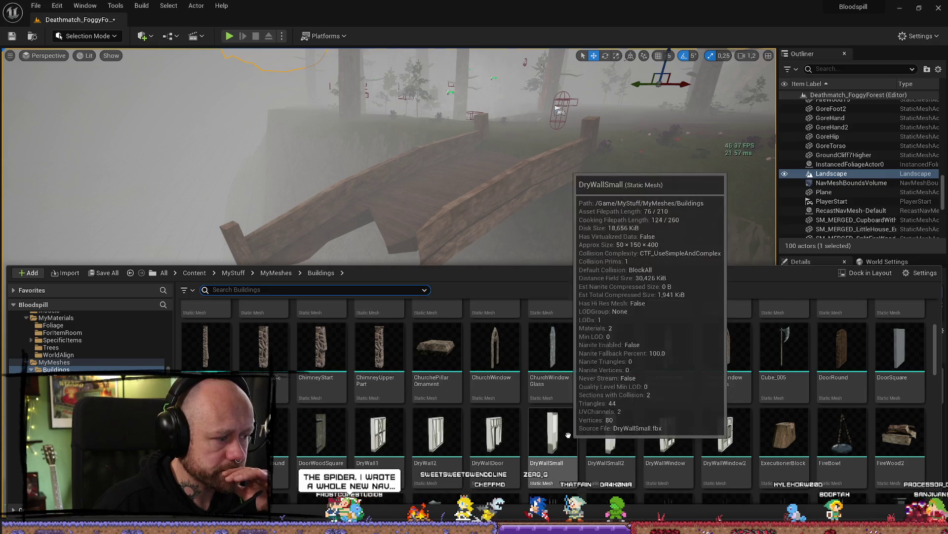
scroll(705, 439, up, 2)
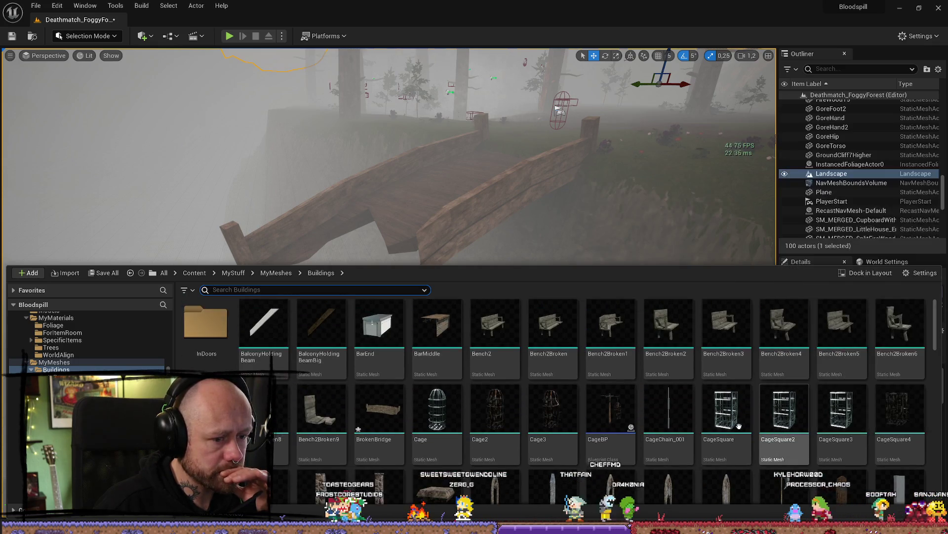
- Drag RuinPart_003 from MyMeshes > Ruins onto the cliff below the bridge and select it
click(75, 366)
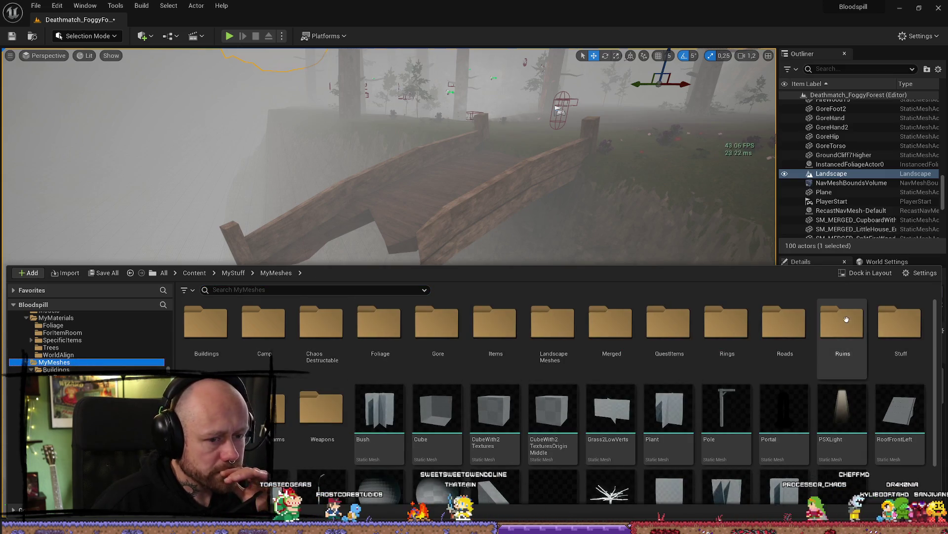
double_click(846, 319)
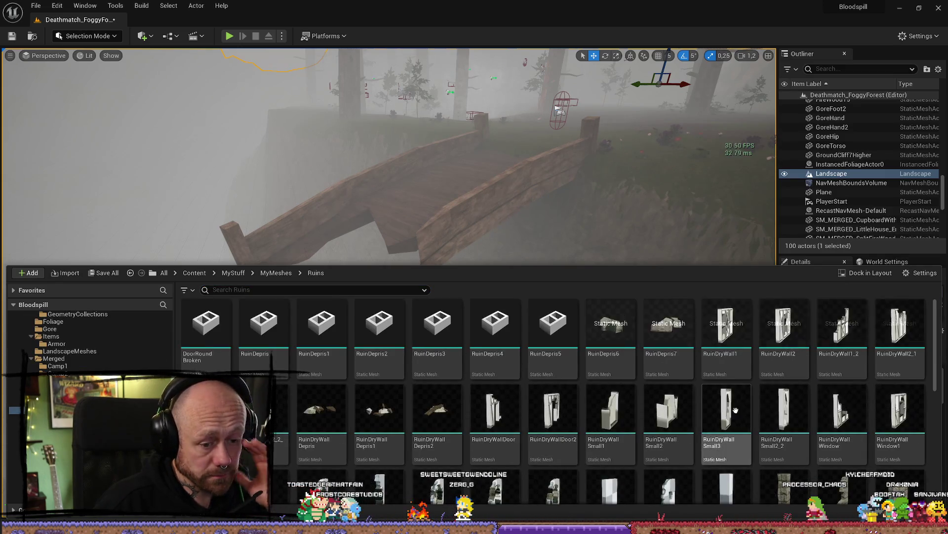
scroll(899, 410, down, 2)
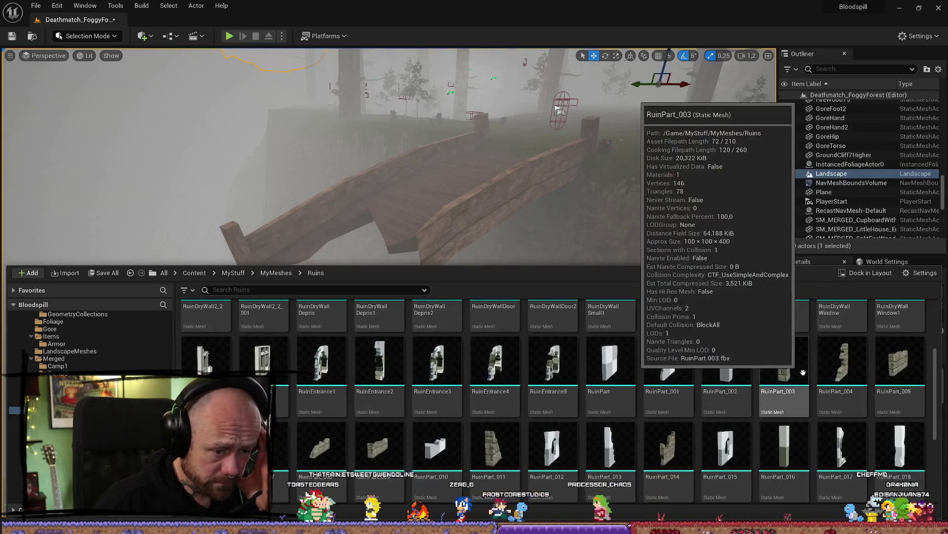
scroll(833, 416, down, 1)
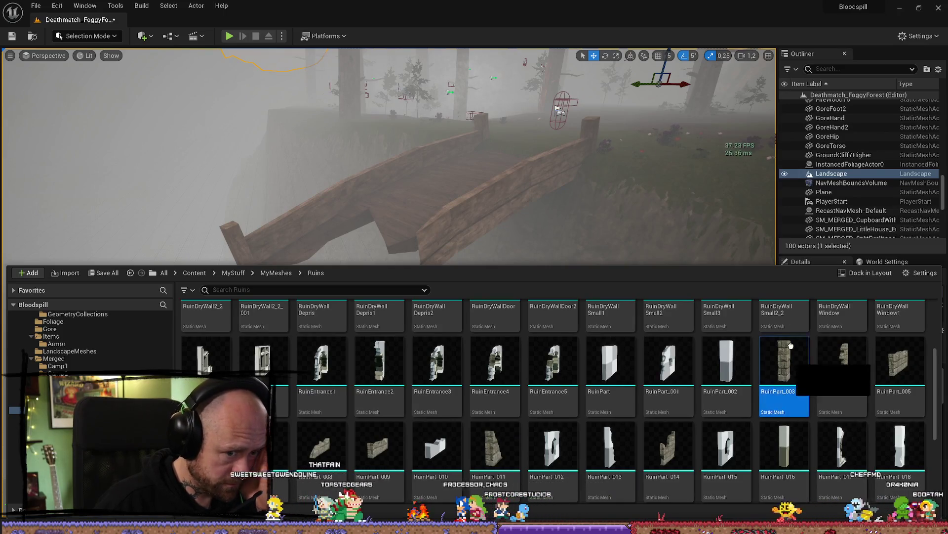
drag(791, 355, 504, 369)
click(437, 472)
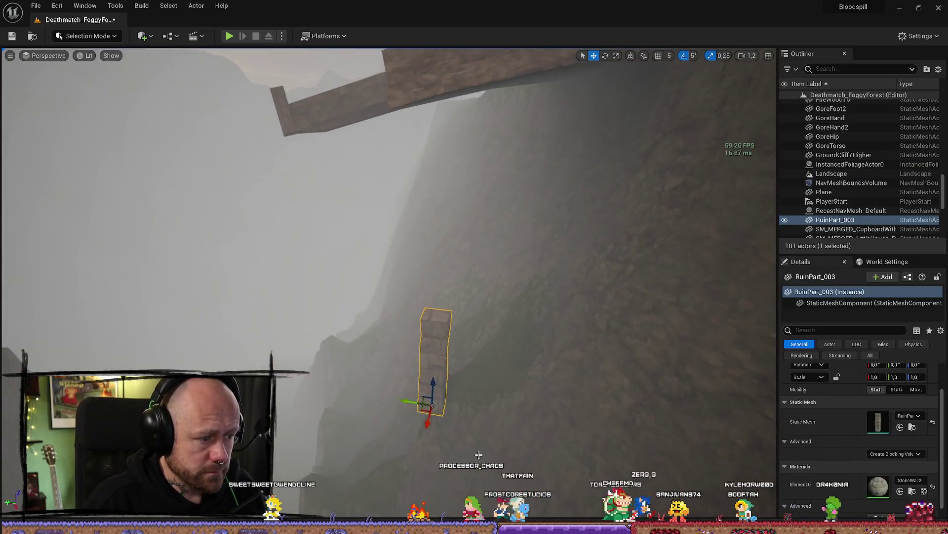
click(911, 416)
text(wood)
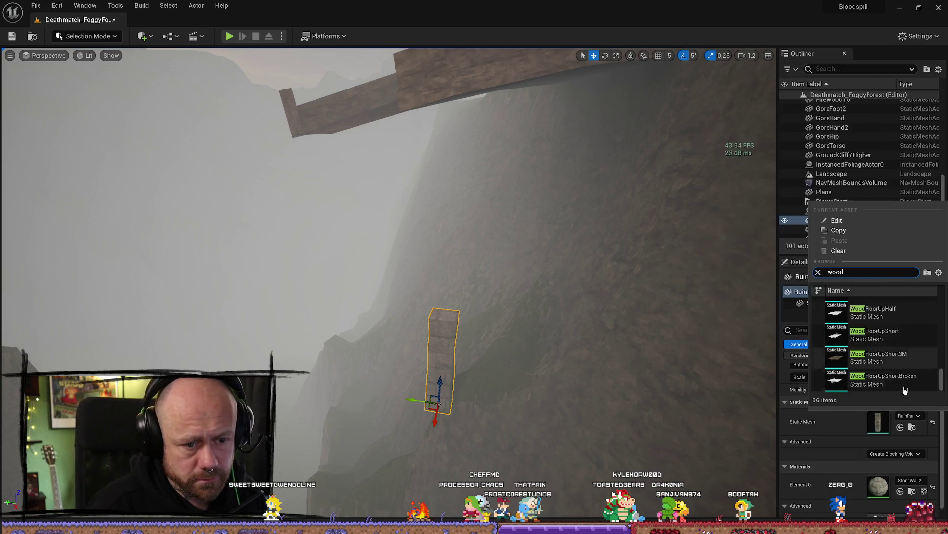
- Give the RuinPart_003 pillar the WoodPlanks material and centre it in view
click(914, 481)
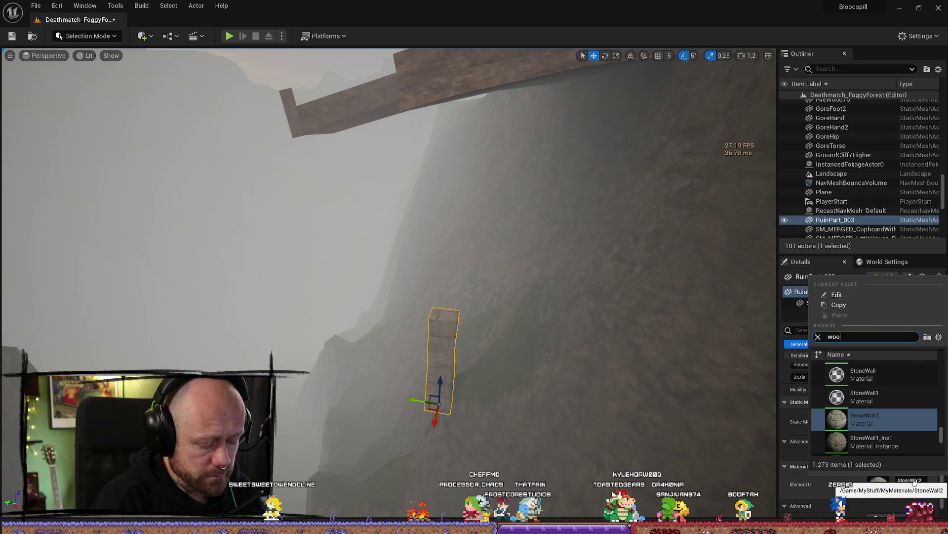
text(d)
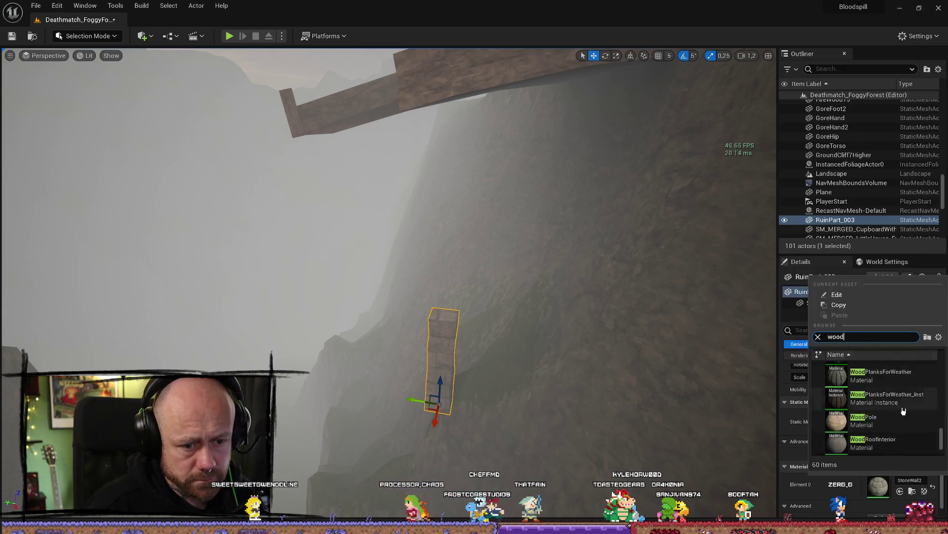
scroll(894, 390, up, 5)
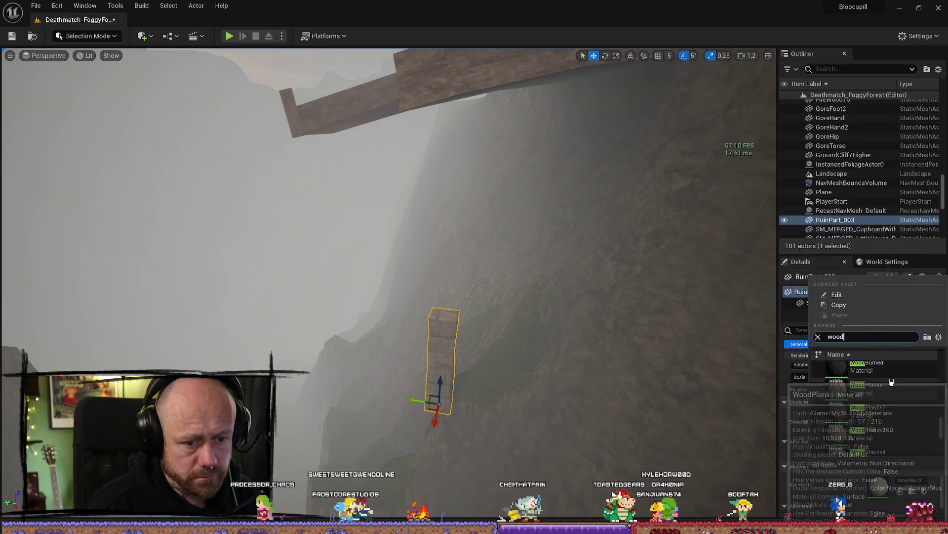
click(906, 421)
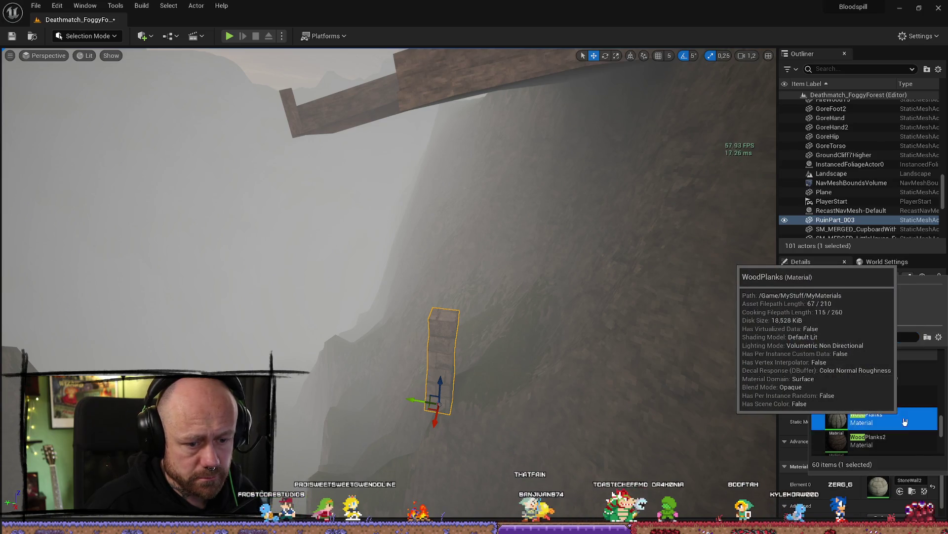
key(f)
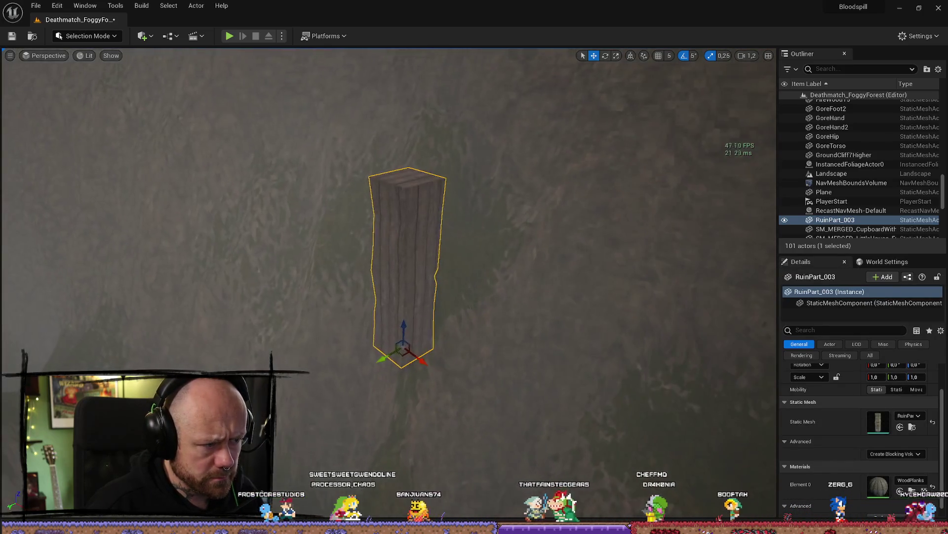
mouse_move(555, 395)
mouse_down()
mouse_move(514, 386)
mouse_move(555, 395)
mouse_up()
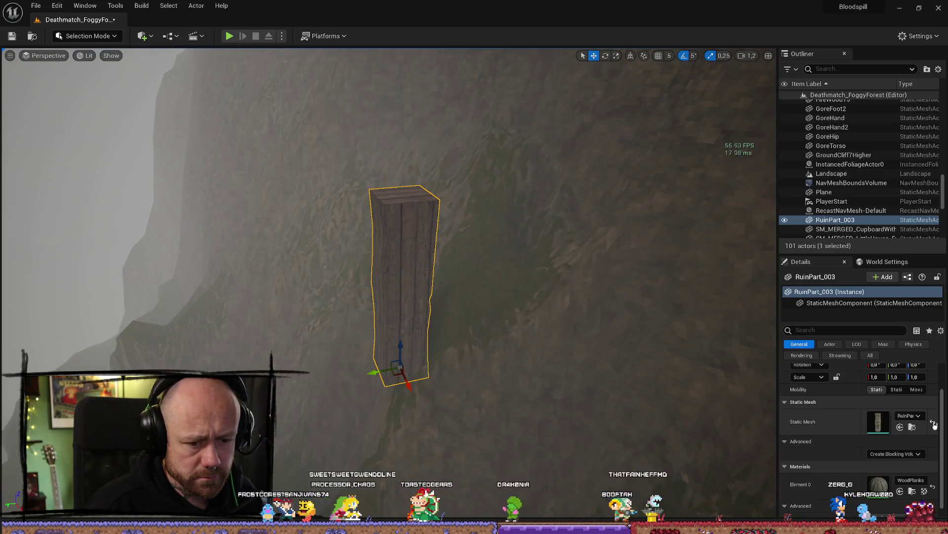
- Swap the pillar's Element 0 material to WoodBeam_Inst via a 'wood' search
click(911, 415)
click(912, 480)
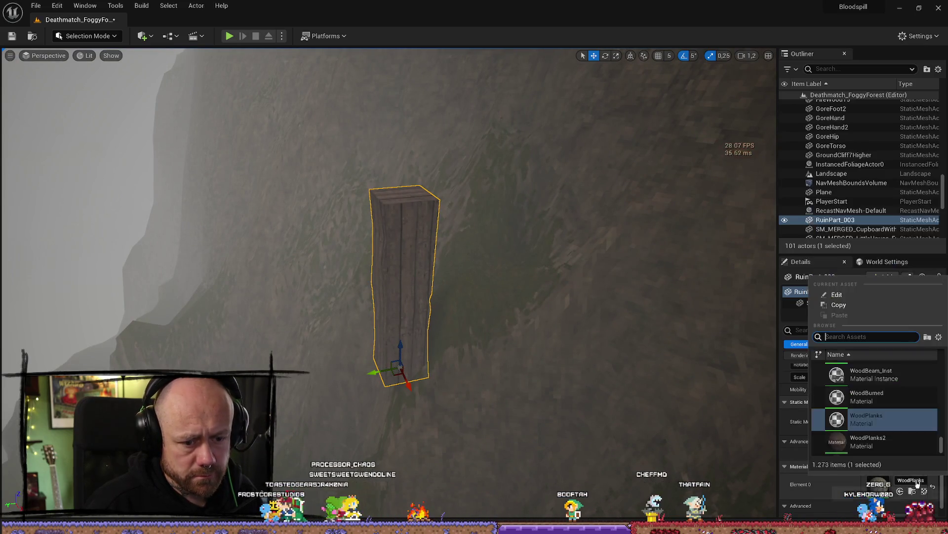
text(wood)
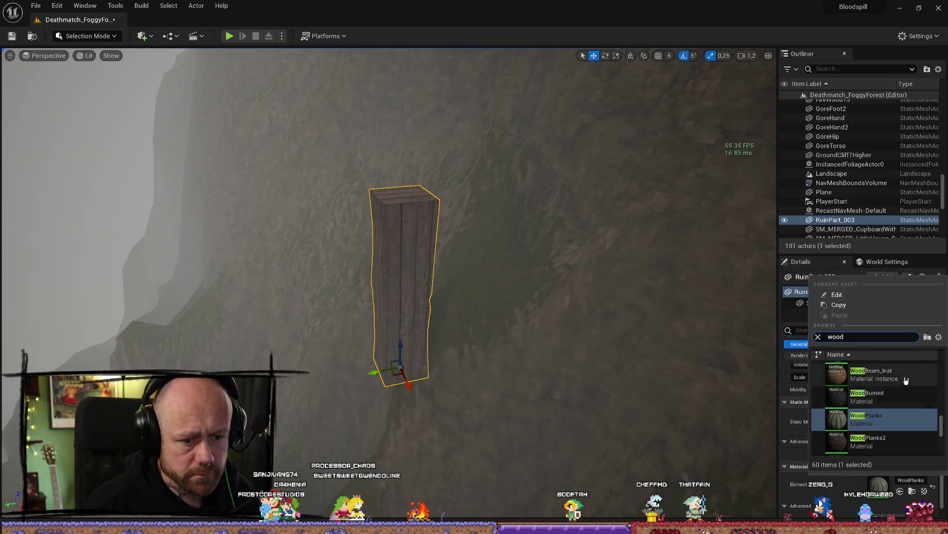
click(898, 416)
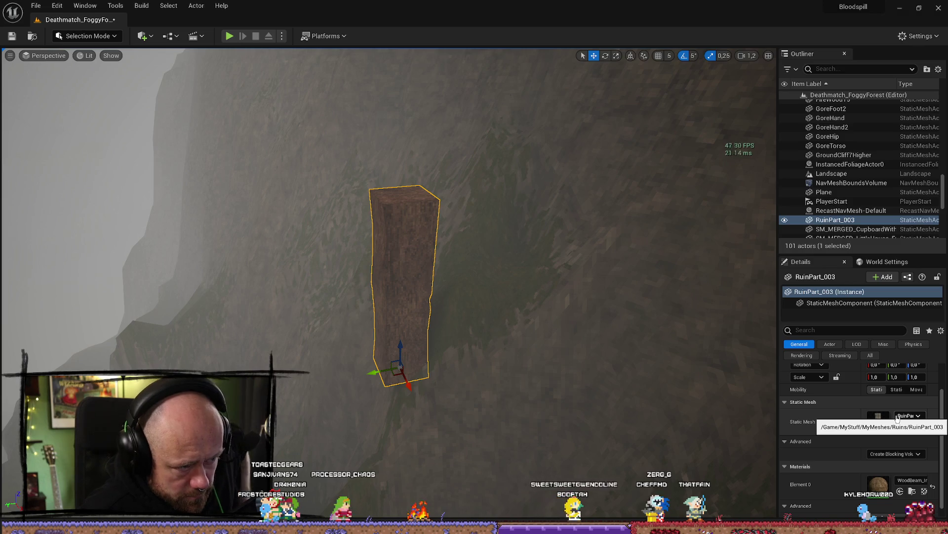
- Try and undo a raised duplicate, edit Location X, then delete the wooden pillar
mouse_move(519, 271)
mouse_down()
mouse_move(509, 262)
mouse_move(519, 255)
mouse_move(512, 358)
mouse_move(496, 232)
mouse_up()
key(ctrl+d)
scroll(499, 258, up, 3)
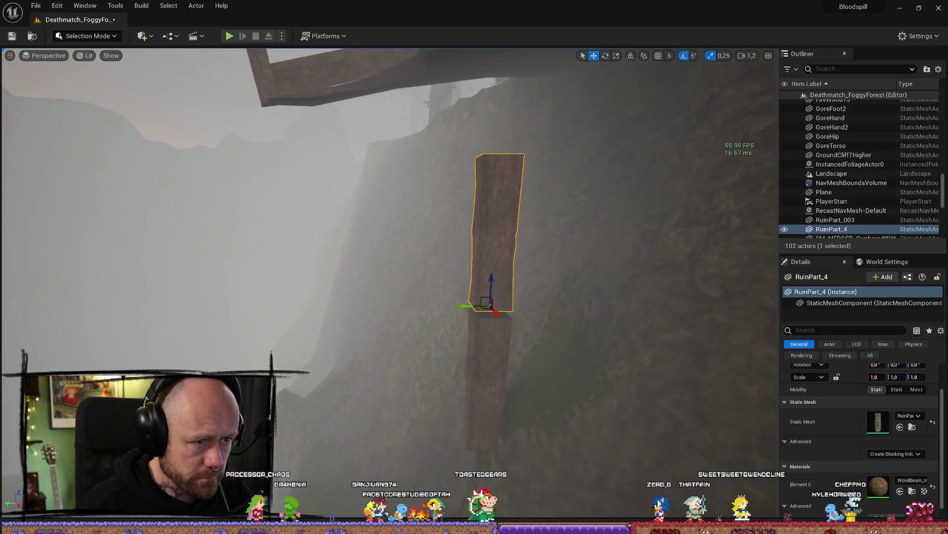
key(ctrl+z)
key(ctrl+z)
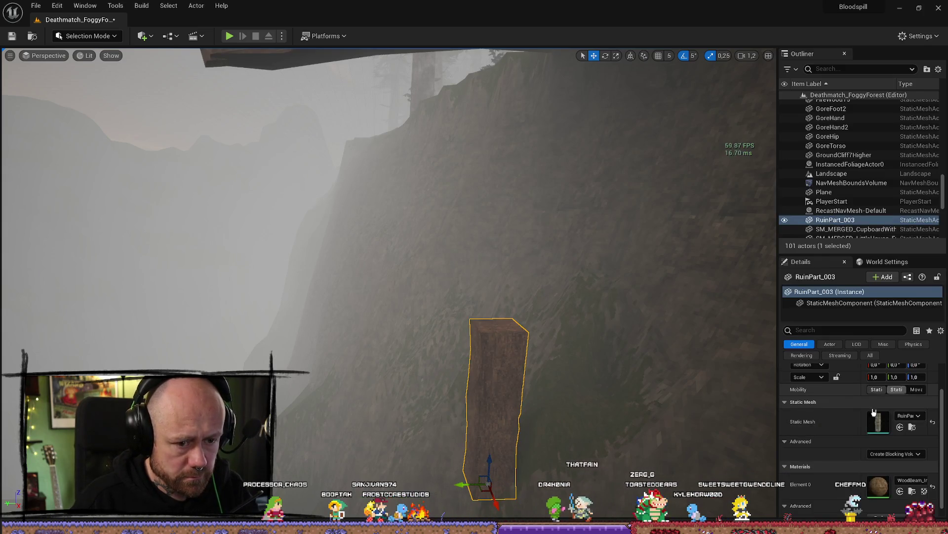
scroll(884, 402, up, 1)
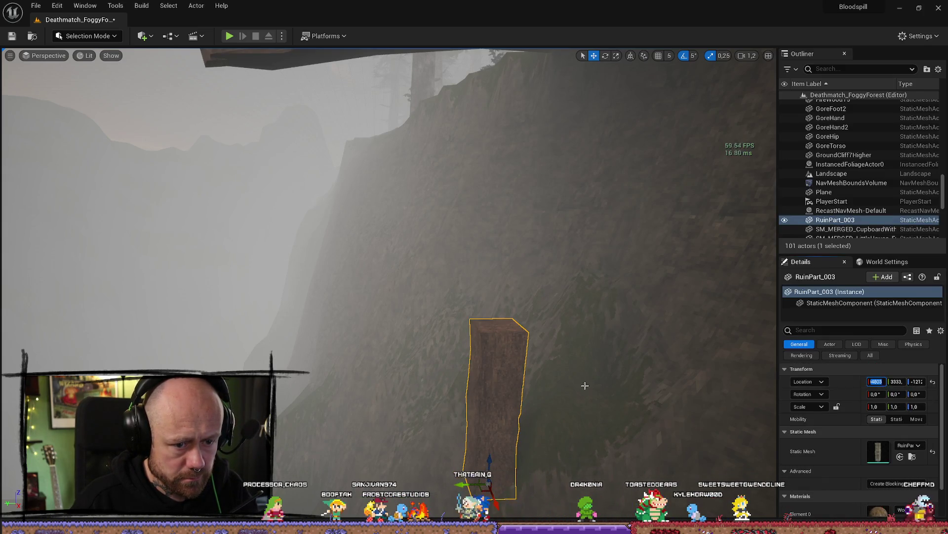
click(562, 328)
key(ctrl+z)
key(Delete)
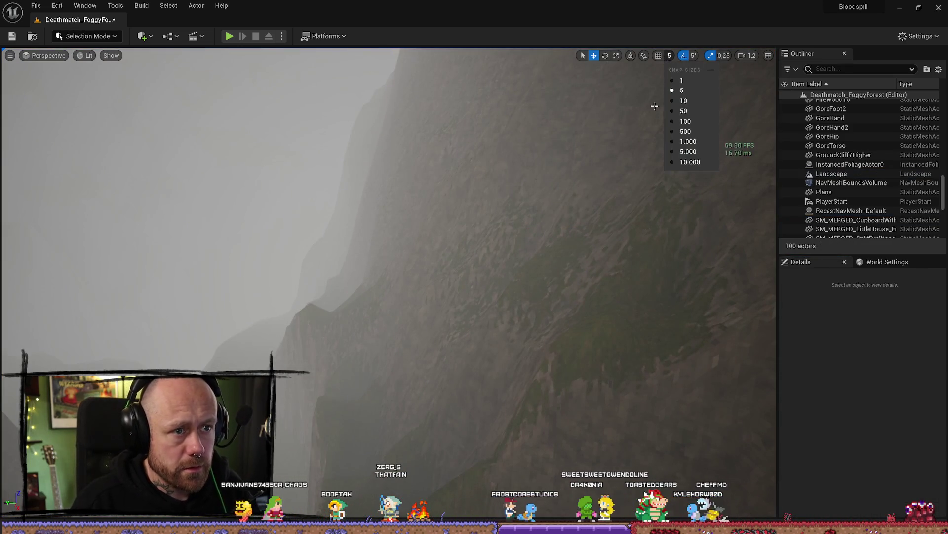
- Place a fresh stone-textured RuinPart_003 pillar on the cliff under the bridge
key(ctrl+space)
mouse_move(779, 392)
mouse_down()
mouse_move(737, 282)
mouse_move(488, 443)
mouse_up()
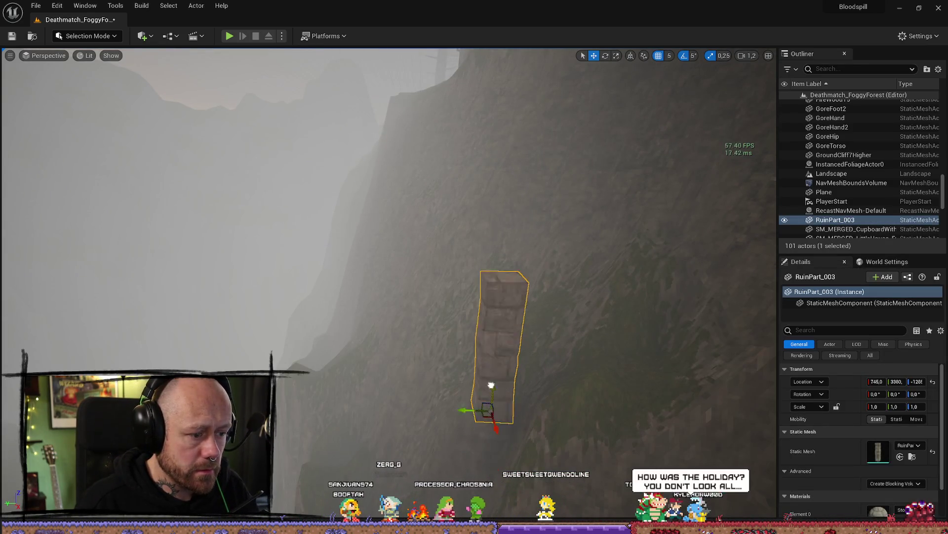
scroll(513, 414, up, 5)
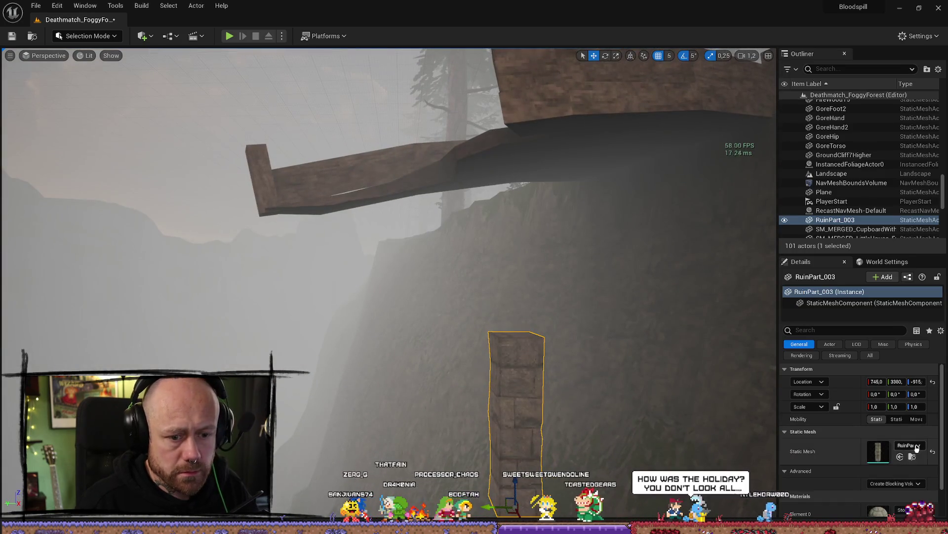
scroll(914, 469, down, 2)
- Try several WallWoodBeam material variants on the pillar via a 'wood beam' search
click(916, 486)
text(wood)
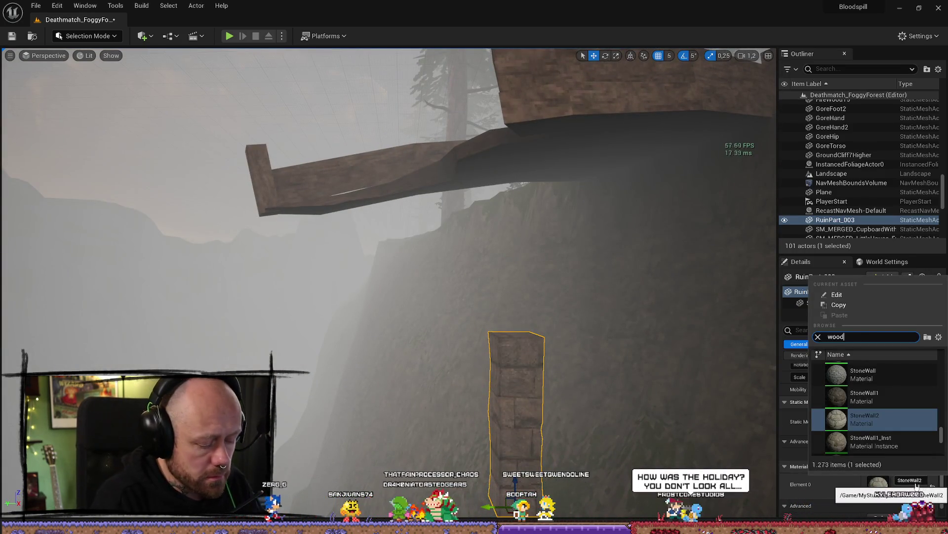
text( beam)
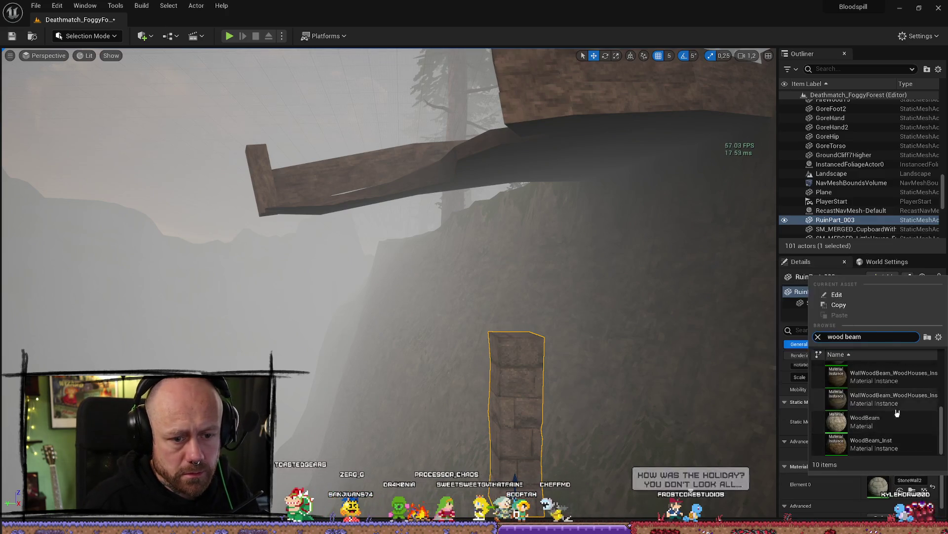
click(871, 402)
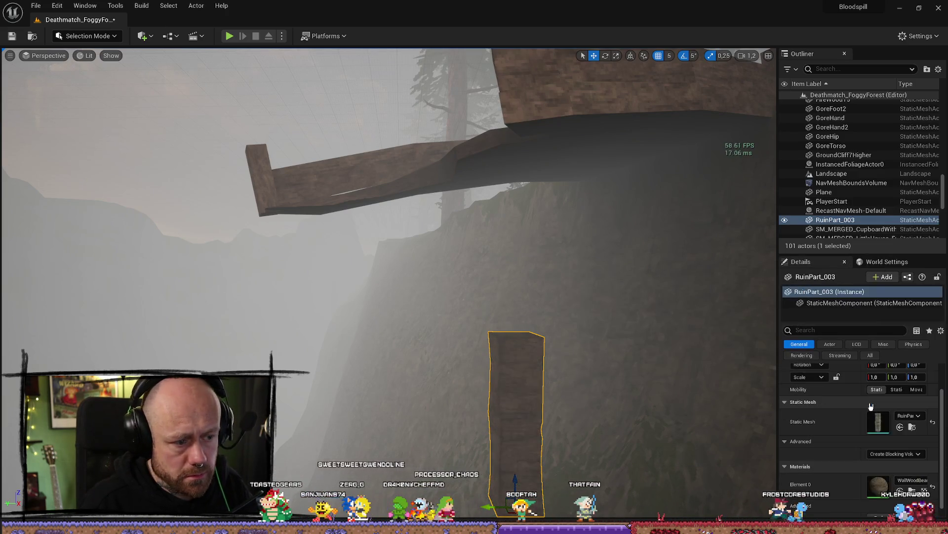
click(913, 480)
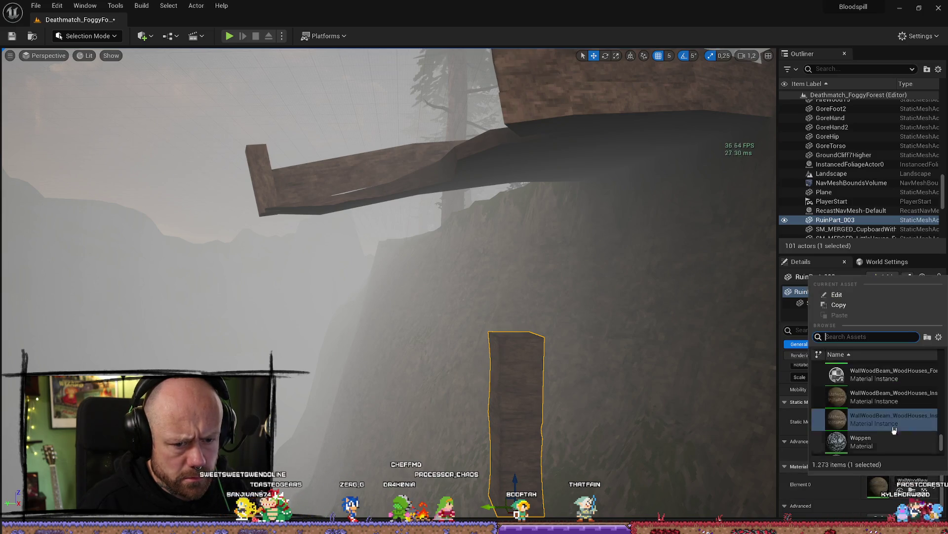
click(880, 399)
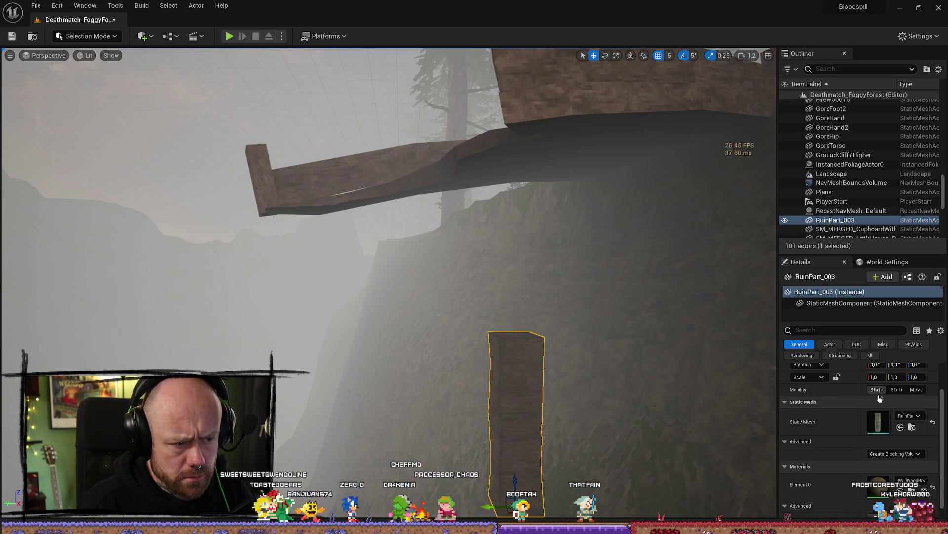
click(912, 479)
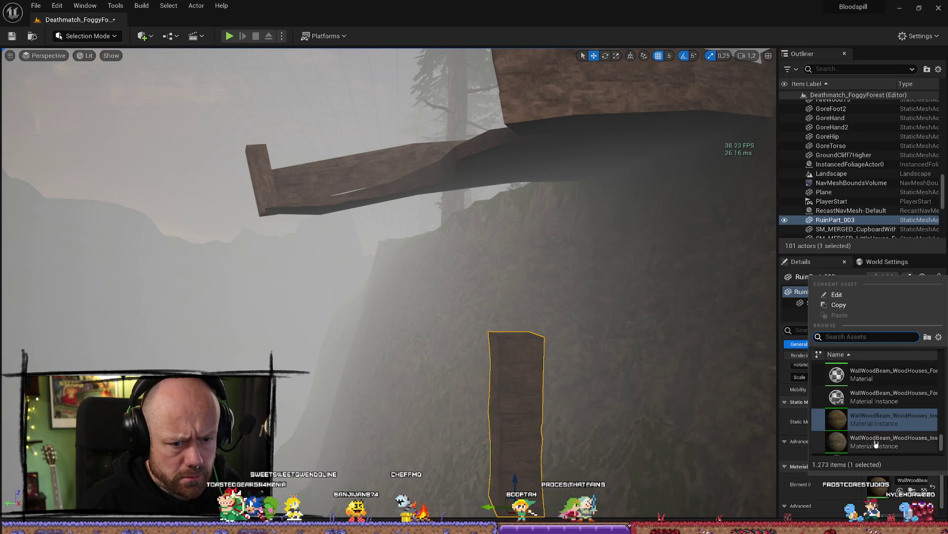
scroll(876, 425, up, 1)
click(899, 395)
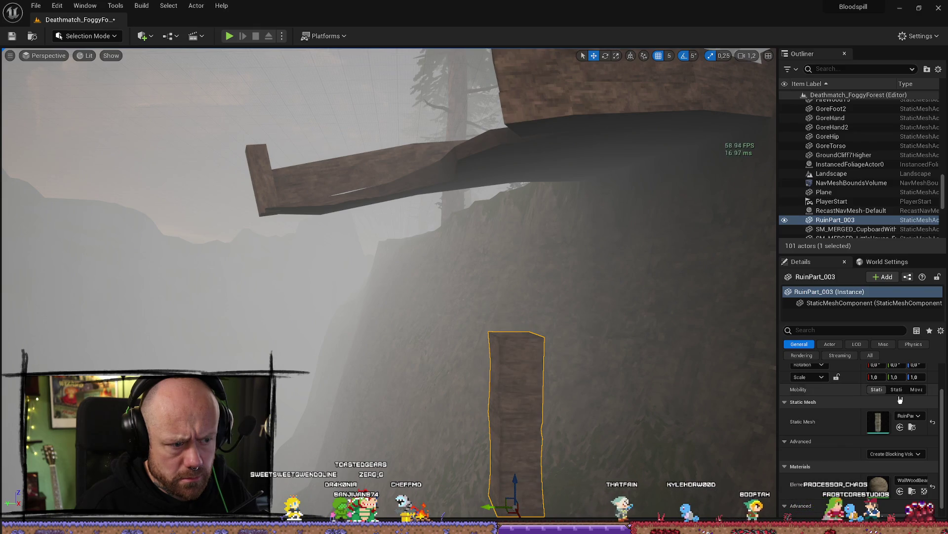
- Browse the material list and apply WoodBeam_Inst to the pillar's Element 0 slot
click(912, 421)
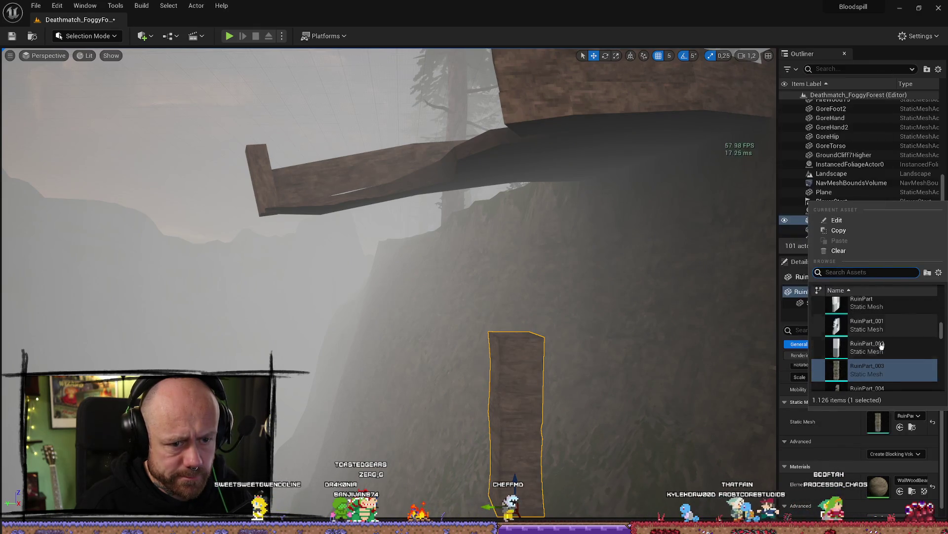
click(904, 483)
scroll(894, 394, up, 3)
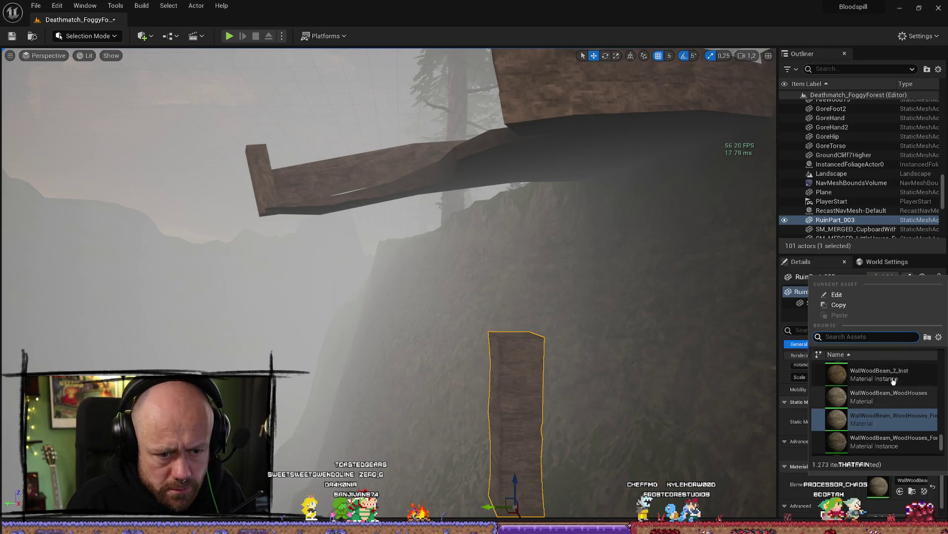
scroll(887, 395, down, 4)
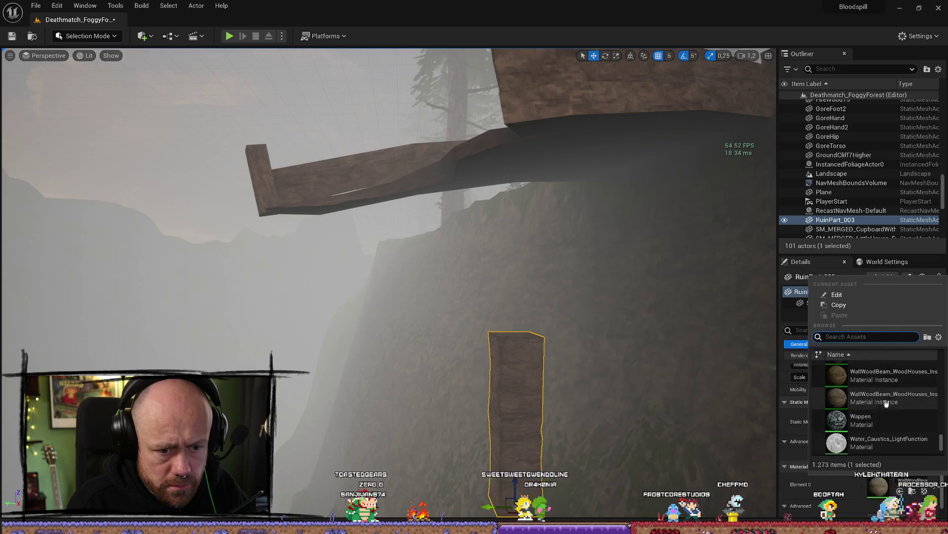
scroll(875, 414, down, 2)
scroll(879, 400, down, 2)
click(859, 336)
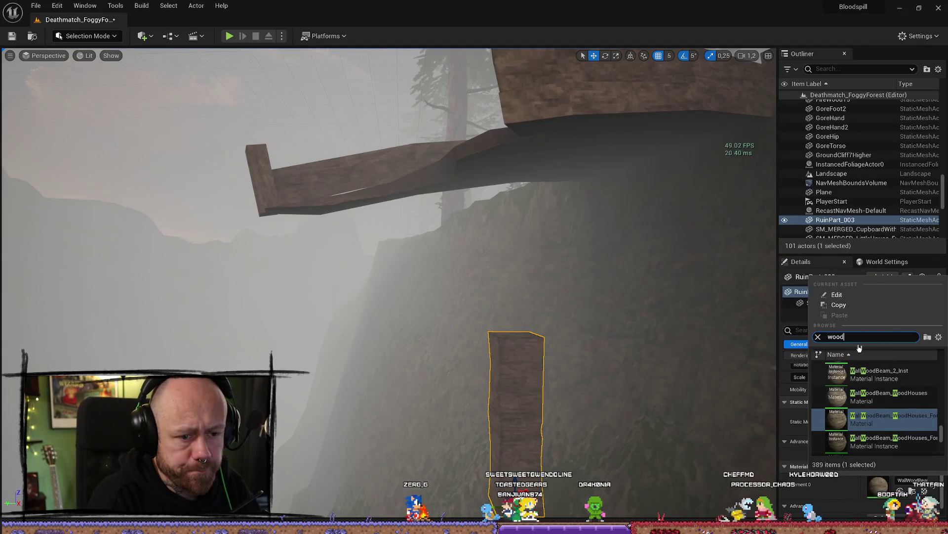
scroll(891, 400, down, 5)
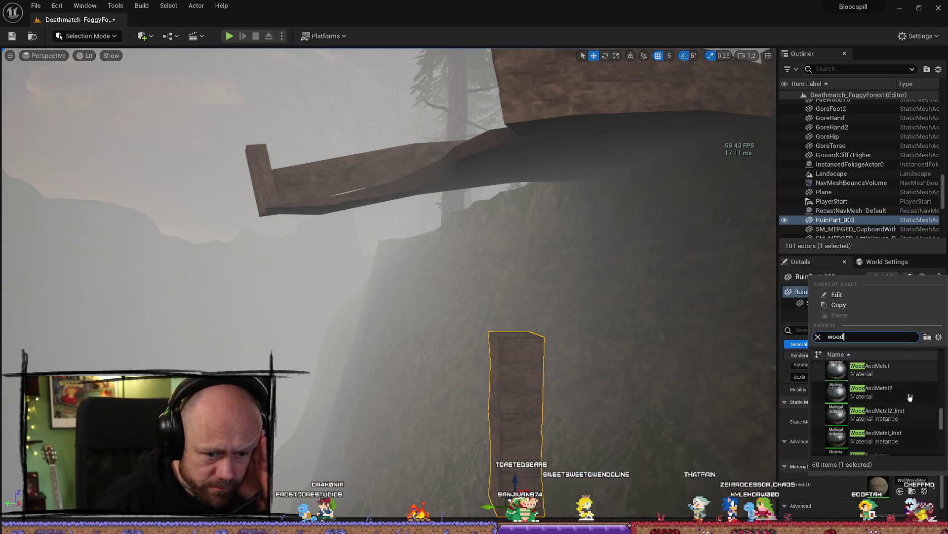
scroll(897, 400, down, 3)
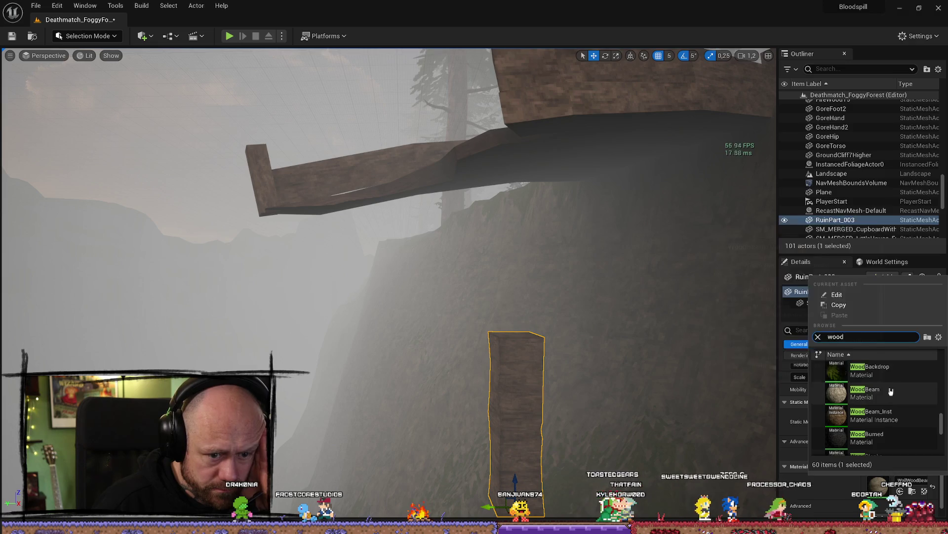
click(891, 400)
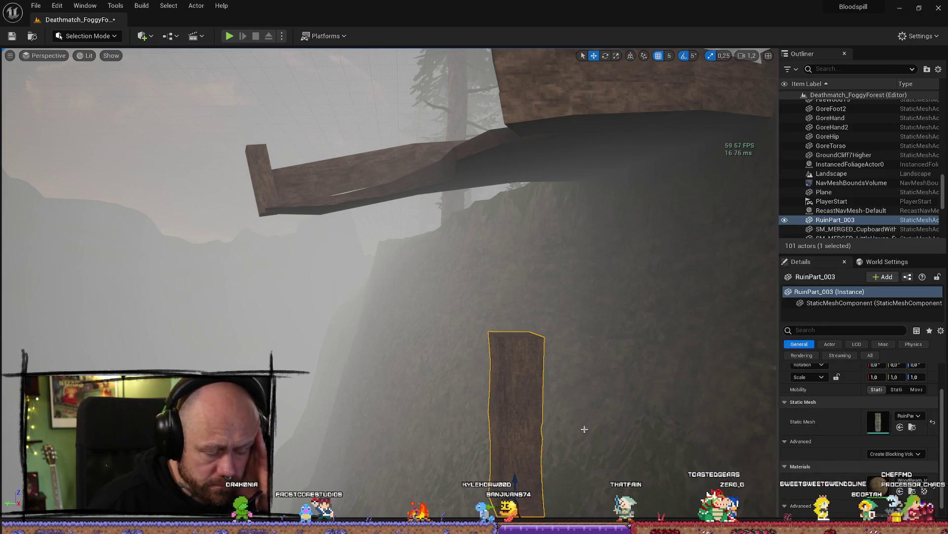
- Alt-drag a duplicate of the pillar upward and select both stacked pieces
key(f)
drag(571, 345, 543, 317)
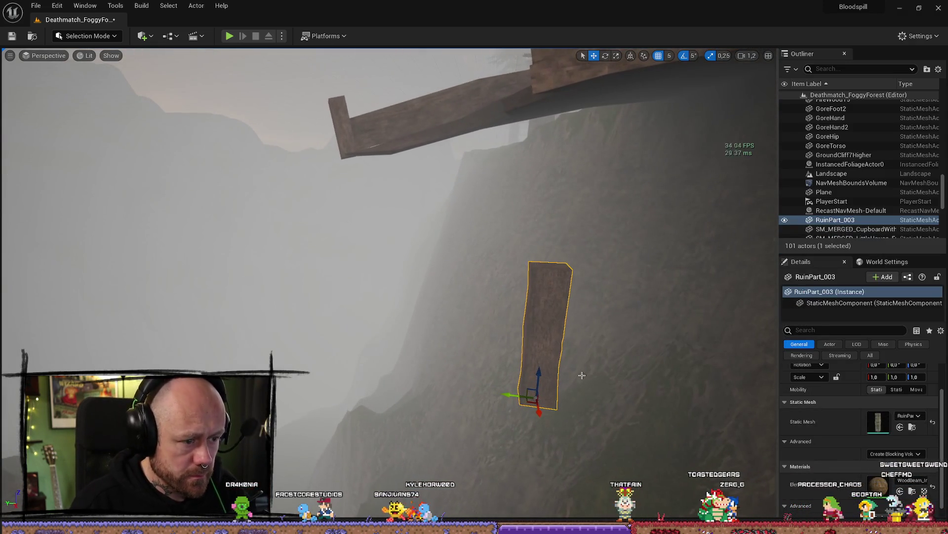
mouse_move(541, 376)
alt+mouse_down()
mouse_move(545, 215)
mouse_move(617, 328)
alt+mouse_up()
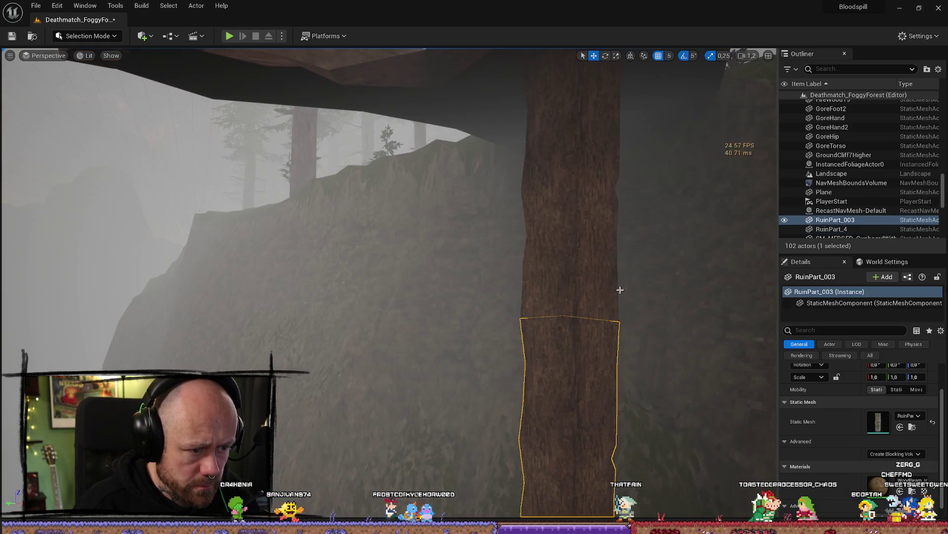
scroll(617, 328, down, 3)
ctrl+click(617, 329)
scroll(568, 326, down, 5)
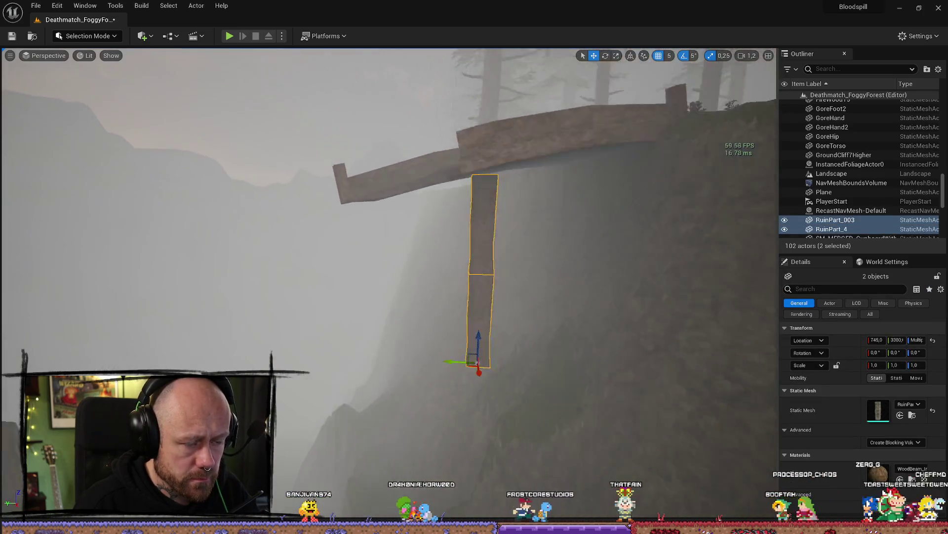
- Move both pillar pieces along X to 626, under the end of the wooden beam
drag(453, 354, 119, 232)
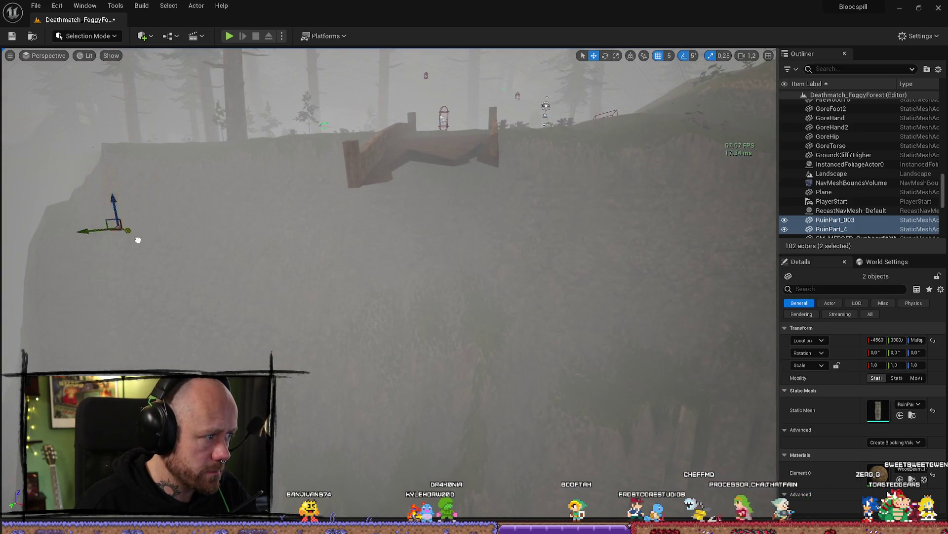
drag(492, 359, 601, 403)
key(f)
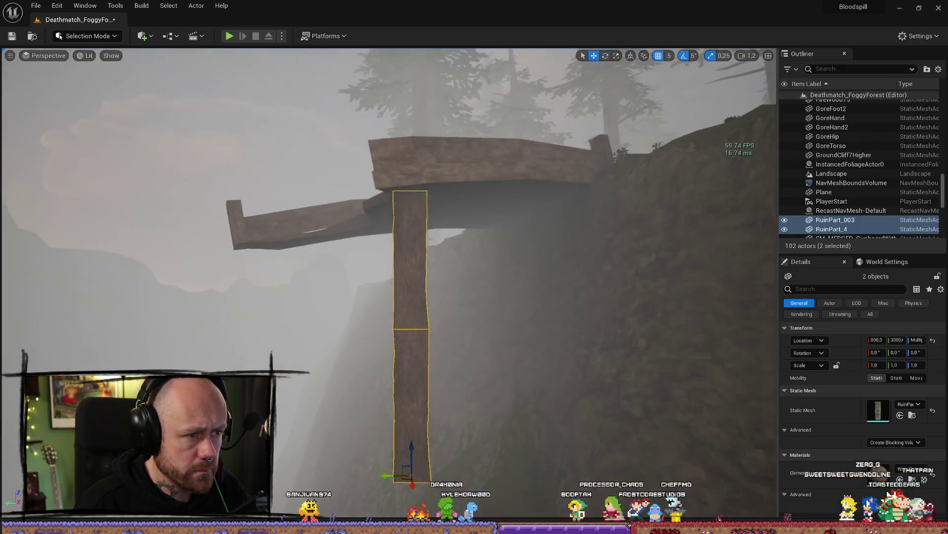
scroll(498, 373, down, 3)
mouse_move(498, 373)
mouse_down()
mouse_move(444, 346)
mouse_move(498, 373)
mouse_move(412, 350)
mouse_up()
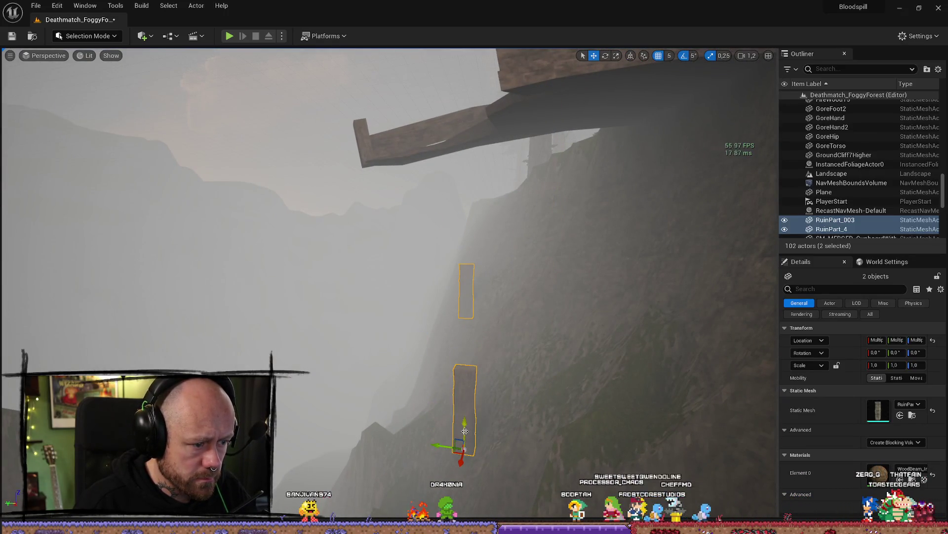
mouse_move(485, 360)
mouse_down()
mouse_move(485, 376)
mouse_move(474, 363)
mouse_move(395, 347)
mouse_up()
key(ctrl+z)
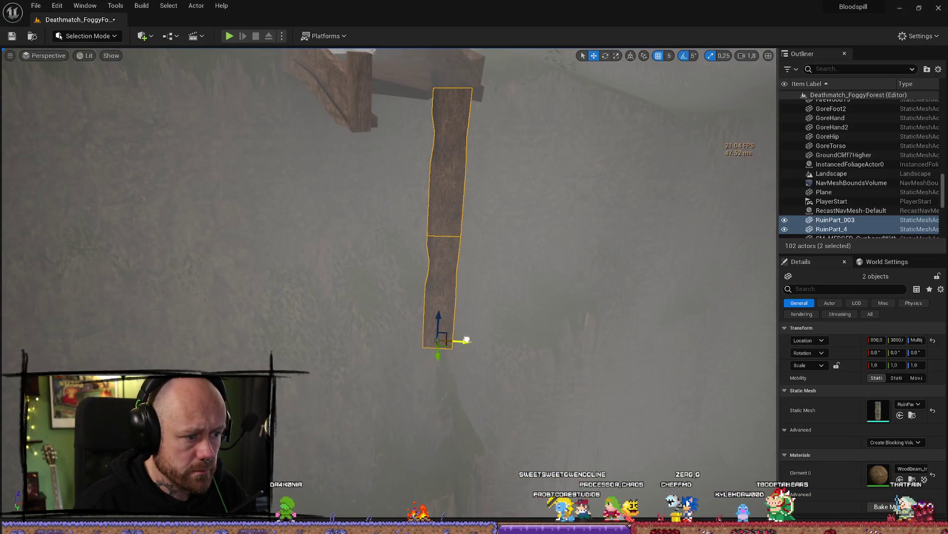
drag(466, 340, 388, 330)
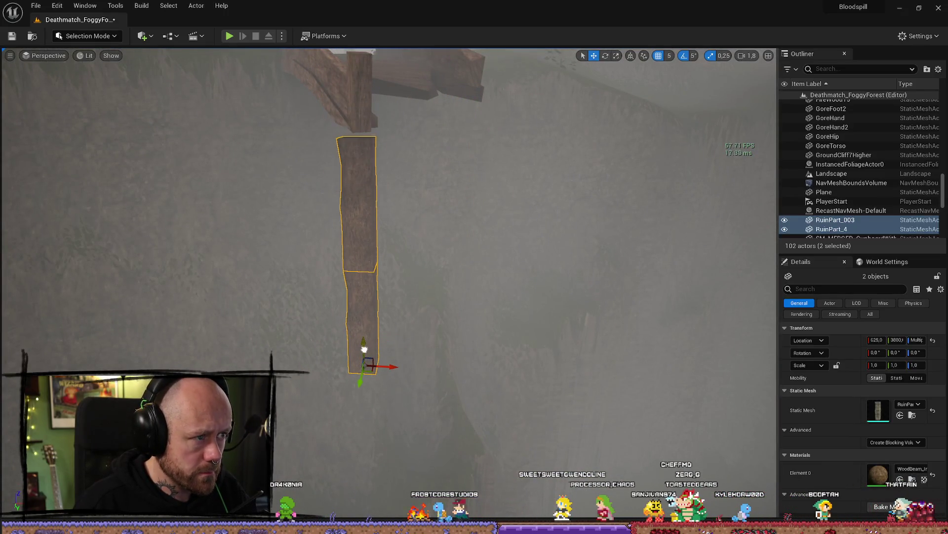
key(f)
scroll(369, 337, down, 5)
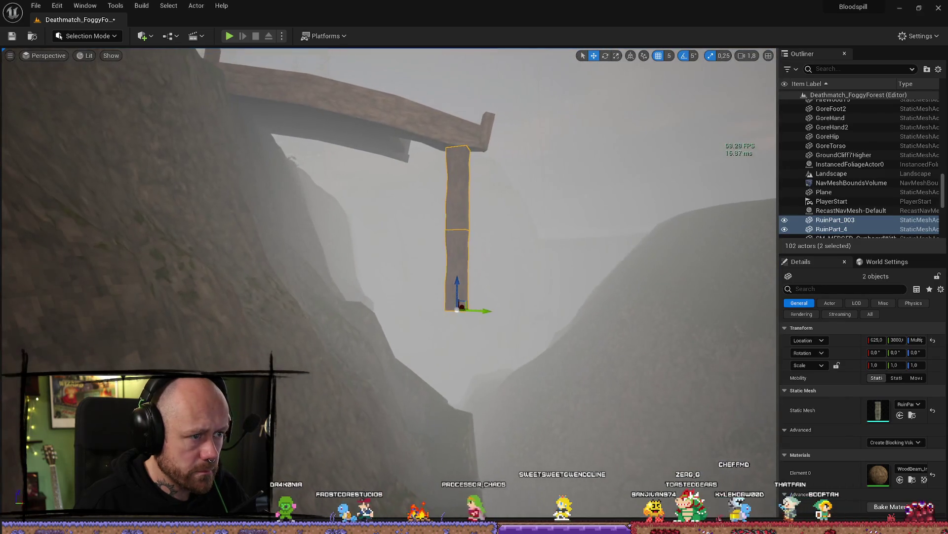
- Nudge the two pillar pieces along X and twist them around their vertical axis
drag(469, 298, 464, 311)
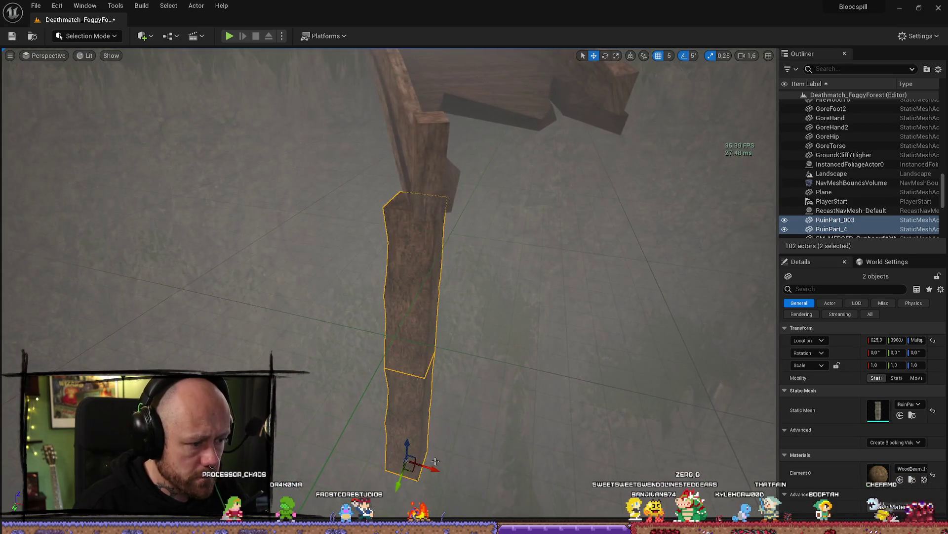
drag(440, 470, 443, 459)
drag(373, 396, 372, 396)
key(e)
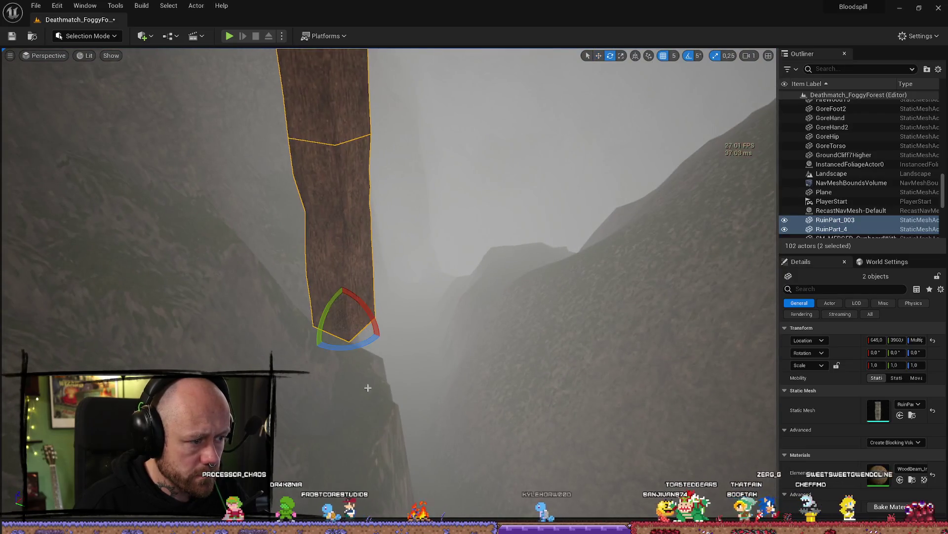
drag(375, 306, 397, 420)
- Duplicate the pair downward as RuinPart_5 and RuinPart_6, then select the lowest piece
drag(429, 376, 415, 346)
mouse_move(436, 272)
mouse_down()
mouse_move(429, 257)
mouse_move(435, 297)
mouse_move(435, 272)
mouse_up()
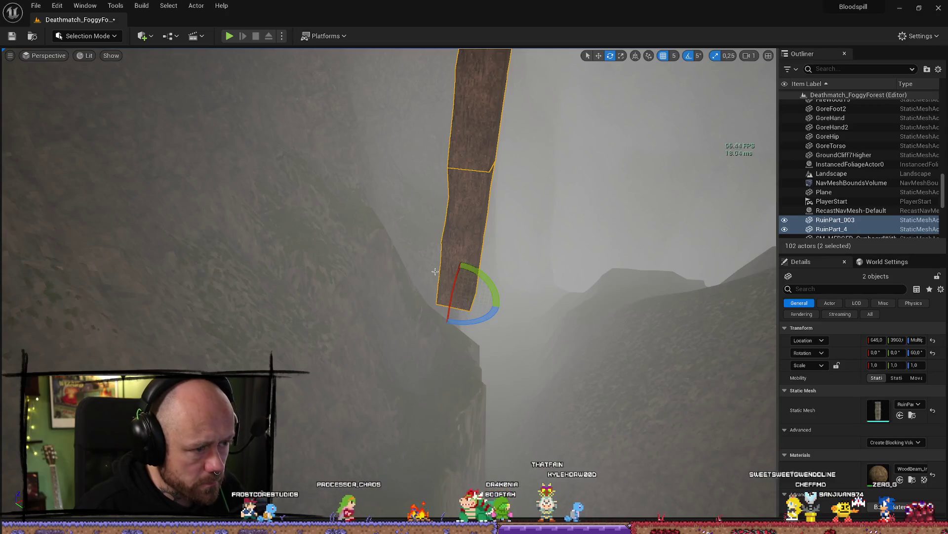
key(ctrl+d)
key(w)
mouse_move(482, 122)
mouse_down()
mouse_move(466, 420)
mouse_move(464, 393)
mouse_up()
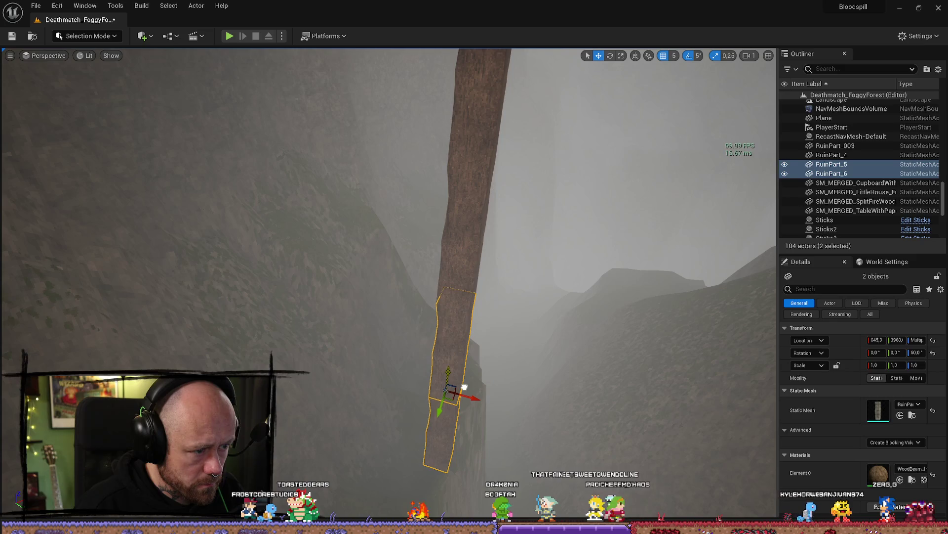
click(590, 387)
drag(591, 386, 526, 345)
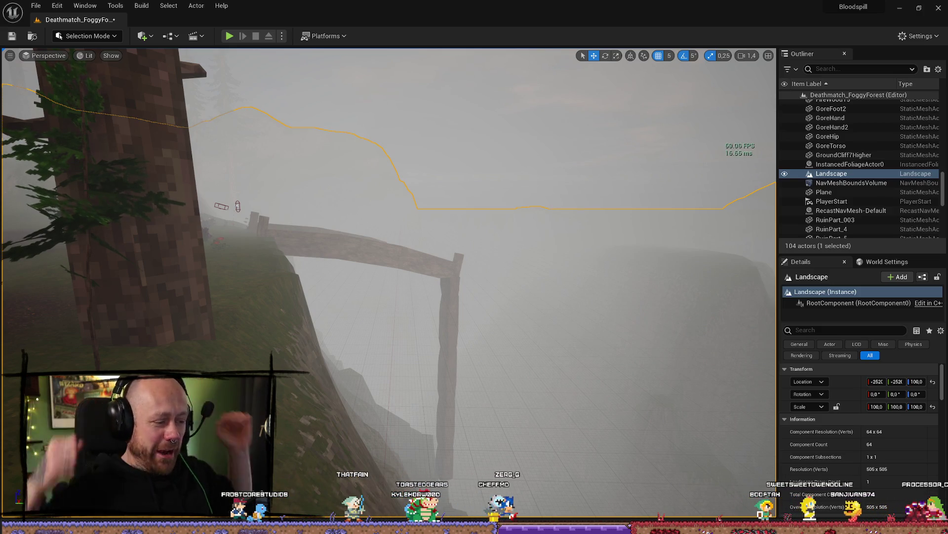
click(453, 417)
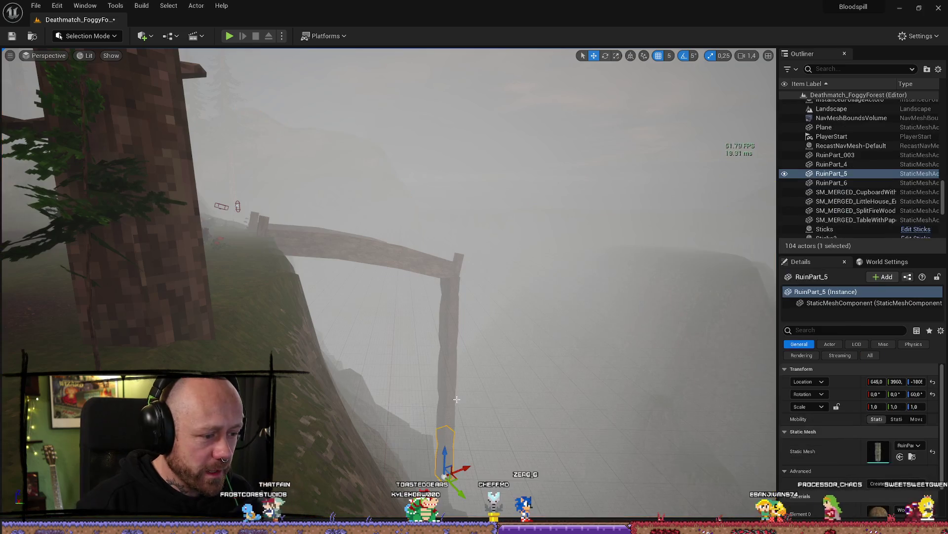
- Select all four RuinPart pieces and scale them down to 0.75 with the gizmo
ctrl+click(450, 408)
ctrl+click(450, 361)
ctrl+click(453, 315)
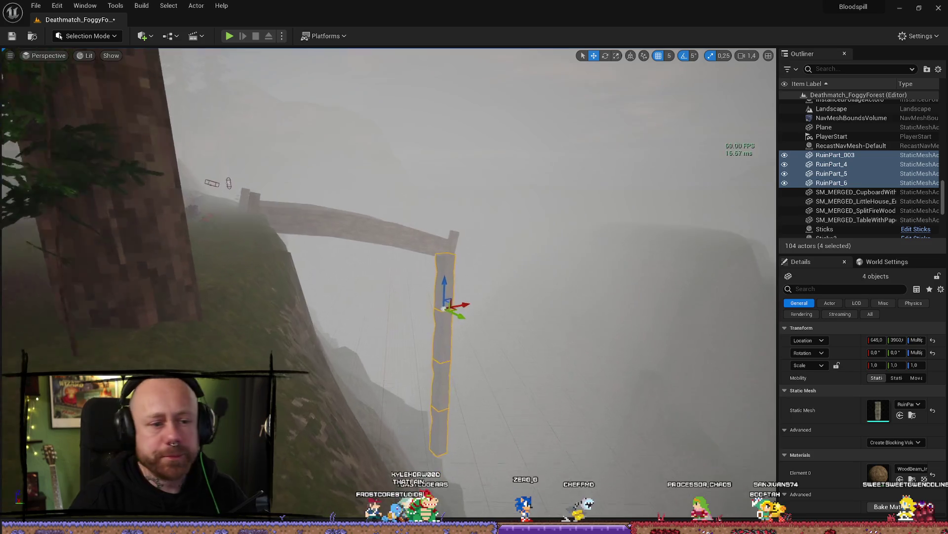
key(f)
key(e)
key(r)
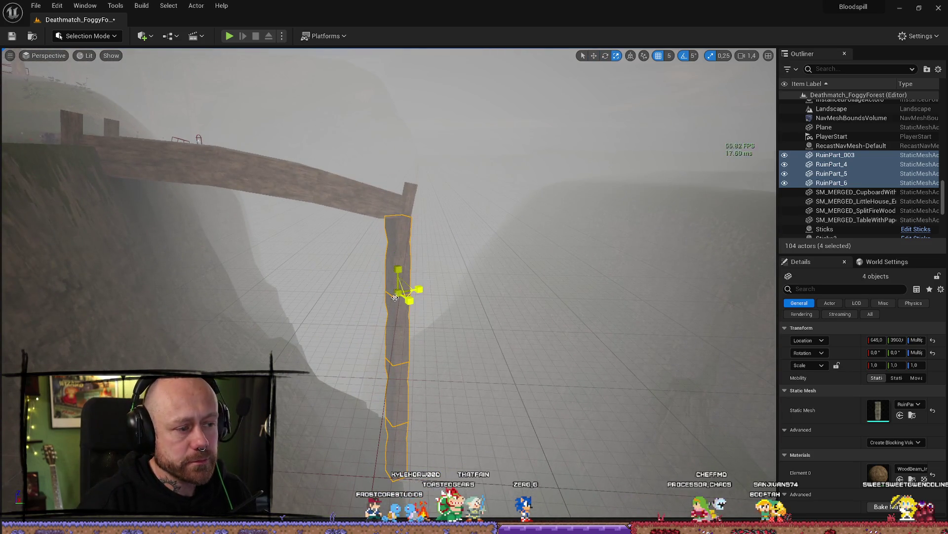
mouse_move(398, 292)
mouse_down()
mouse_move(389, 298)
mouse_move(399, 249)
mouse_up()
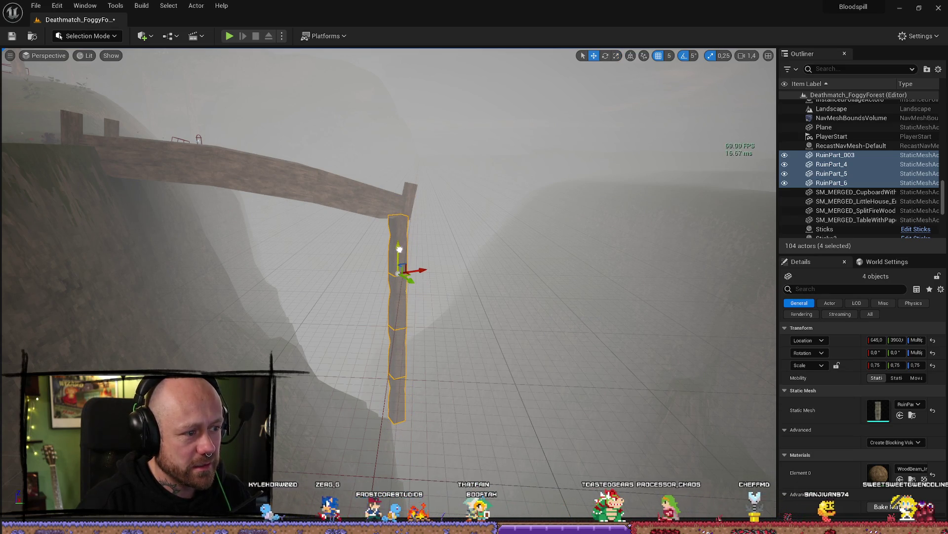
click(462, 307)
- Reselect the four stacked pillar pieces from top to bottom
scroll(462, 308, up, 5)
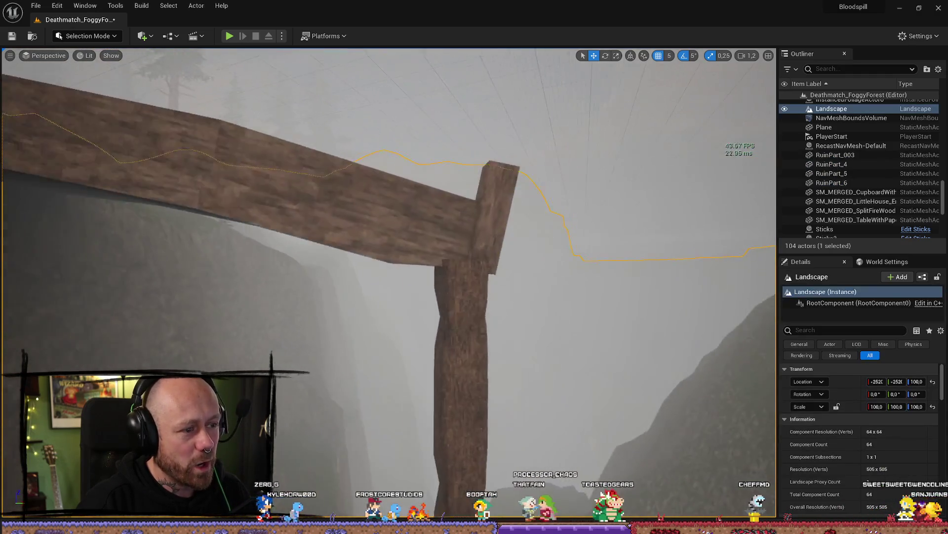
scroll(463, 308, down, 5)
scroll(462, 307, up, 5)
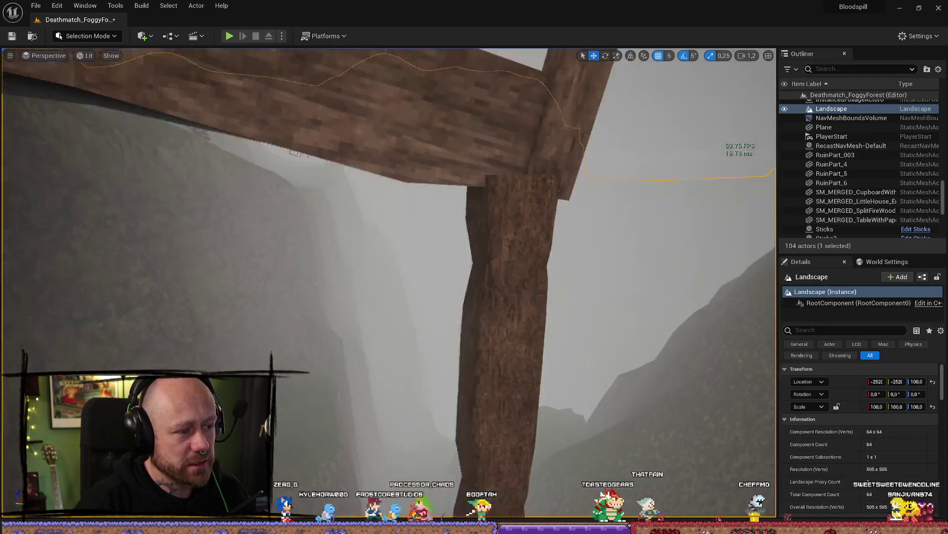
click(420, 321)
ctrl+click(418, 395)
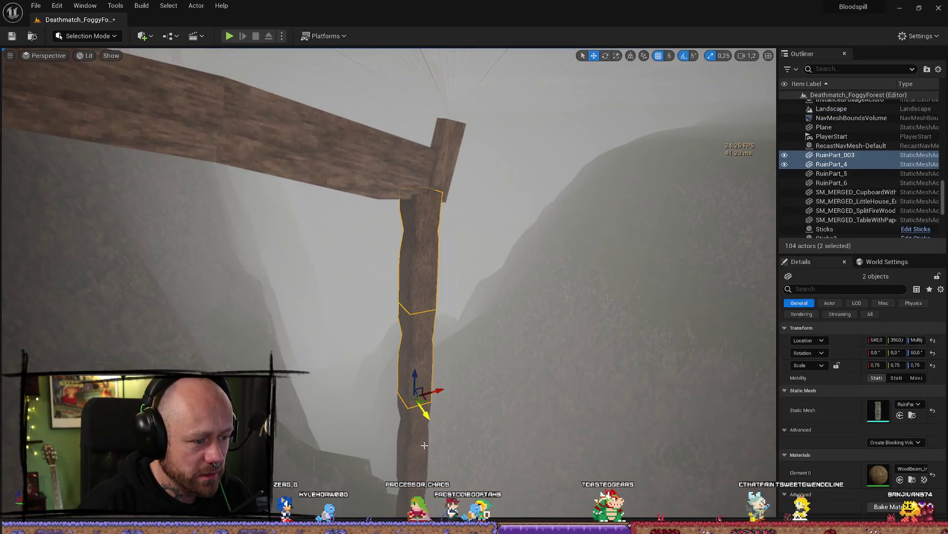
scroll(408, 388, up, 3)
ctrl+click(411, 346)
ctrl+click(408, 398)
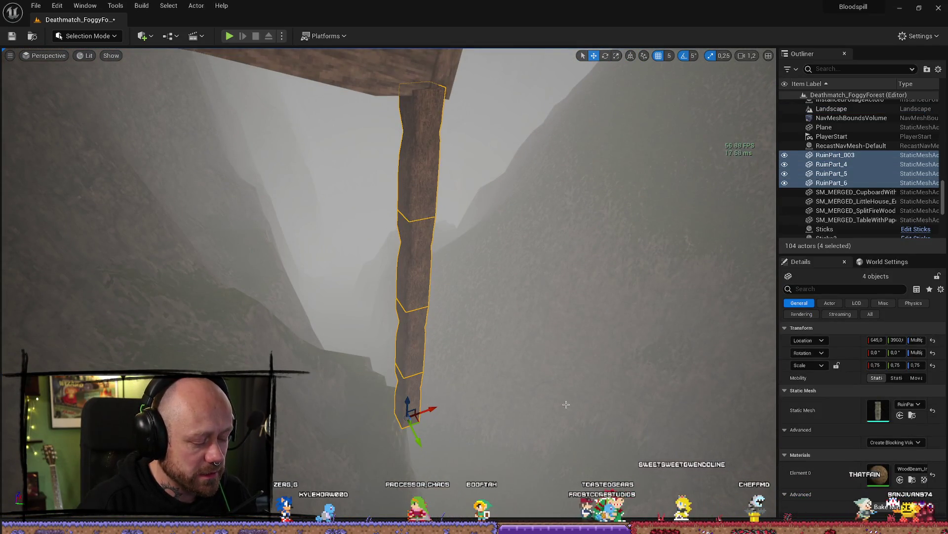
key(e)
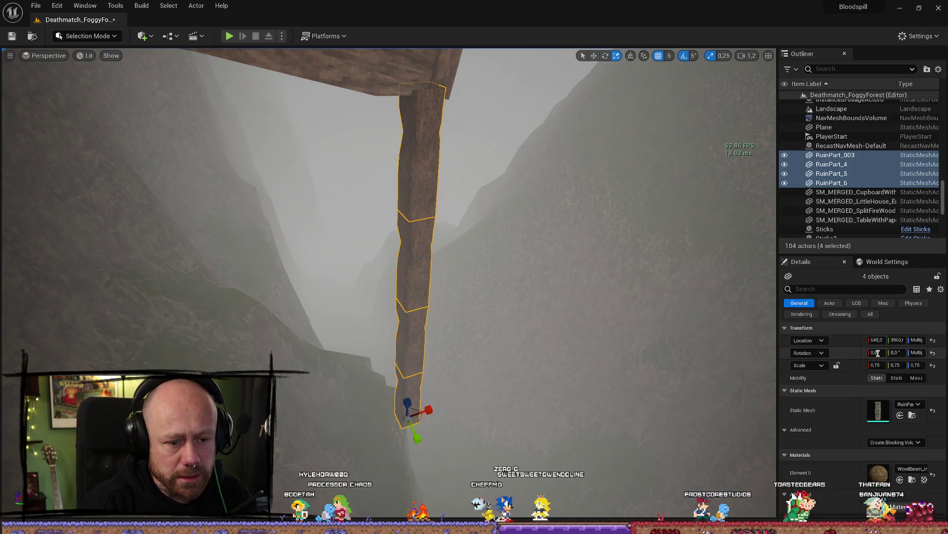
- Enter the pieces' Scale values in Details, setting Y and Z to 0,65
text(0,75)
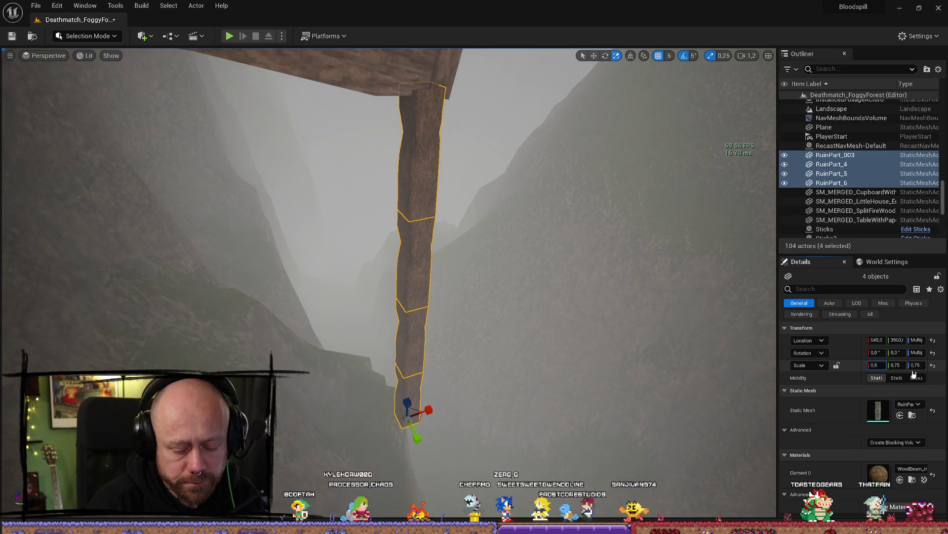
key(Tab)
text(0,65)
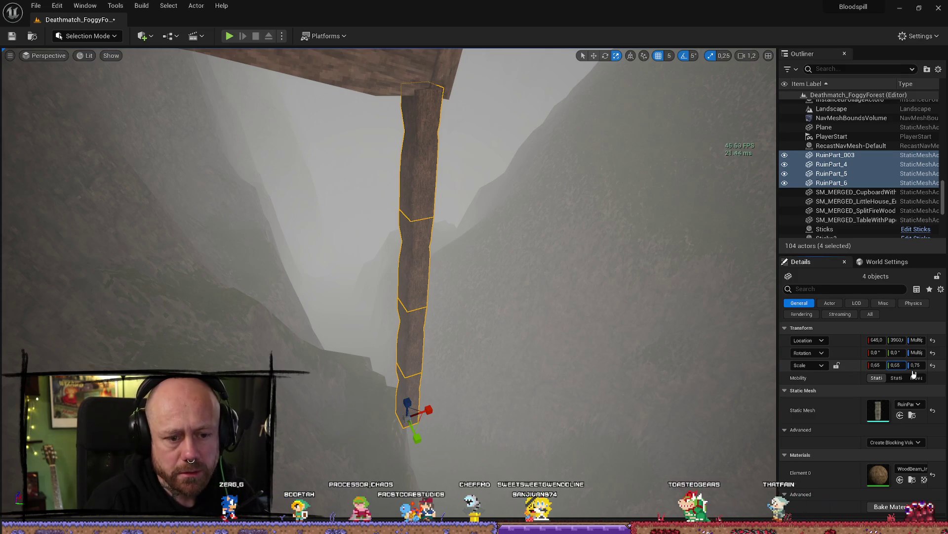
key(Tab)
key(Tab)
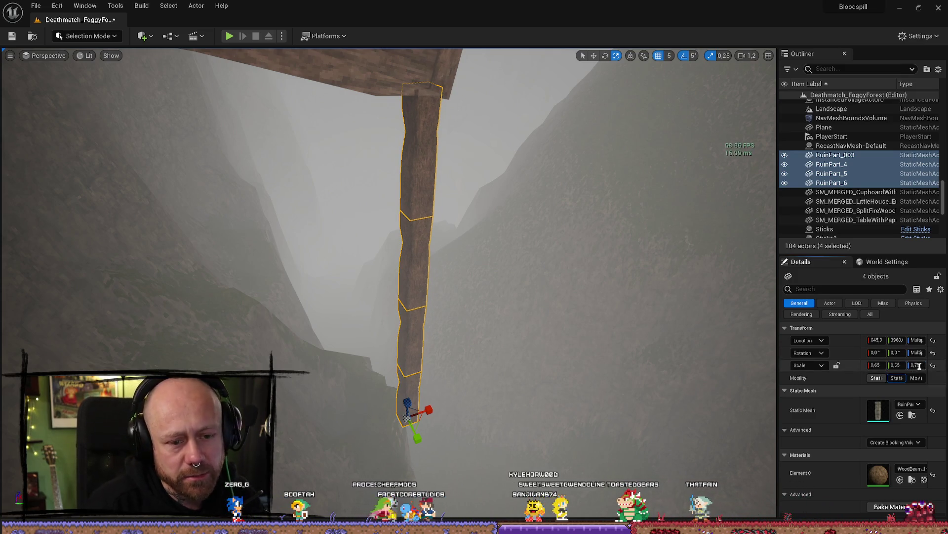
key(Tab)
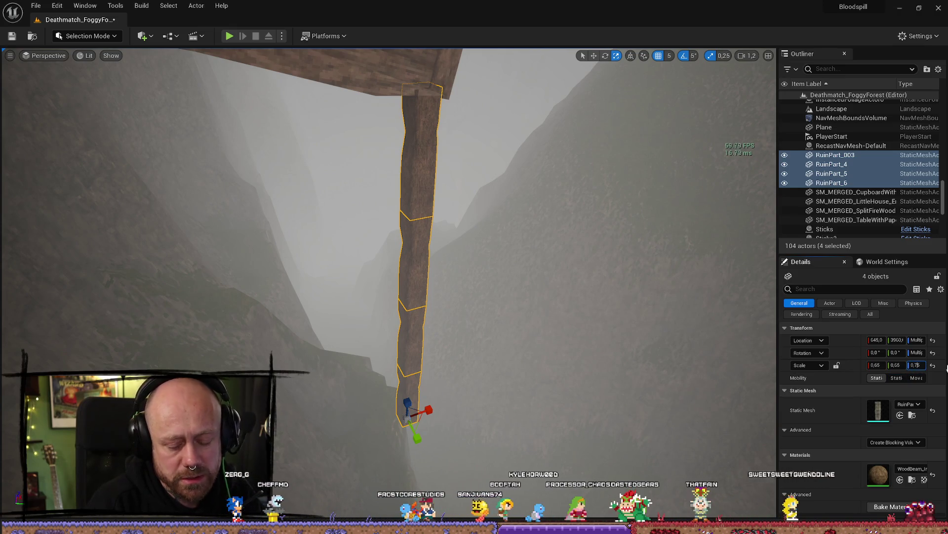
key(BackSpace)
text(6)
key(Return)
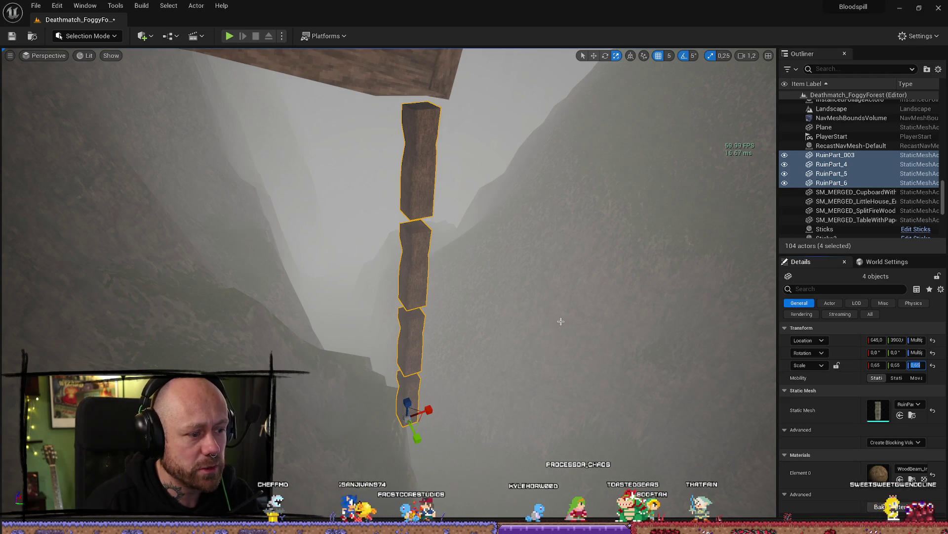
scroll(557, 380, up, 5)
click(434, 368)
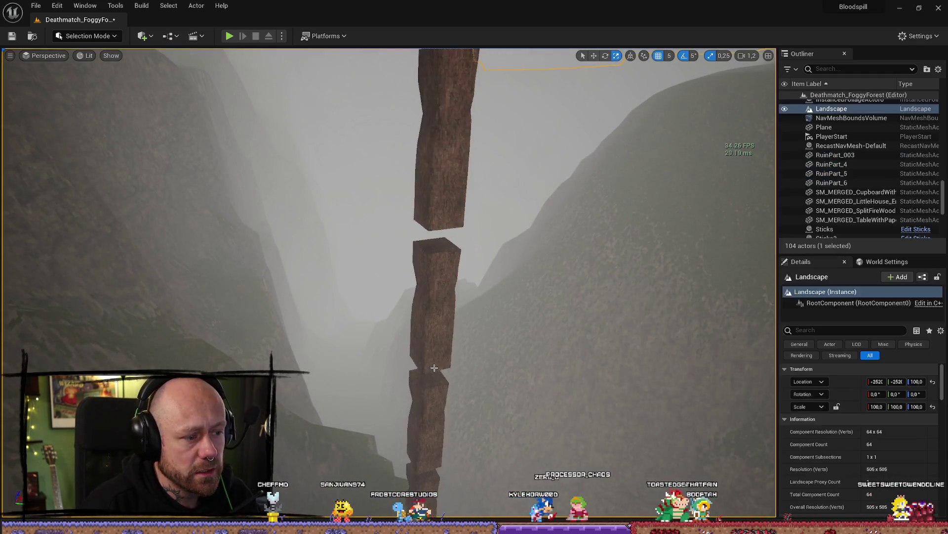
- Delete the three pillar pieces RuinPart_003, RuinPart_5 and RuinPart_6
click(432, 267)
ctrl+click(425, 366)
ctrl+click(420, 445)
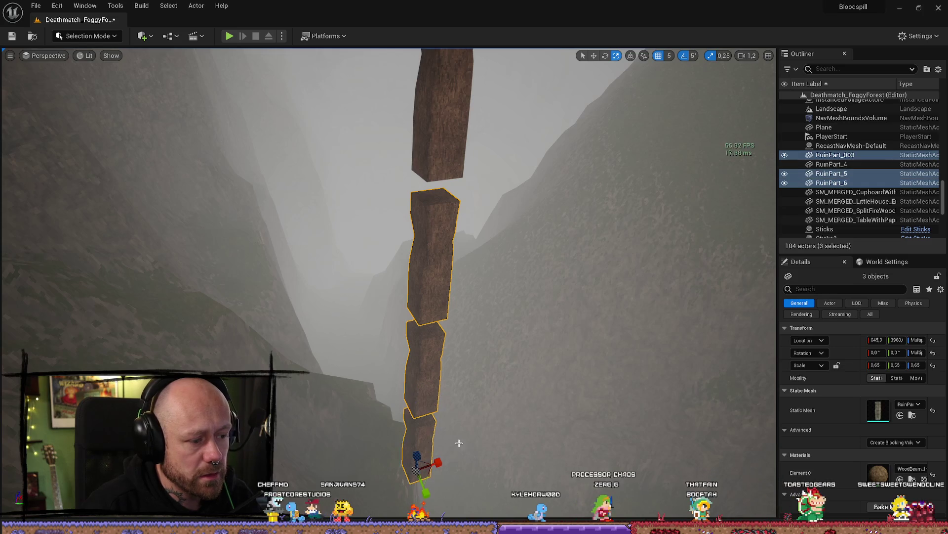
key(Delete)
- Raise the remaining piece RuinPart_4 up under the bridge
click(441, 124)
key(f)
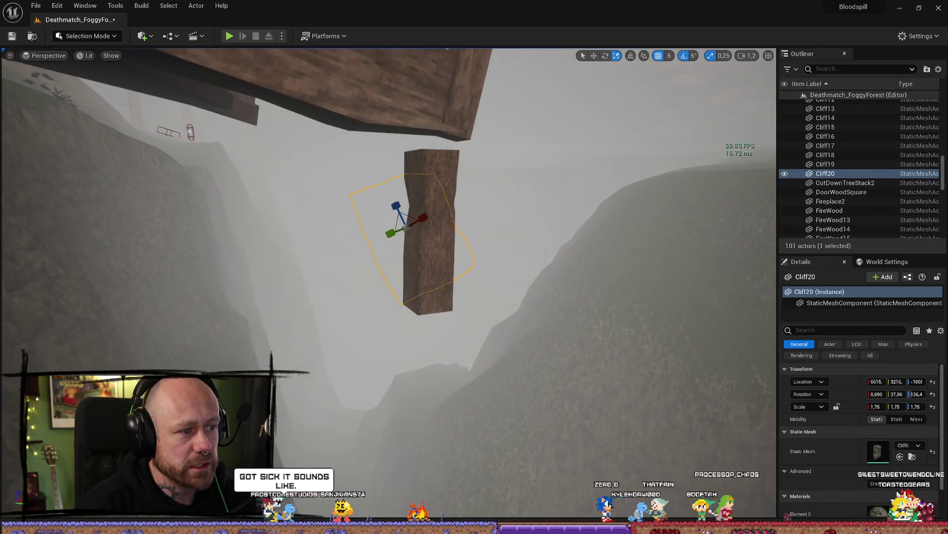
key(w)
mouse_move(452, 394)
mouse_down()
mouse_move(452, 370)
mouse_move(452, 444)
mouse_up()
- Add a lower copy, RuinPart_5, twisted about -29.9° beneath the upper piece
key(f)
key(e)
drag(414, 317, 380, 317)
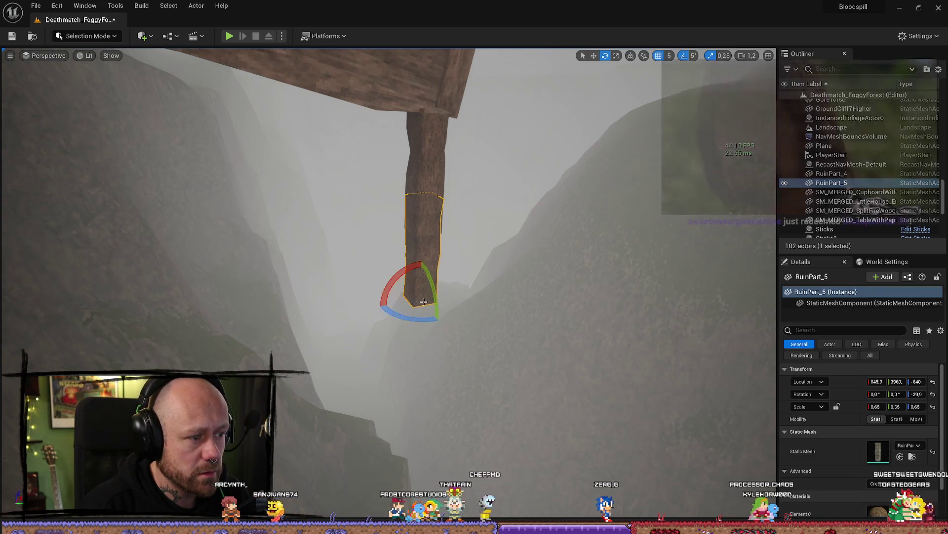
key(w)
mouse_move(421, 276)
mouse_down()
mouse_move(419, 322)
mouse_move(417, 303)
mouse_up()
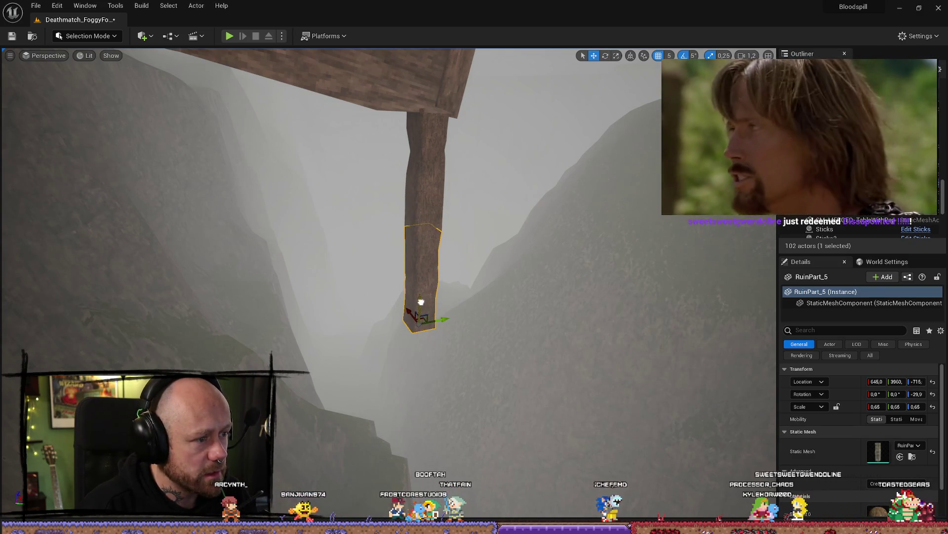
scroll(434, 297, up, 5)
scroll(295, 341, down, 5)
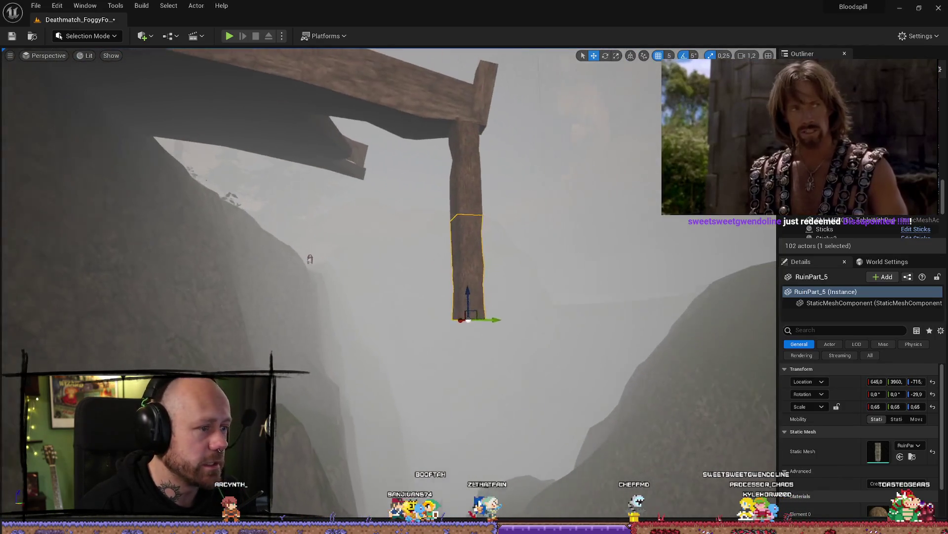
scroll(408, 246, up, 3)
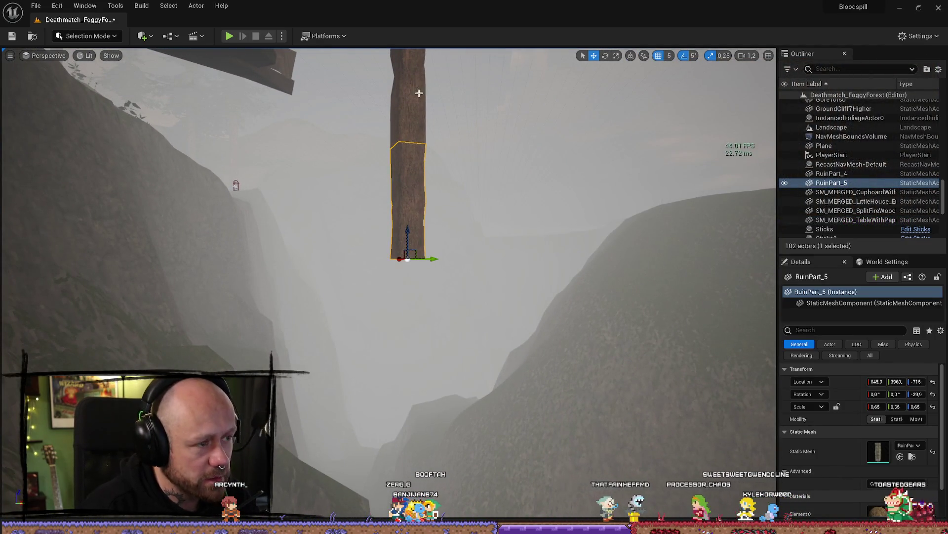
- Make a trial duplicate of both pillar pieces below the pillar
ctrl+click(420, 132)
key(ctrl+d)
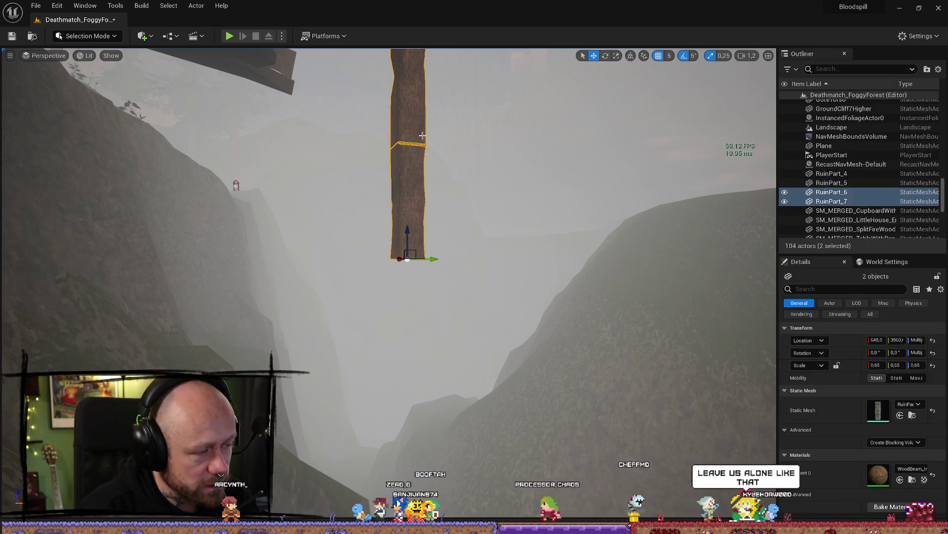
drag(408, 139, 417, 441)
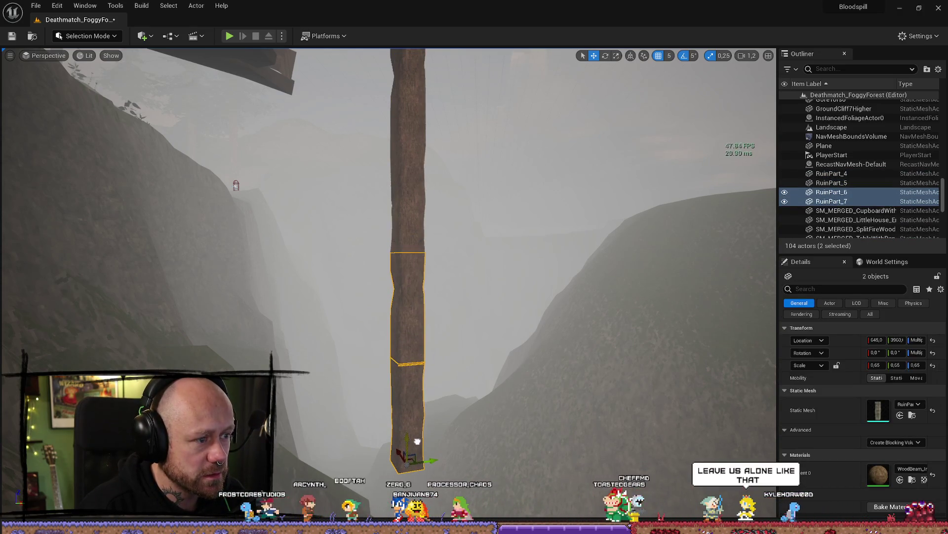
- Delete the trial copies RuinPart_6 and RuinPart_7, leaving RuinPart_4 and RuinPart_5 selected
scroll(409, 429, up, 3)
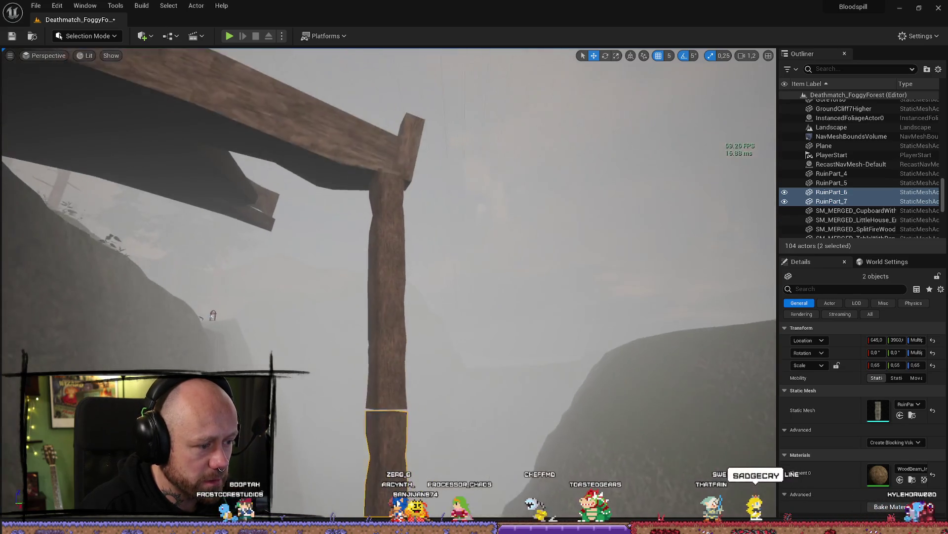
click(404, 402)
scroll(404, 402, up, 2)
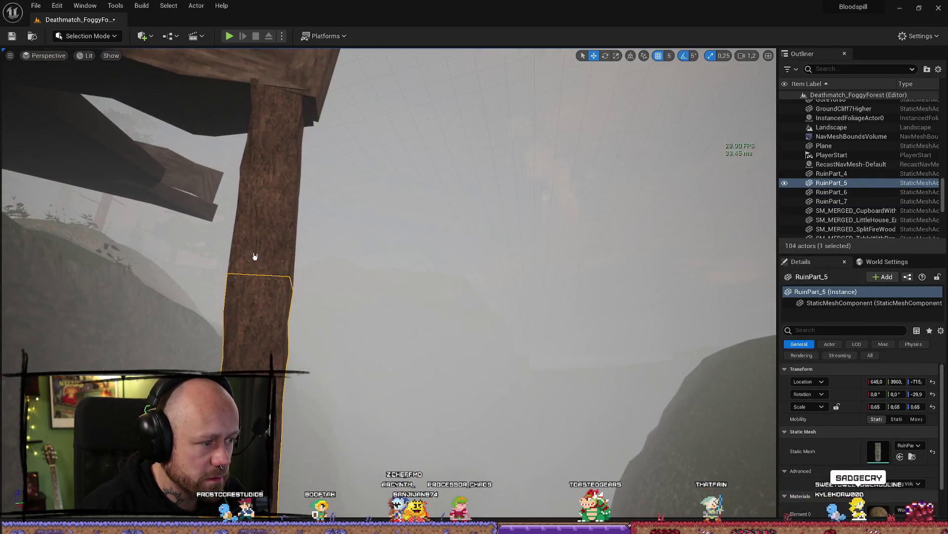
ctrl+click(254, 258)
click(249, 156)
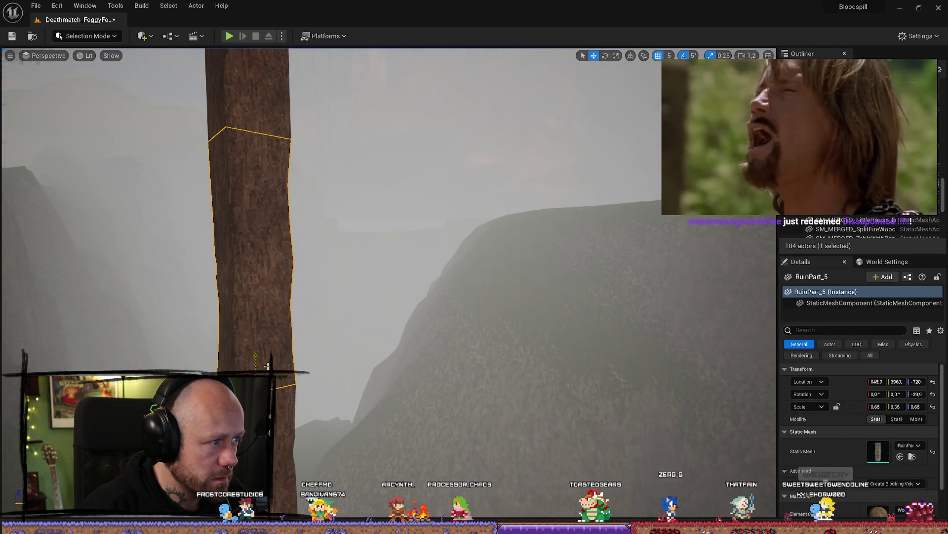
click(279, 466)
key(f)
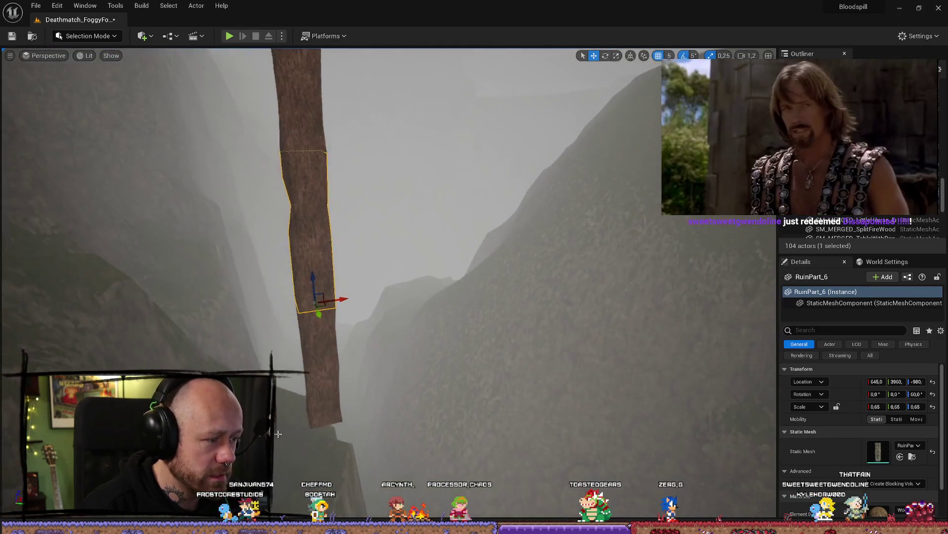
ctrl+click(343, 365)
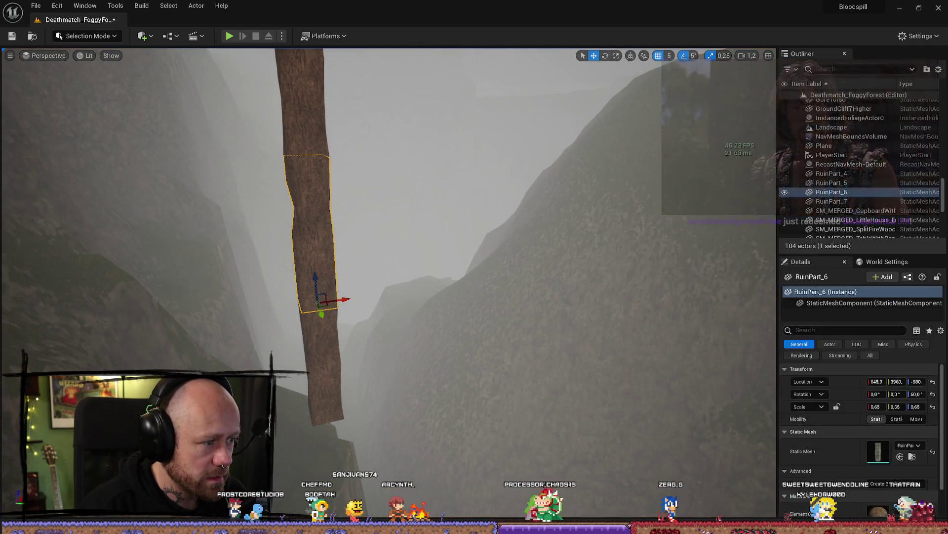
key(Delete)
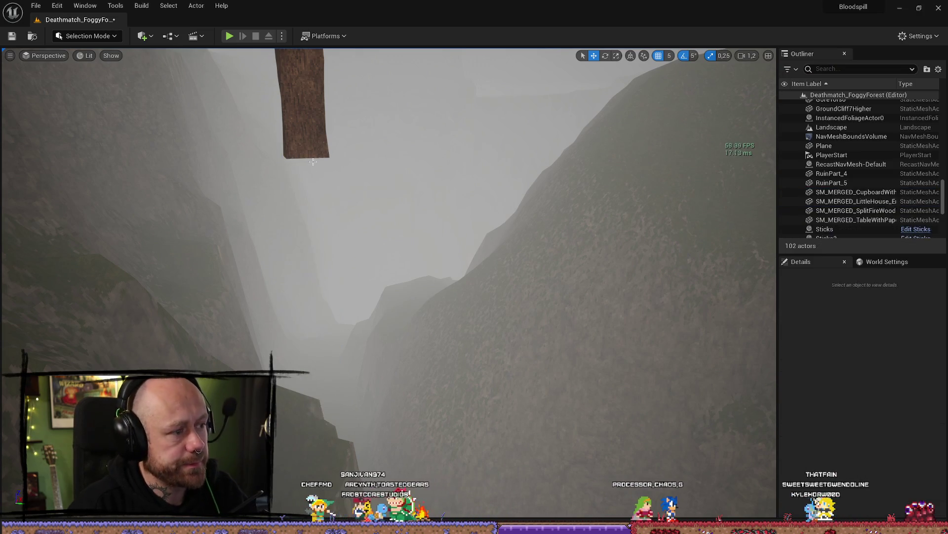
click(313, 158)
ctrl+click(327, 157)
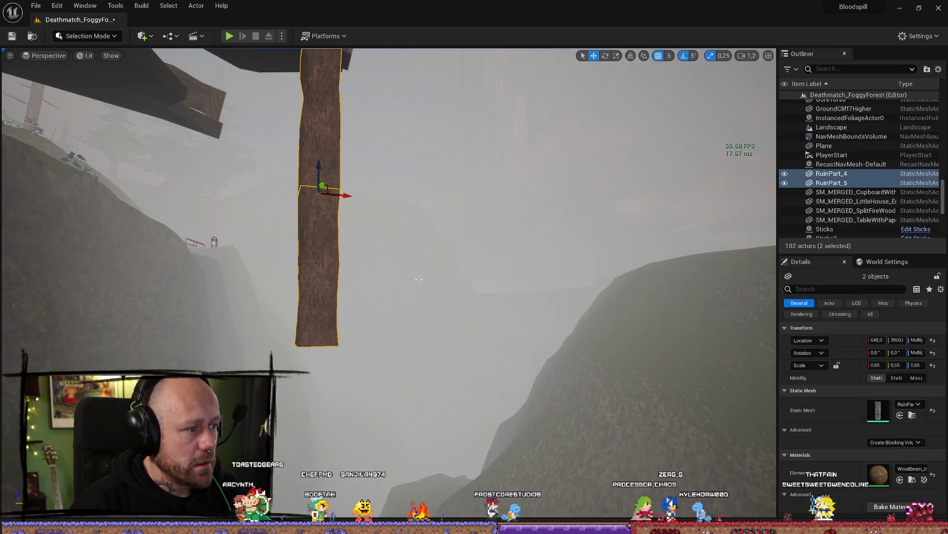
- Duplicate the RuinPart_4/5 pair and stack the copies below the existing pillar
key(ctrl+d)
mouse_move(315, 320)
mouse_down()
mouse_move(317, 434)
mouse_move(335, 339)
mouse_move(377, 237)
mouse_move(361, 205)
mouse_move(430, 229)
mouse_move(430, 337)
mouse_up()
key(f)
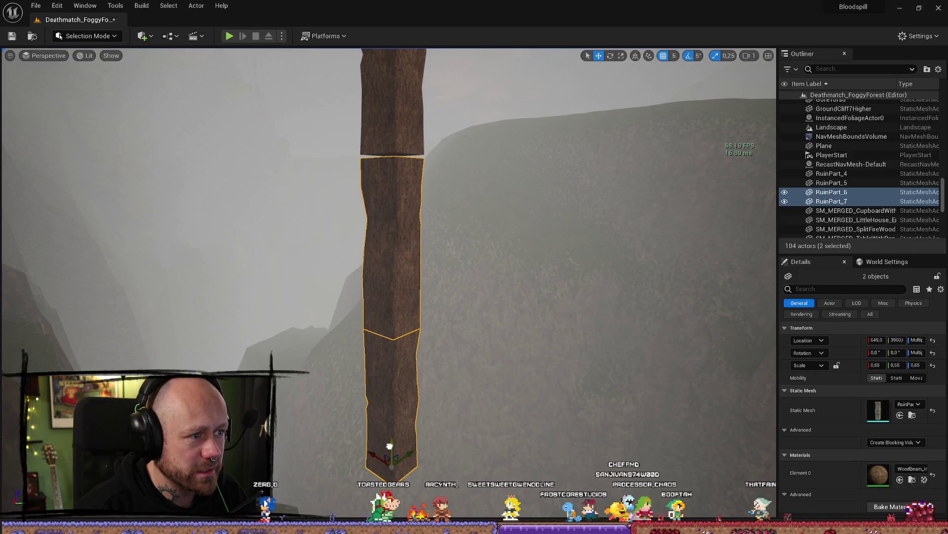
scroll(390, 441, down, 5)
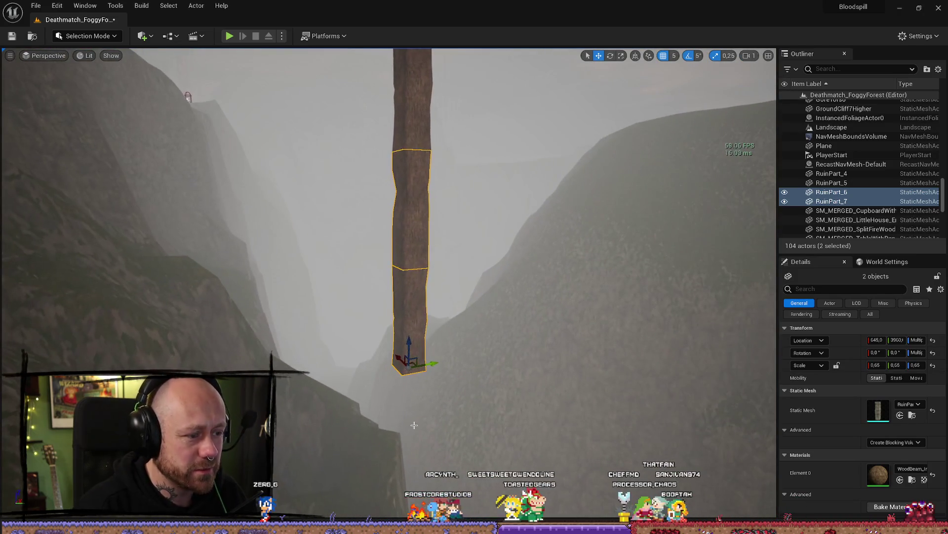
- Duplicate the pair again as RuinPart_8/9 and drop it toward the ground
key(ctrl+d)
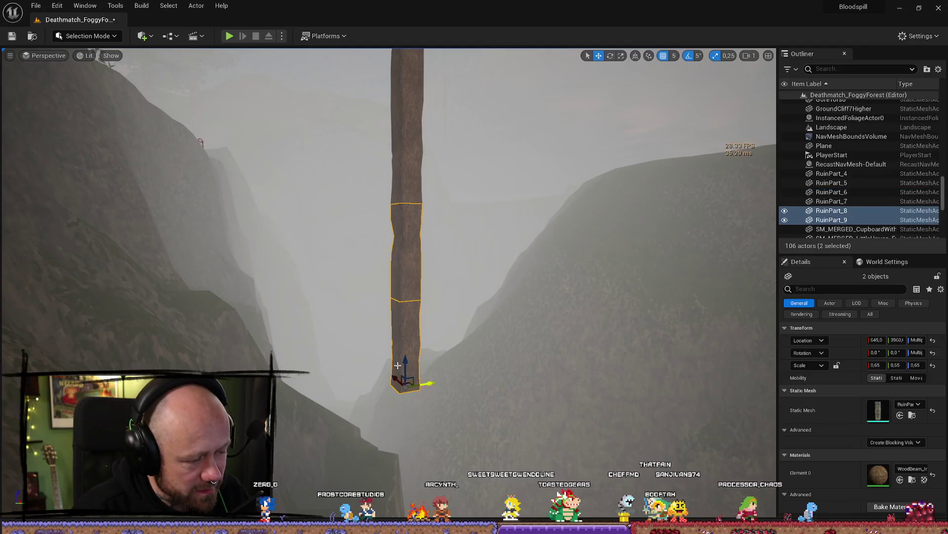
key(End)
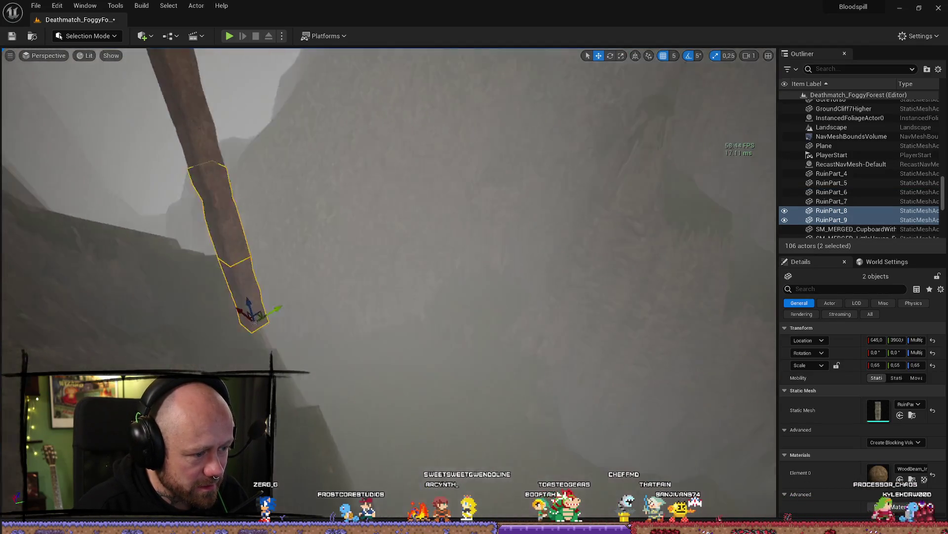
key(f)
scroll(373, 385, down, 1)
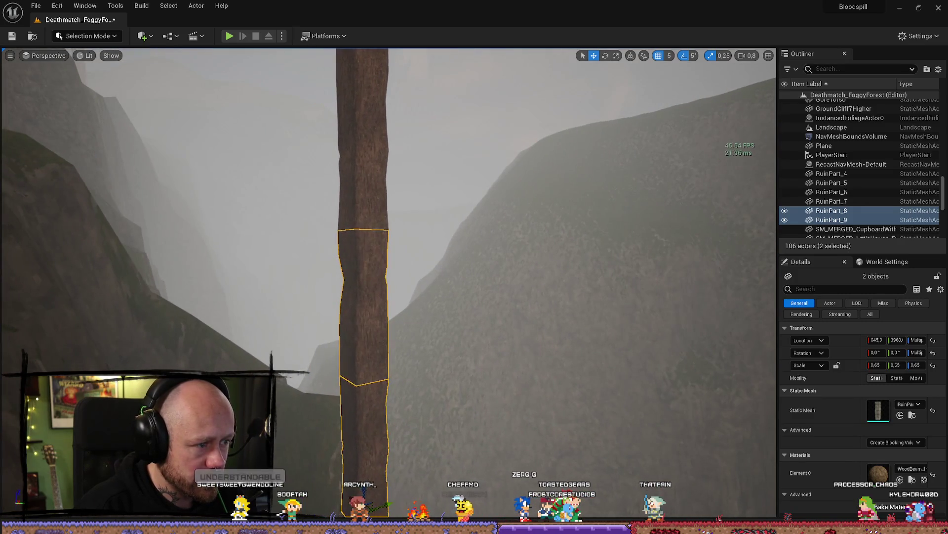
click(444, 385)
scroll(461, 382, down, 2)
key(ctrl+z)
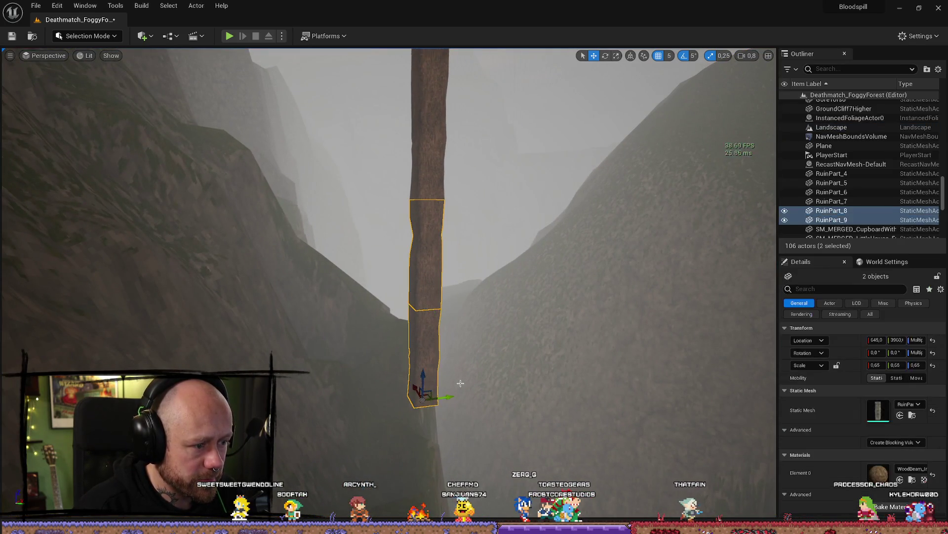
- Add a final pair, RuinPart_10/11, at the base of the pillar
key(ctrl+d)
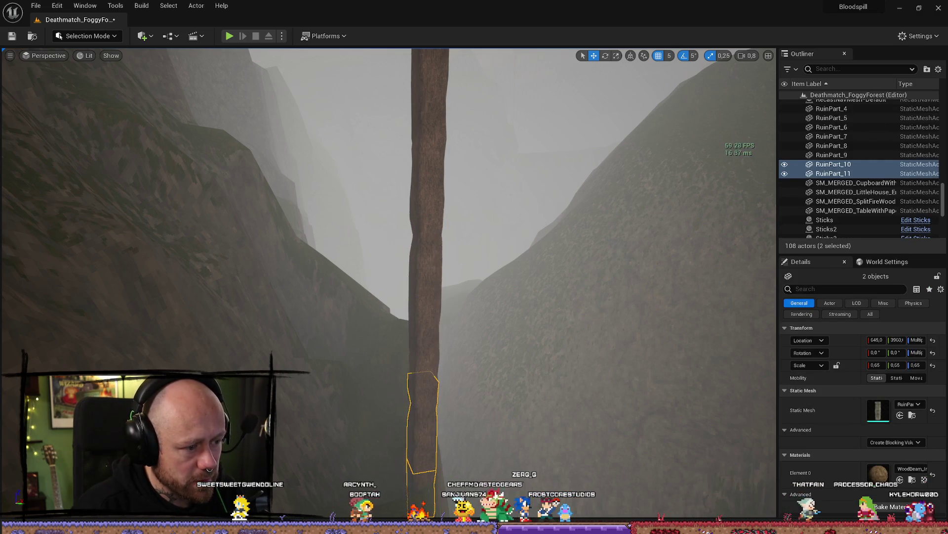
mouse_move(439, 331)
mouse_down()
mouse_move(373, 382)
mouse_move(393, 290)
mouse_move(439, 331)
mouse_up()
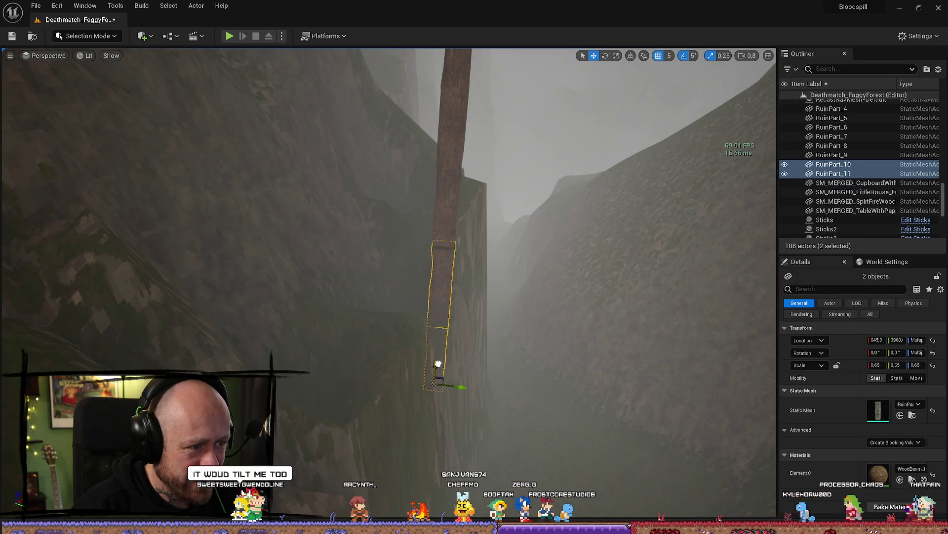
mouse_move(450, 355)
mouse_down()
mouse_move(460, 365)
mouse_move(430, 385)
mouse_move(502, 398)
mouse_move(523, 341)
mouse_move(475, 346)
mouse_up()
click(502, 403)
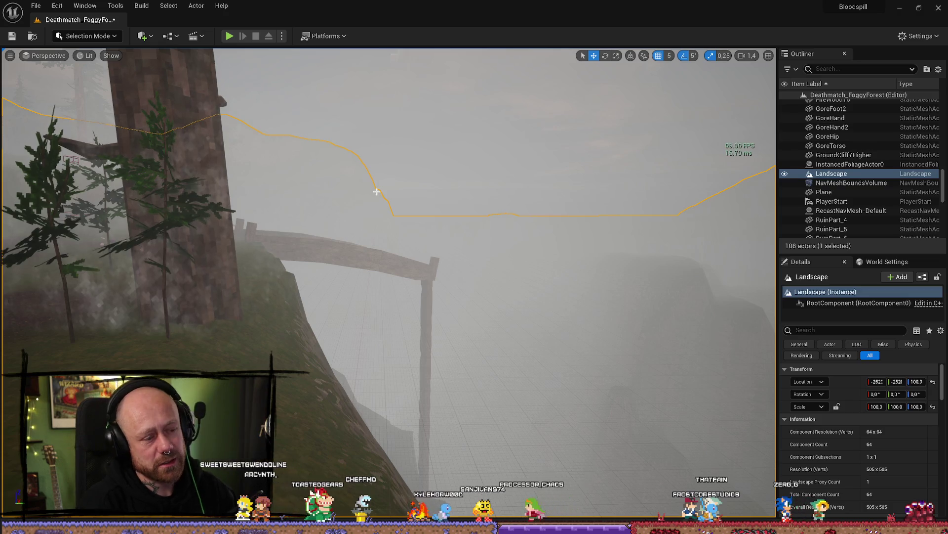
- Select the stacked post pieces RuinPart_10, RuinPart_11 and RuinPart_7
mouse_move(396, 193)
mouse_down()
mouse_move(398, 158)
mouse_move(398, 188)
mouse_up()
drag(334, 255, 334, 232)
drag(494, 439, 485, 439)
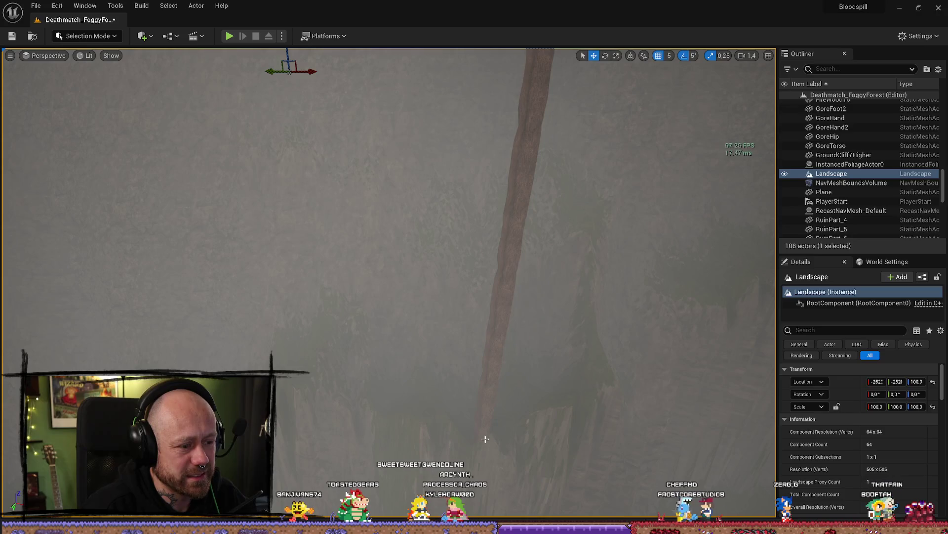
scroll(483, 439, up, 5)
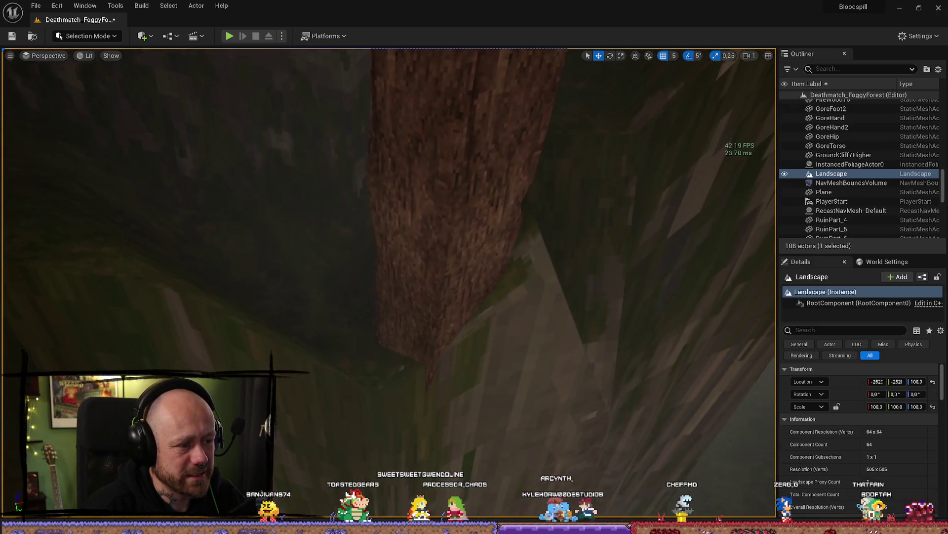
click(420, 353)
mouse_move(420, 353)
mouse_down()
mouse_move(440, 342)
mouse_move(430, 333)
mouse_move(548, 362)
mouse_move(403, 300)
mouse_move(422, 288)
mouse_up()
ctrl+click(549, 362)
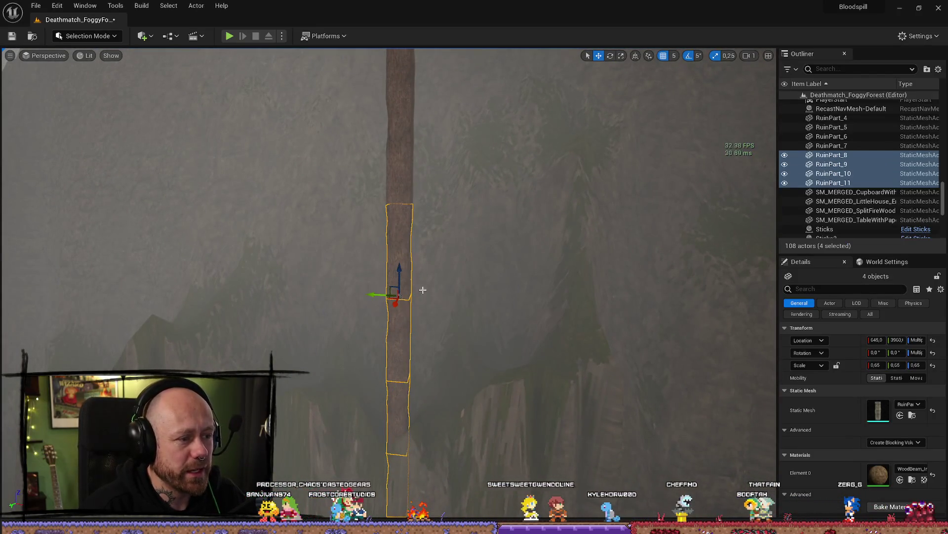
ctrl+click(399, 157)
drag(399, 158, 380, 172)
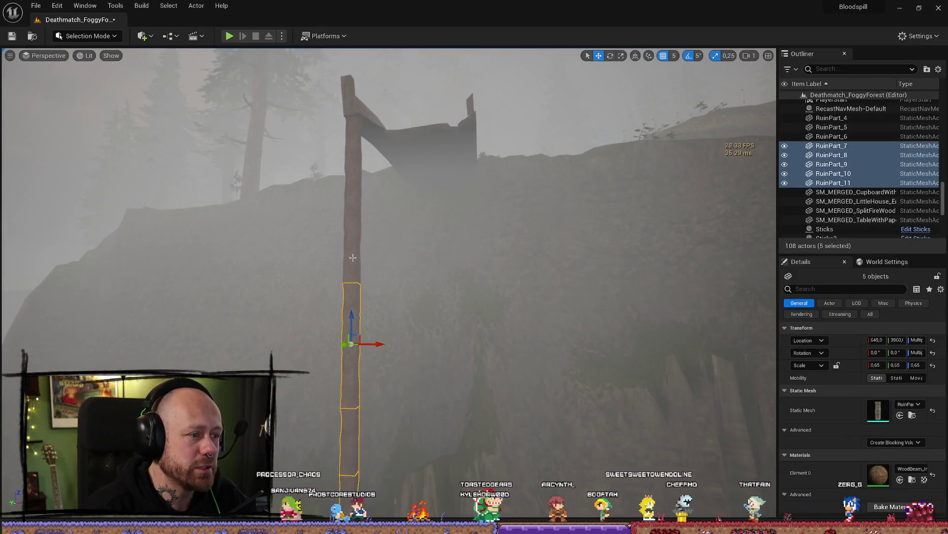
- Duplicate the selected pieces as RuinPart_12–17 and move the copies under the bridge
key(ctrl+d)
mouse_move(336, 286)
mouse_down()
mouse_move(356, 373)
mouse_move(508, 388)
mouse_move(494, 425)
mouse_move(529, 443)
mouse_up()
drag(605, 332, 652, 297)
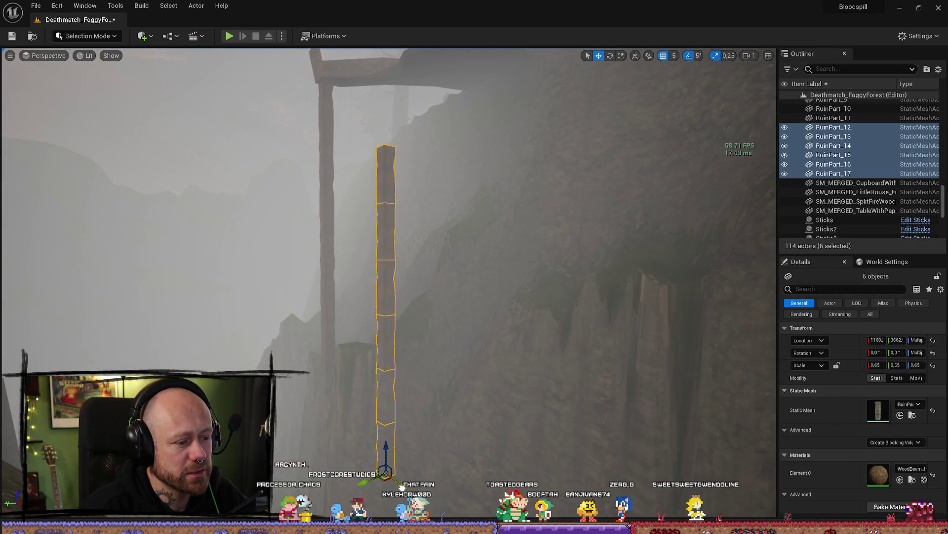
drag(461, 336, 375, 406)
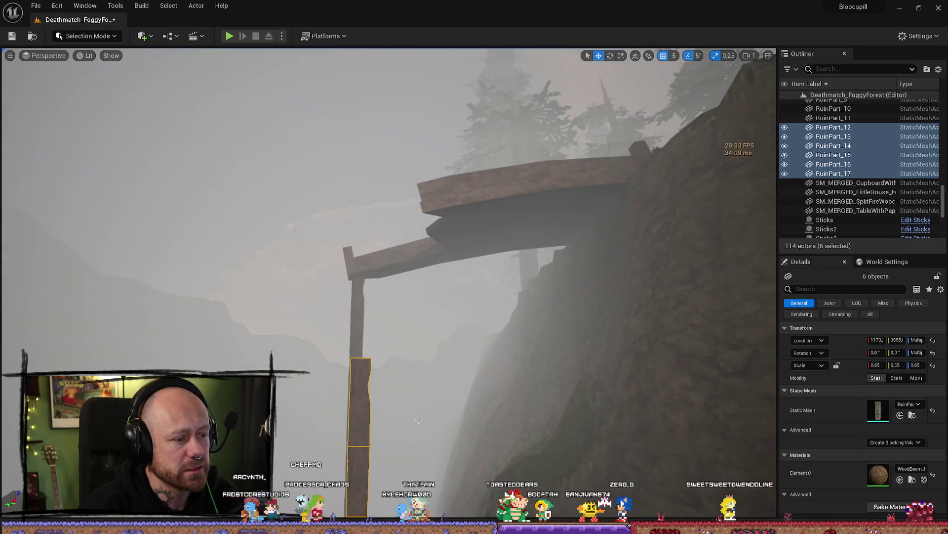
click(370, 412)
click(370, 412)
key(e)
scroll(396, 334, down, 3)
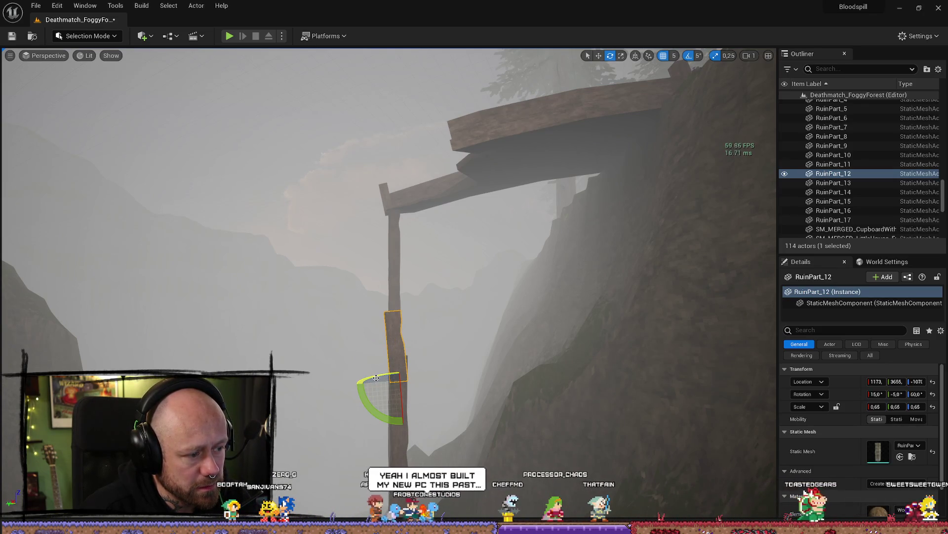
- Tilt RuinPart_12 about 10° and rotate the lower piece RuinPart_13 slightly
key(ctrl+z)
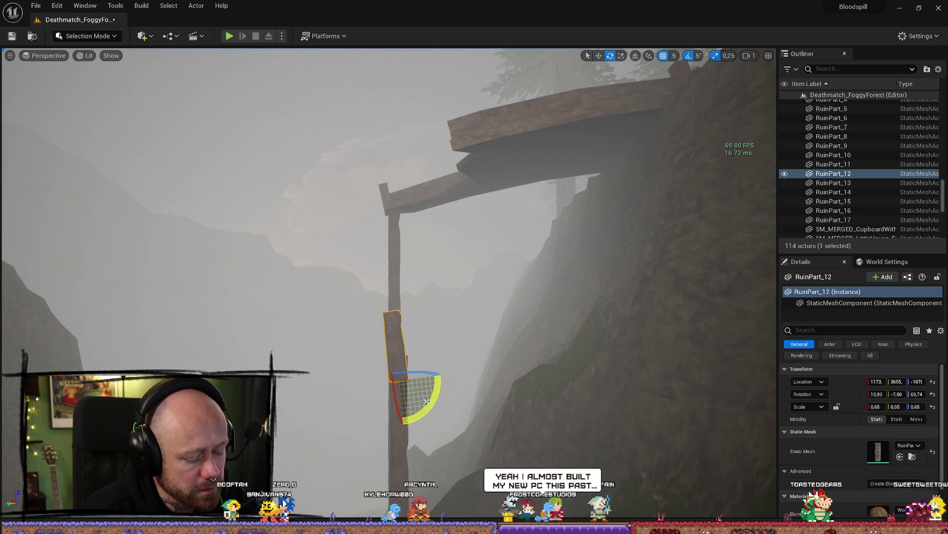
key(ctrl+z)
mouse_move(380, 327)
mouse_down()
mouse_move(399, 364)
mouse_move(385, 356)
mouse_up()
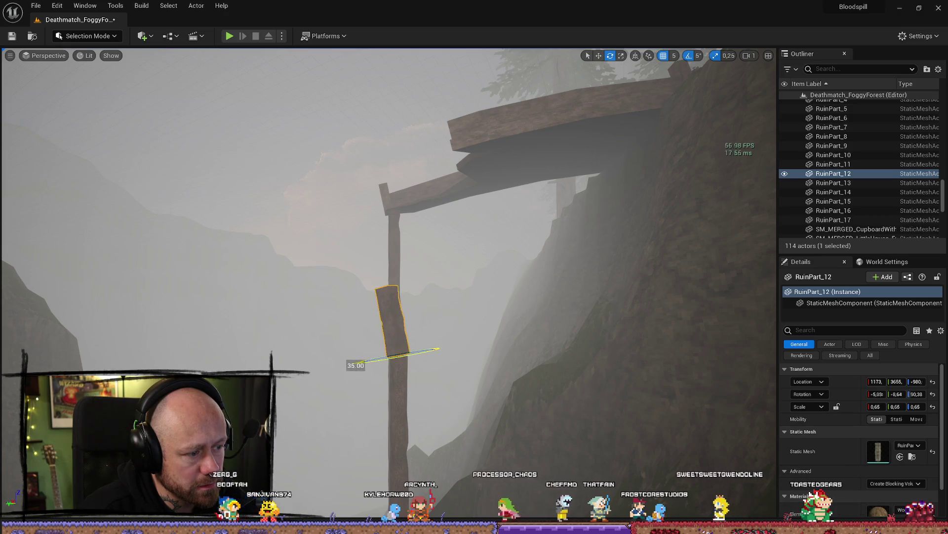
drag(419, 328, 415, 353)
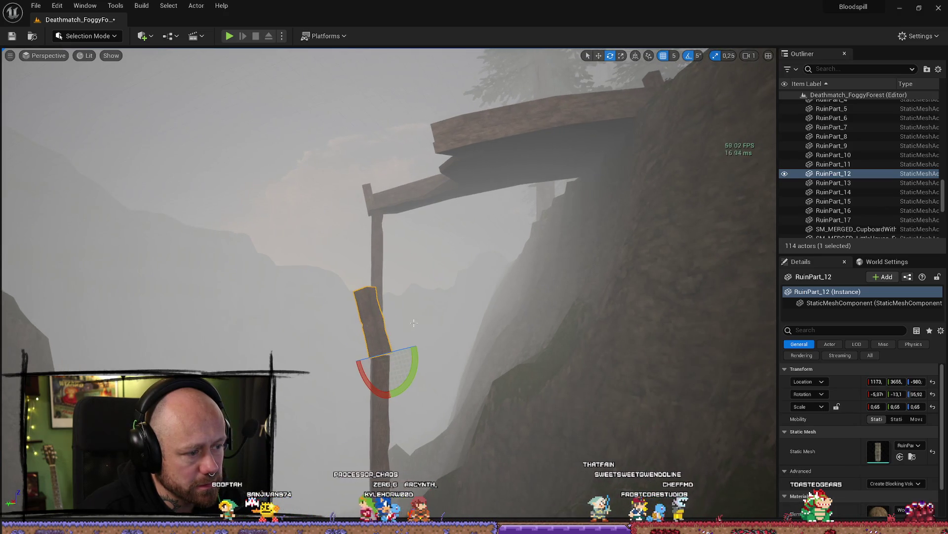
click(374, 404)
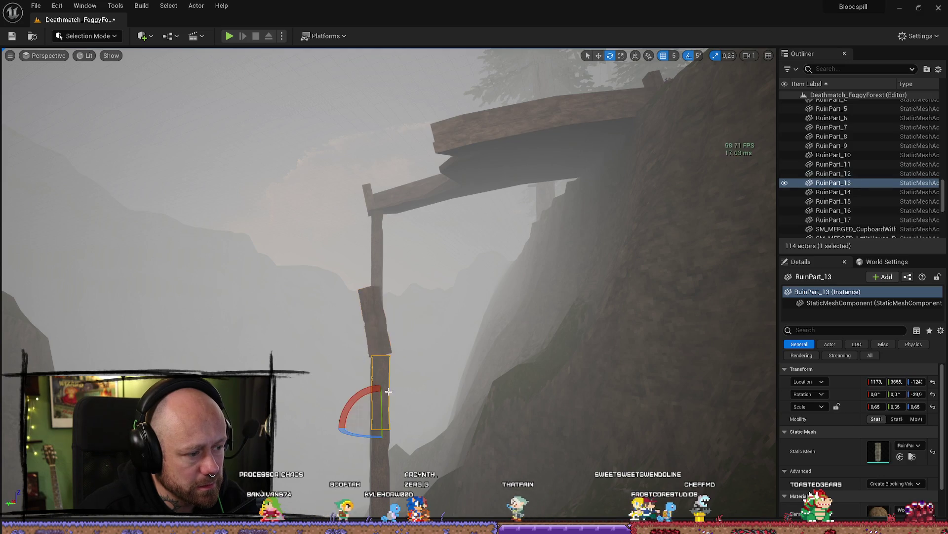
mouse_move(379, 384)
mouse_down()
mouse_move(408, 422)
mouse_move(391, 402)
mouse_up()
- Shift RuinPart_12 sideways so it sits on the lower piece
click(382, 331)
key(w)
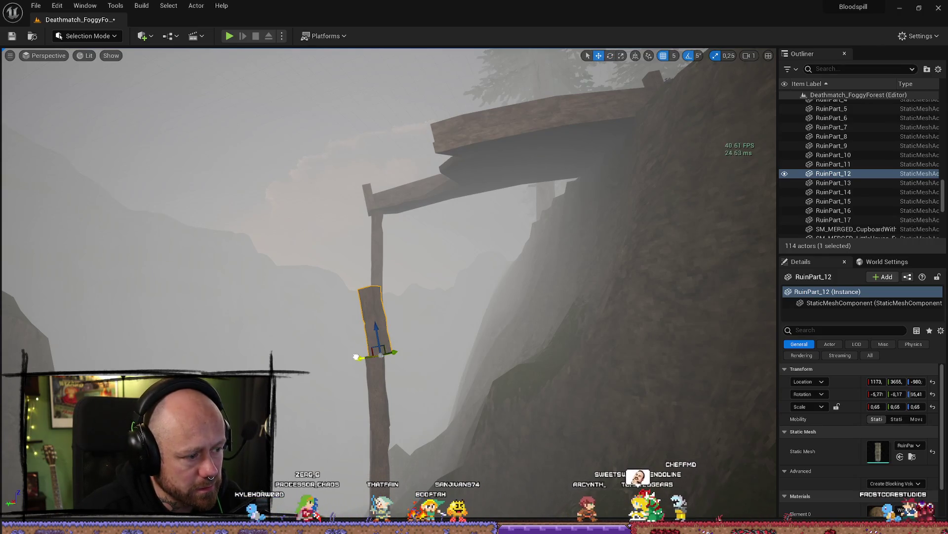
drag(355, 357, 348, 354)
click(510, 382)
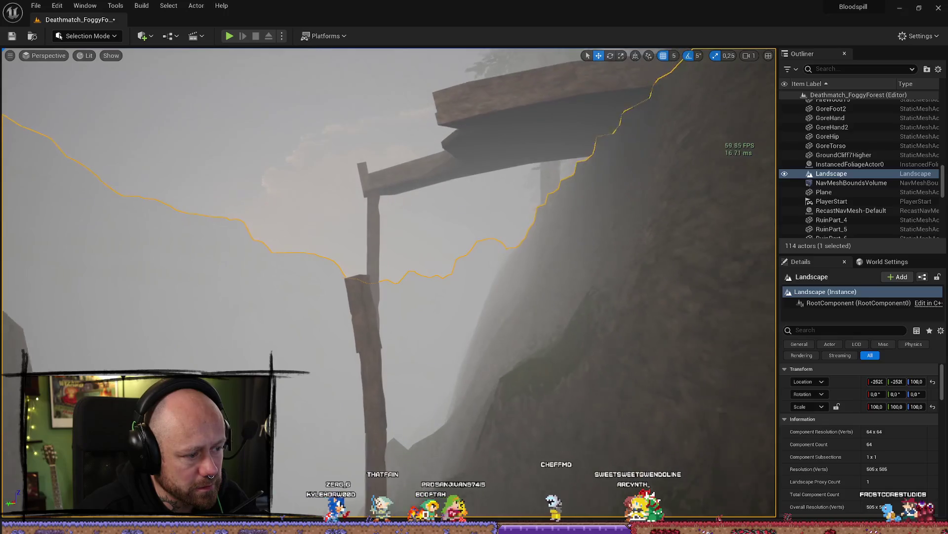
scroll(494, 278, up, 5)
- Retry RuinPart_12's rotation, undoing a vertical-axis twist and settling on a 15° tilt
click(494, 278)
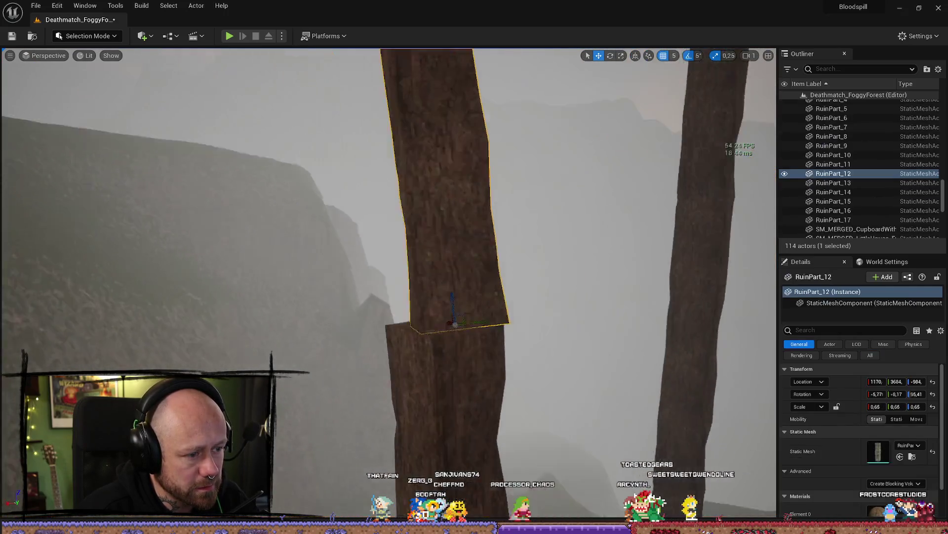
key(e)
drag(394, 261, 405, 259)
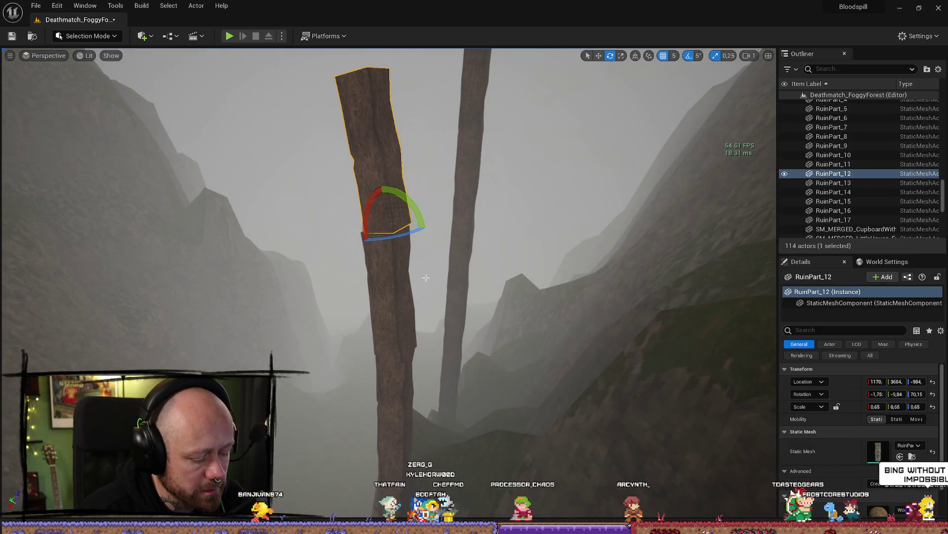
key(ctrl+z)
key(ctrl+z)
key(ctrl+z)
key(ctrl+z)
key(ctrl+z)
key(ctrl+z)
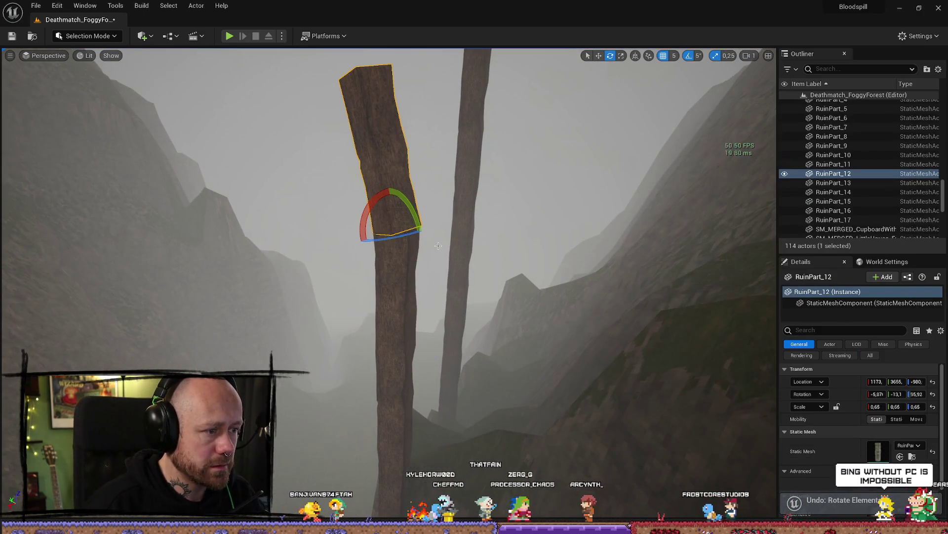
key(ctrl+z)
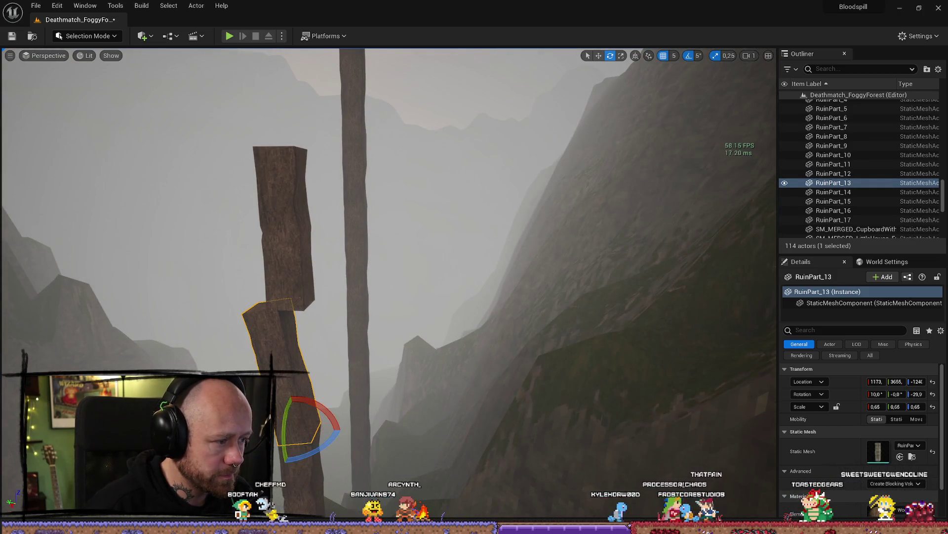
click(310, 284)
mouse_move(249, 303)
mouse_down()
mouse_move(253, 312)
mouse_move(237, 311)
mouse_move(252, 312)
mouse_up()
key(e)
mouse_move(457, 323)
mouse_down()
mouse_move(435, 276)
mouse_move(355, 270)
mouse_move(490, 319)
mouse_up()
click(435, 276)
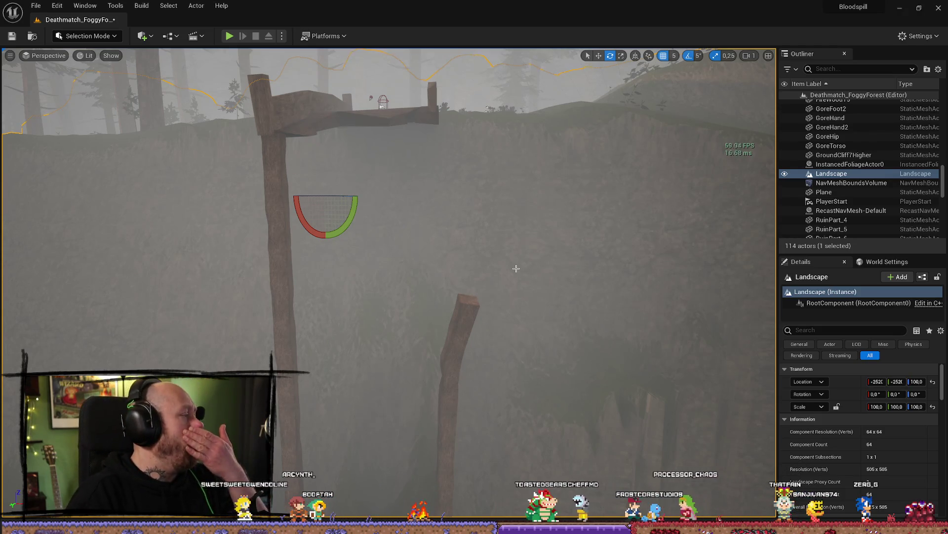
- Check post pieces RuinPart_12 and RuinPart_13, then select the Bridge actor
click(455, 349)
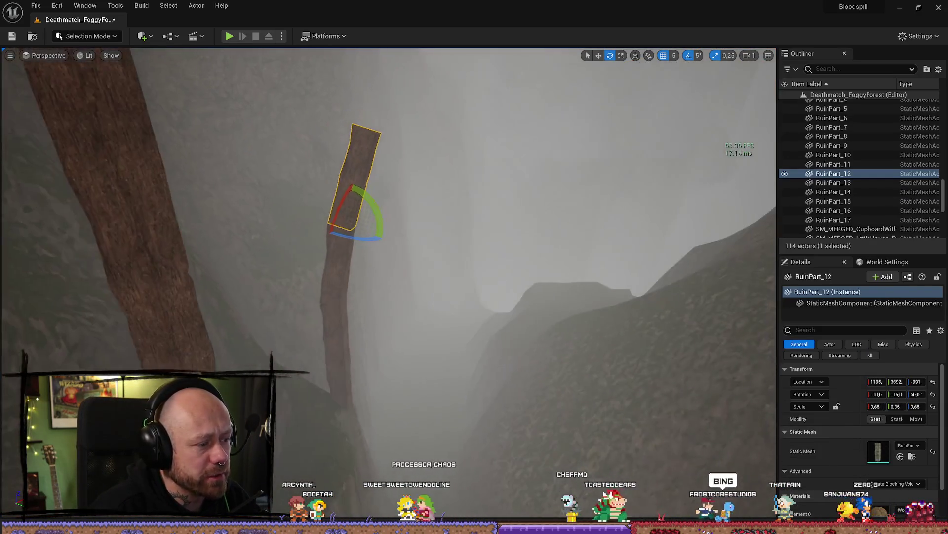
click(344, 296)
click(360, 276)
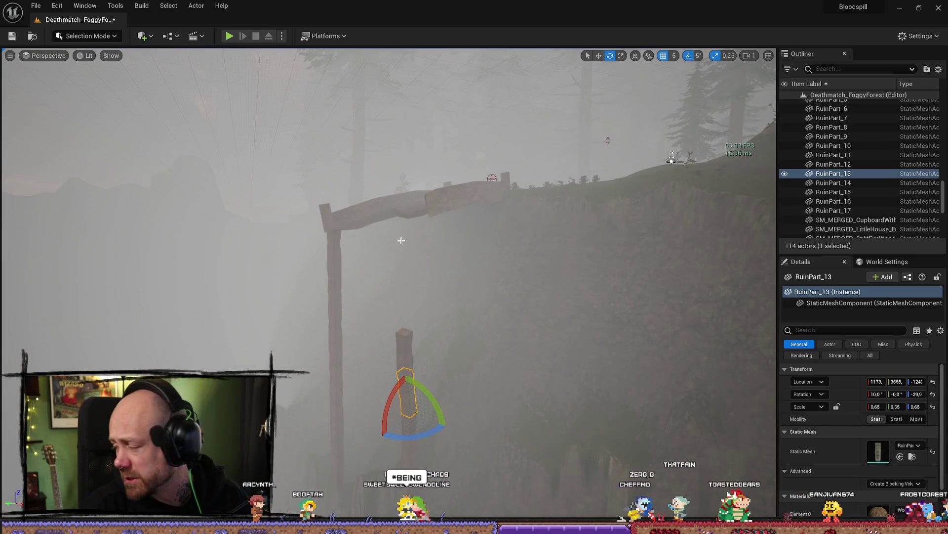
click(420, 209)
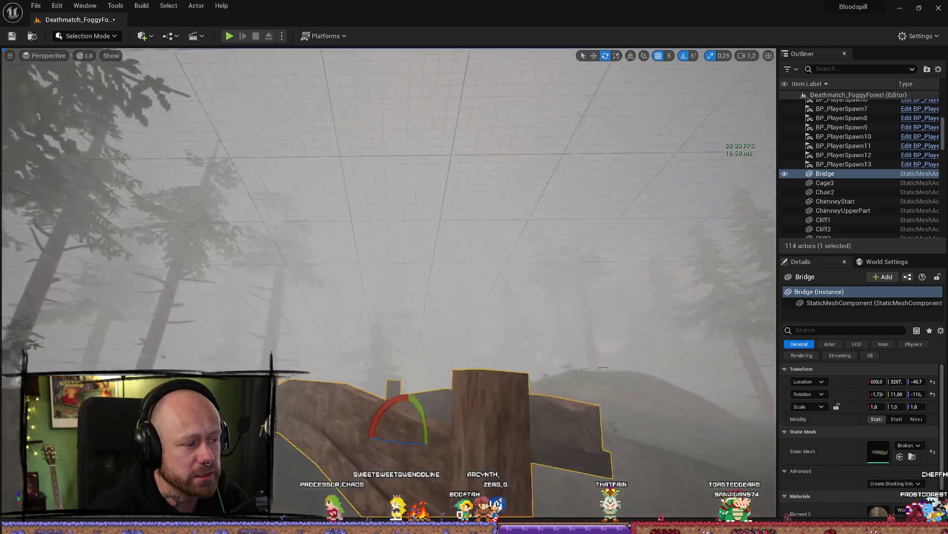
scroll(349, 267, up, 2)
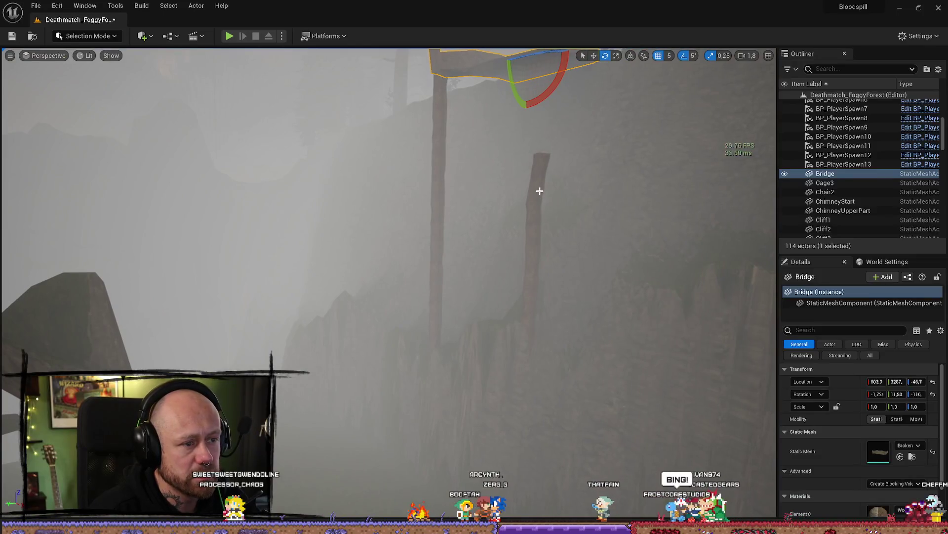
click(445, 194)
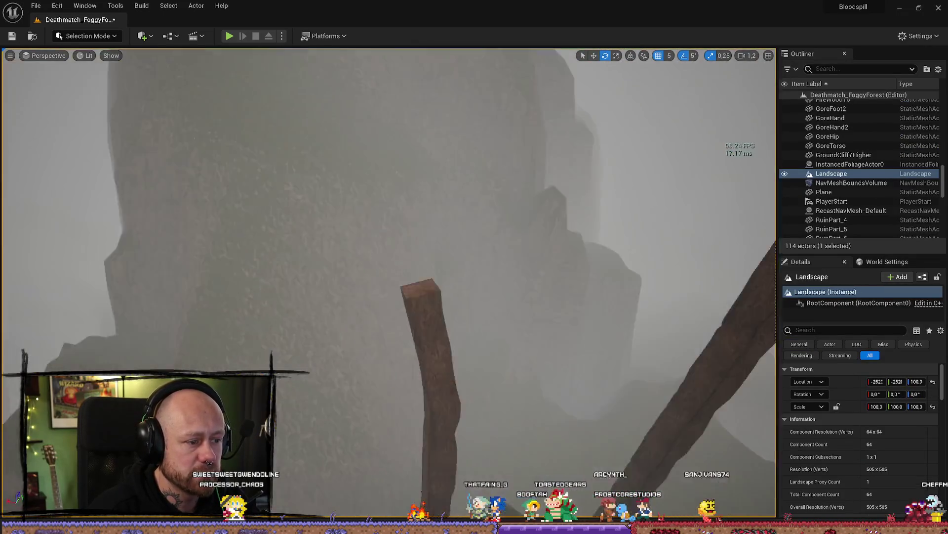
scroll(389, 282, down, 1)
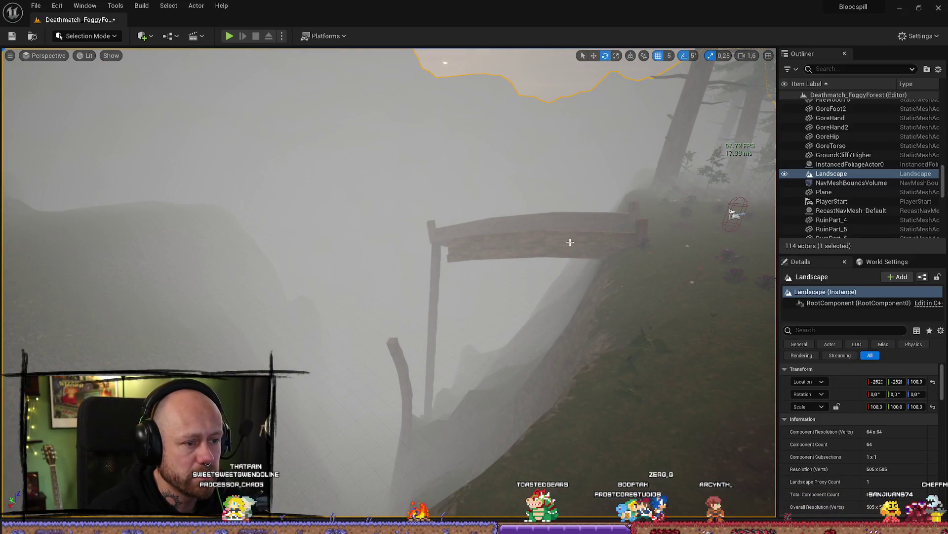
click(570, 242)
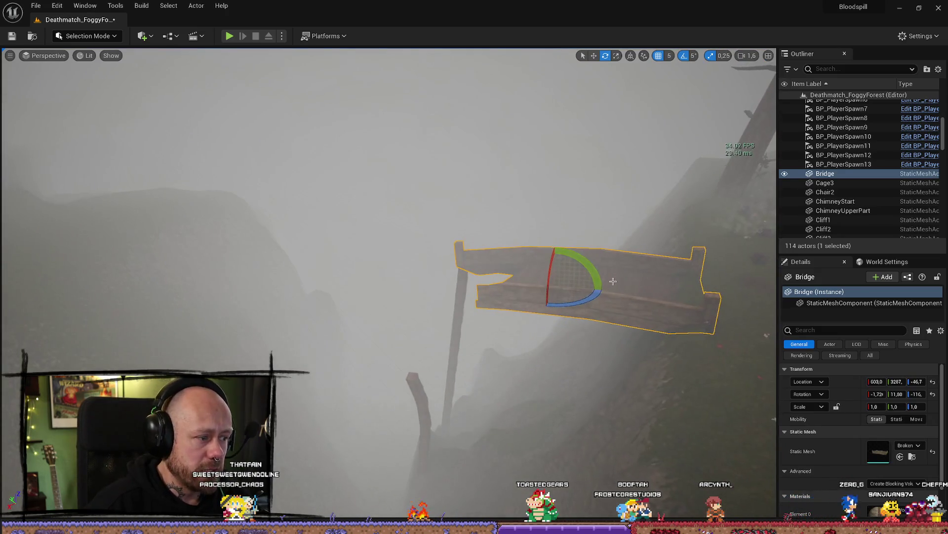
mouse_move(596, 304)
mouse_down()
mouse_move(594, 290)
mouse_move(246, 274)
mouse_move(267, 247)
mouse_up()
key(f)
key(w)
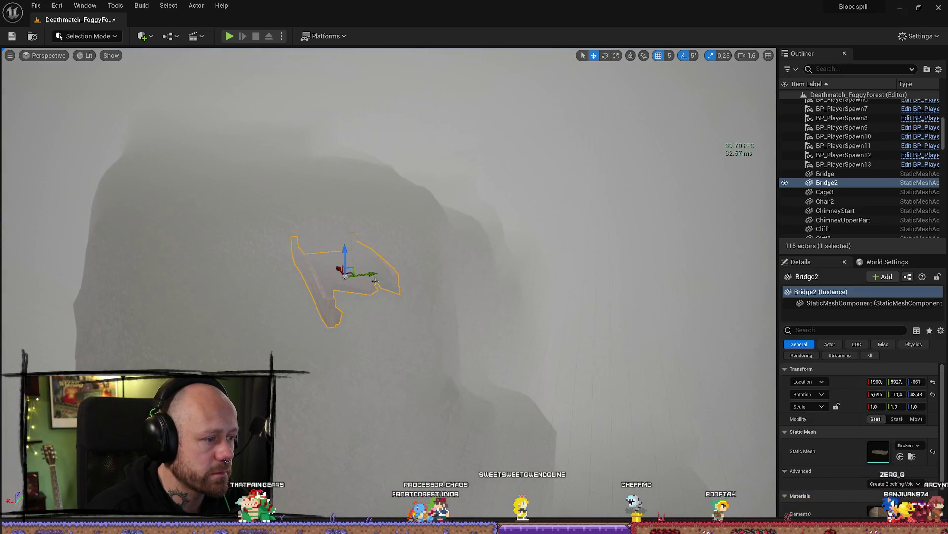
mouse_move(359, 274)
mouse_down()
mouse_move(296, 271)
mouse_move(543, 197)
mouse_move(768, 146)
mouse_up()
scroll(341, 269, up, 10)
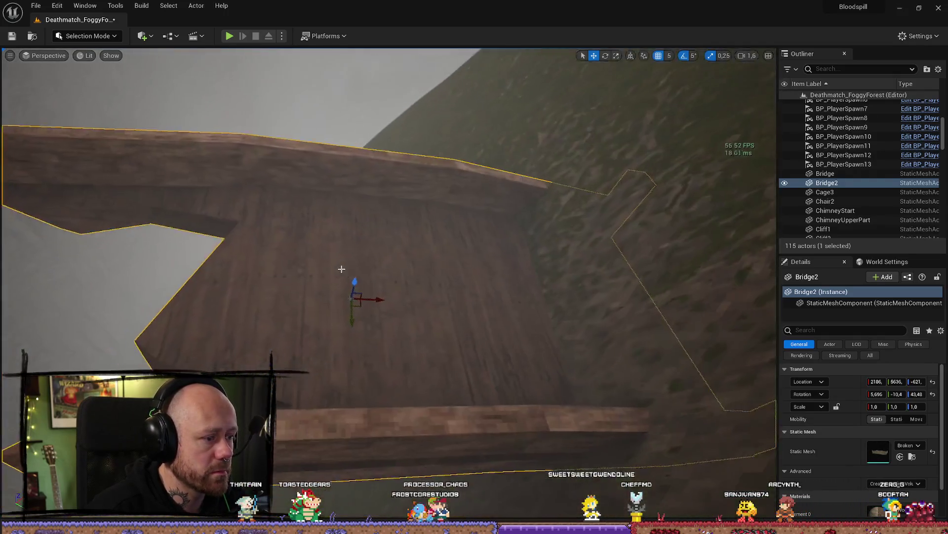
mouse_move(355, 284)
mouse_down()
mouse_move(381, 252)
mouse_move(383, 261)
mouse_move(339, 247)
mouse_move(501, 294)
mouse_up()
key(f)
drag(676, 266, 677, 266)
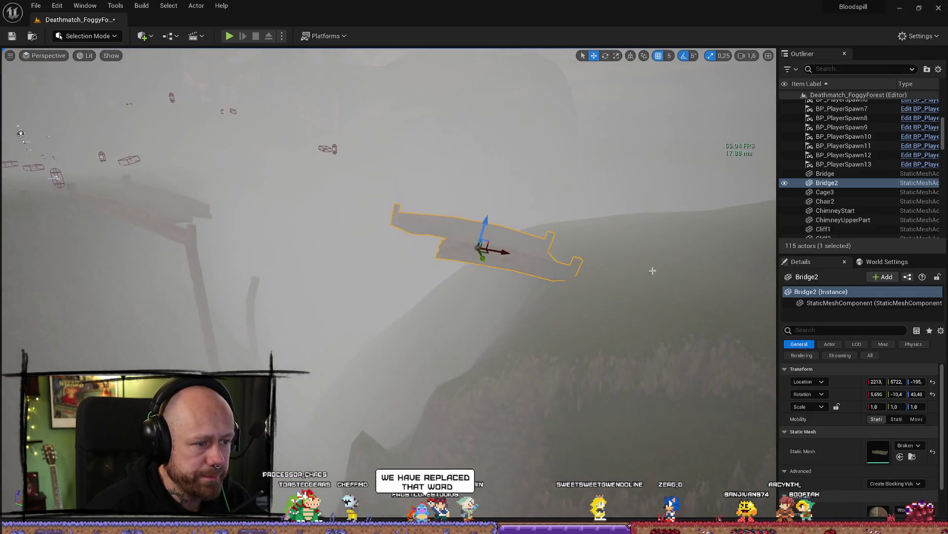
drag(456, 215, 491, 217)
mouse_move(506, 274)
mouse_down()
mouse_move(527, 279)
mouse_move(374, 270)
mouse_move(397, 268)
mouse_up()
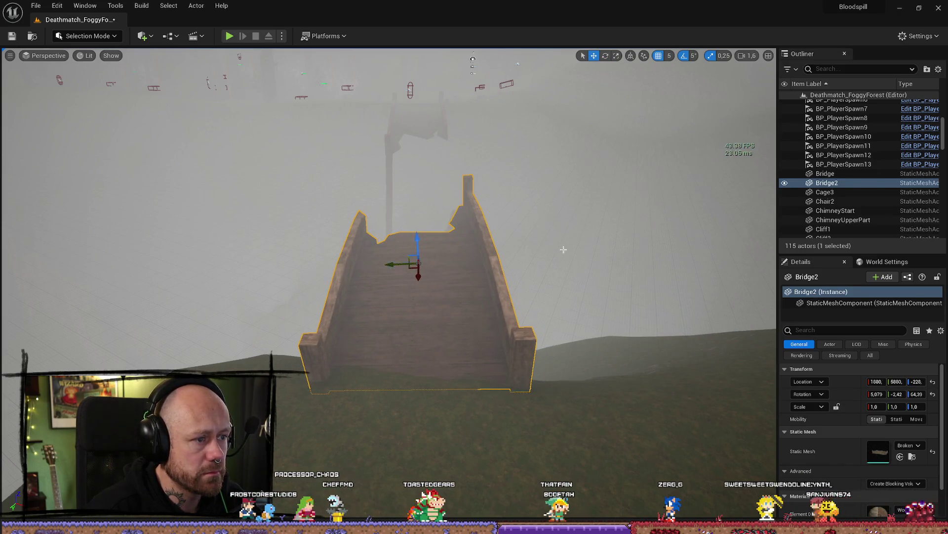
click(565, 249)
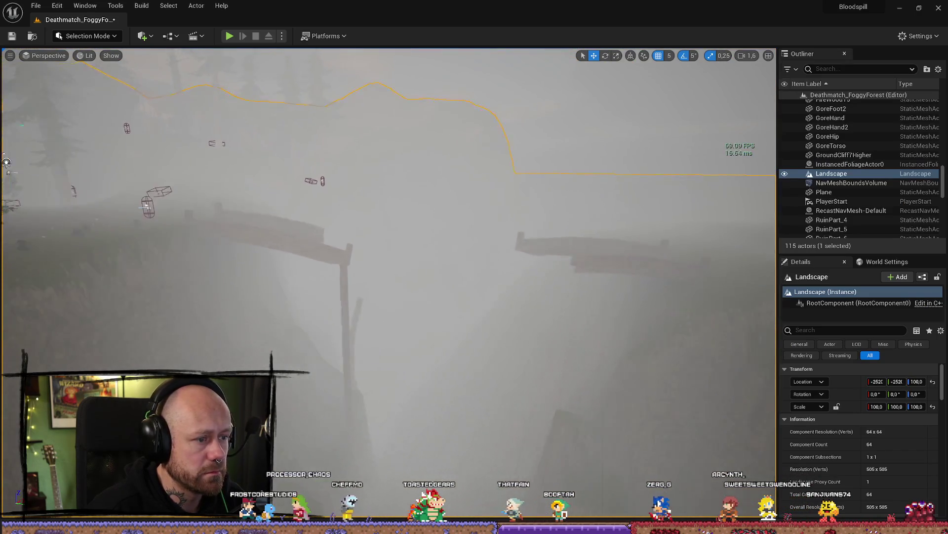
key(w)
scroll(388, 284, up, 1)
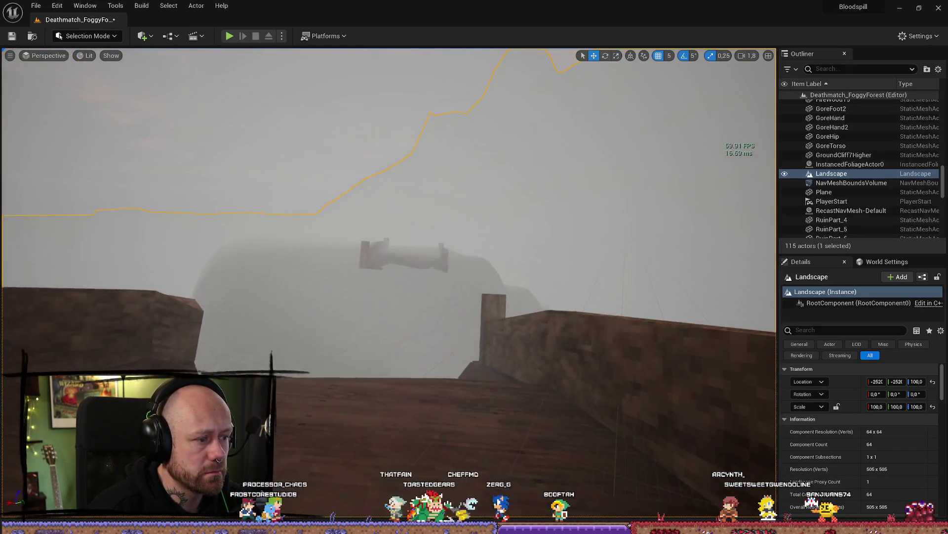
key(w)
key(w)
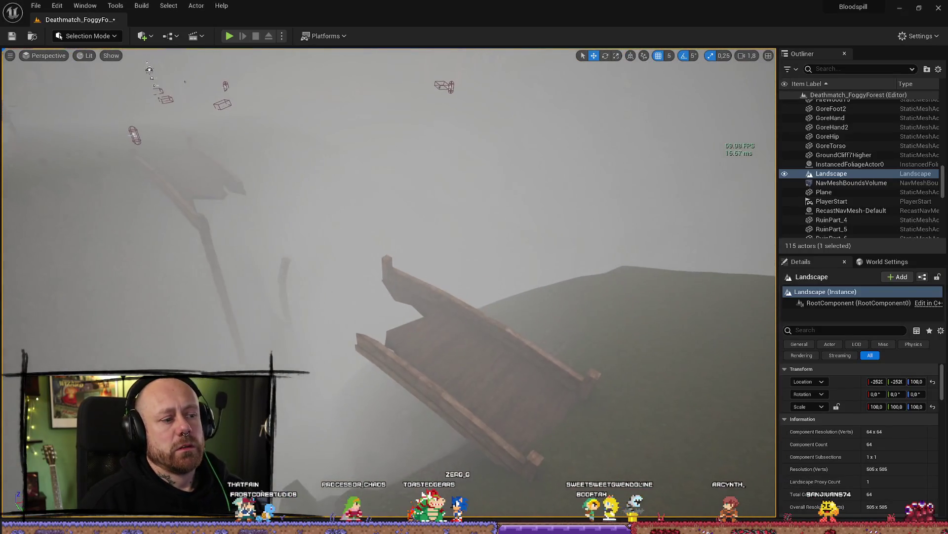
key(w)
- Select all eight post segments RuinPart_4 through RuinPart_11
drag(484, 276, 499, 262)
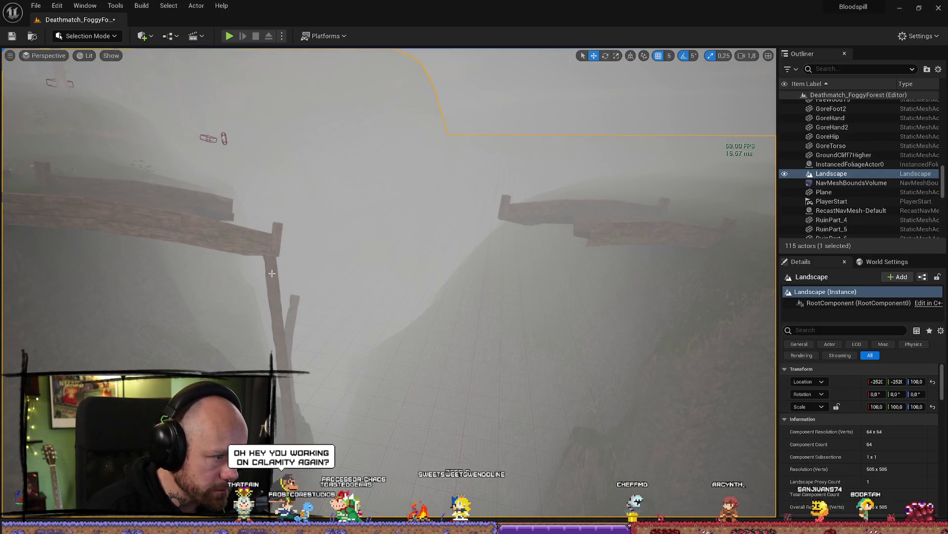
click(273, 273)
key(f)
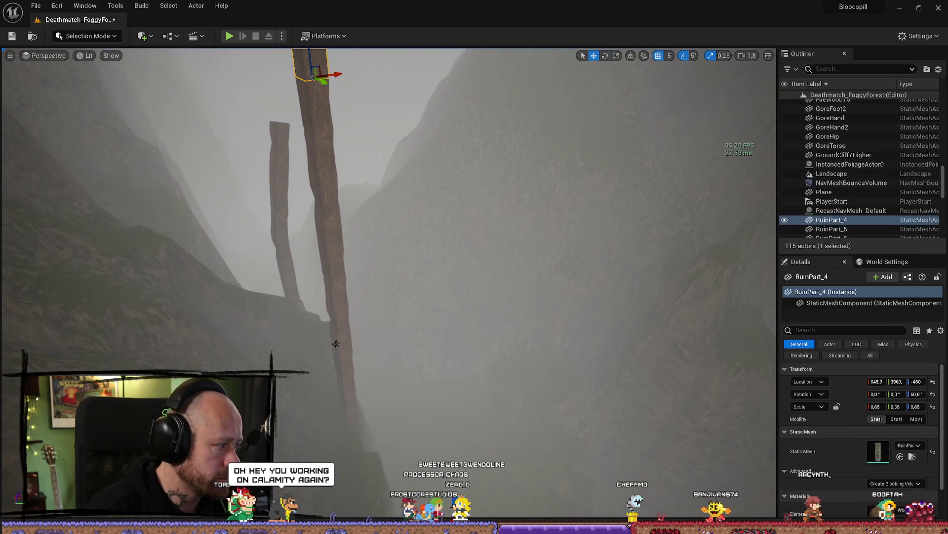
ctrl+click(324, 148)
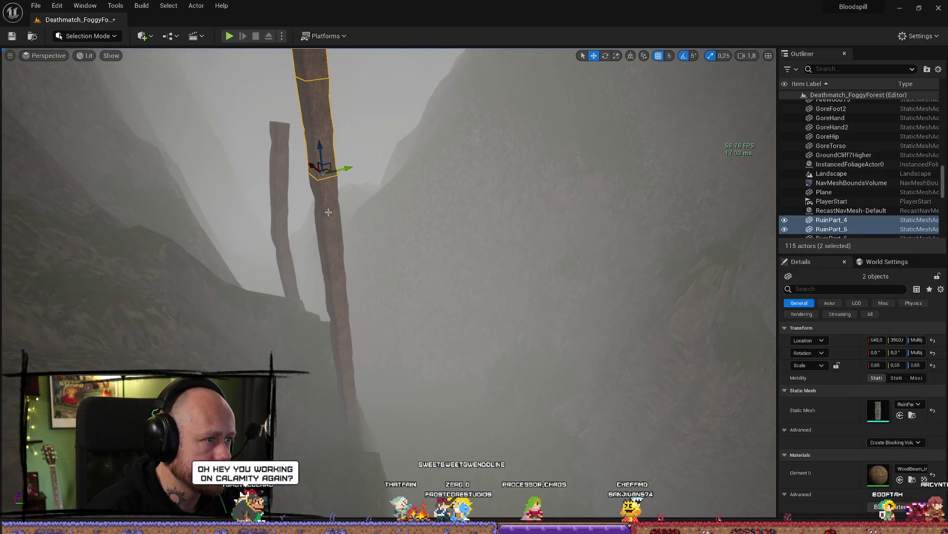
ctrl+click(329, 210)
drag(374, 340, 348, 340)
drag(497, 368, 497, 368)
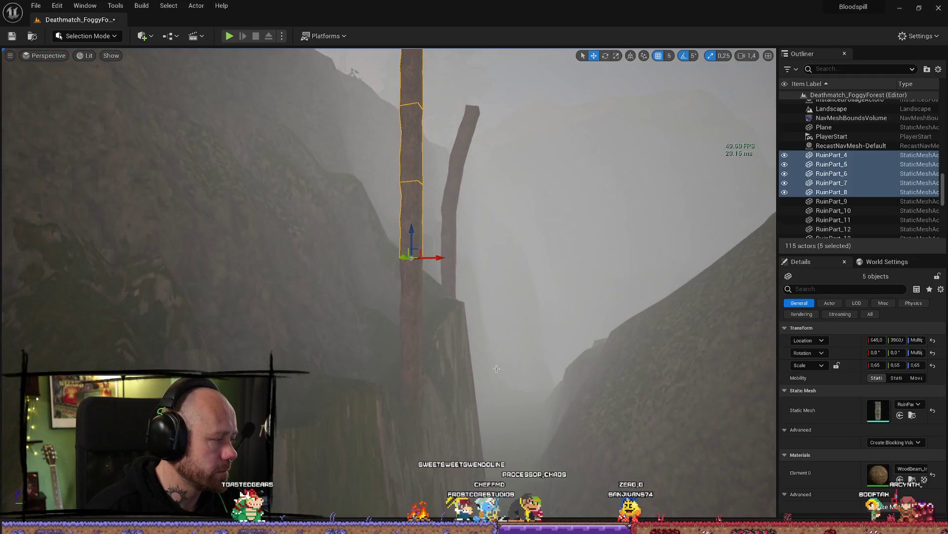
ctrl+click(419, 294)
ctrl+click(415, 377)
drag(415, 377, 424, 388)
ctrl+click(465, 358)
mouse_move(465, 358)
mouse_down()
mouse_move(461, 387)
mouse_move(490, 291)
mouse_up()
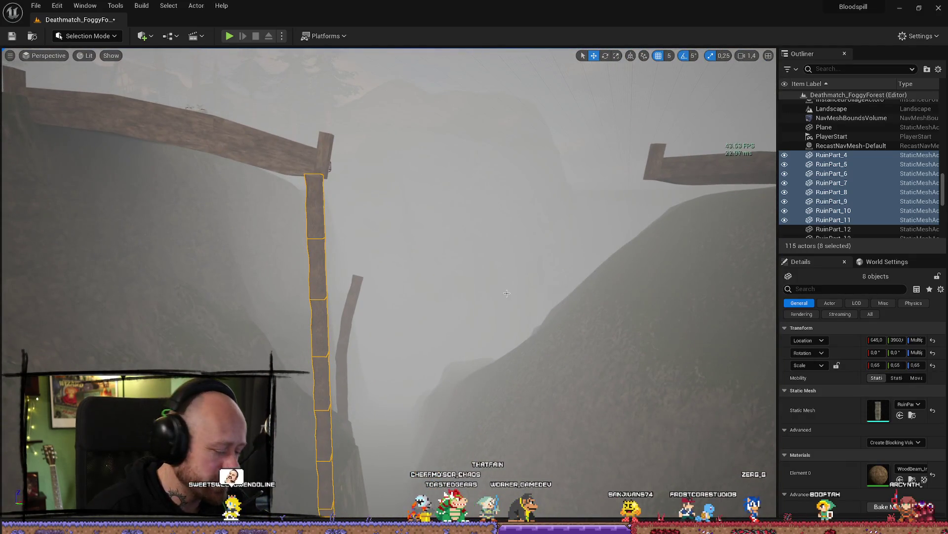
- Duplicate the post and place the copy under the other bridge's beam end
key(ctrl+d)
drag(394, 385, 395, 406)
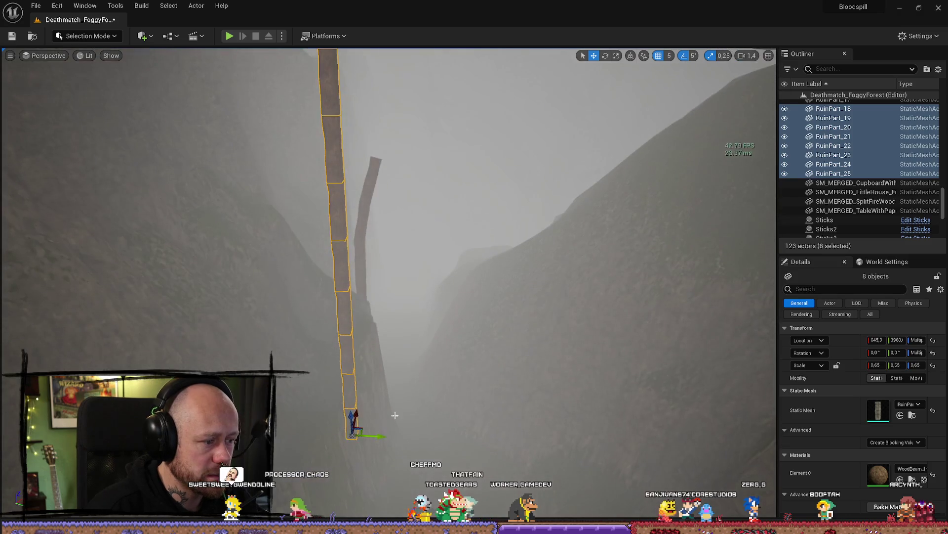
drag(380, 437, 590, 442)
mouse_move(388, 286)
mouse_down()
mouse_move(388, 267)
mouse_move(376, 257)
mouse_move(375, 296)
mouse_move(386, 306)
mouse_move(606, 421)
mouse_up()
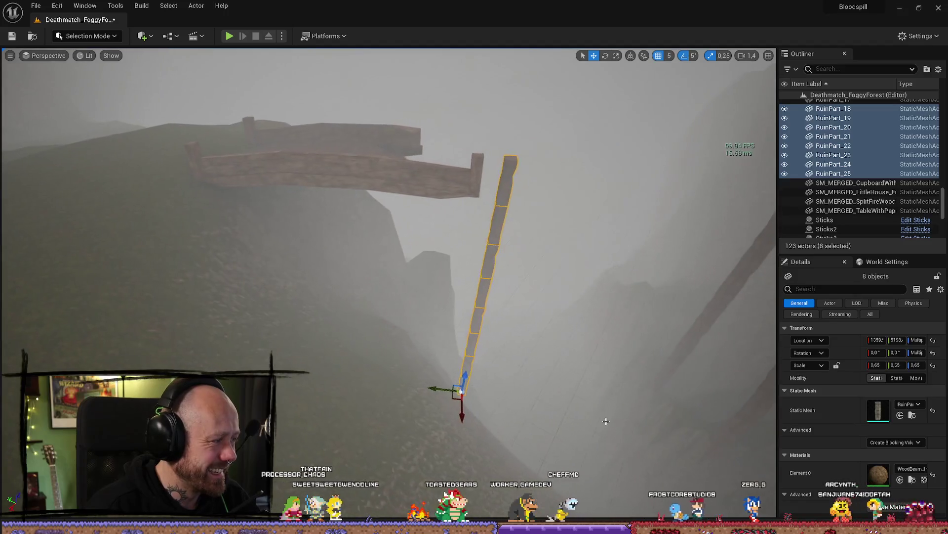
drag(437, 389, 416, 387)
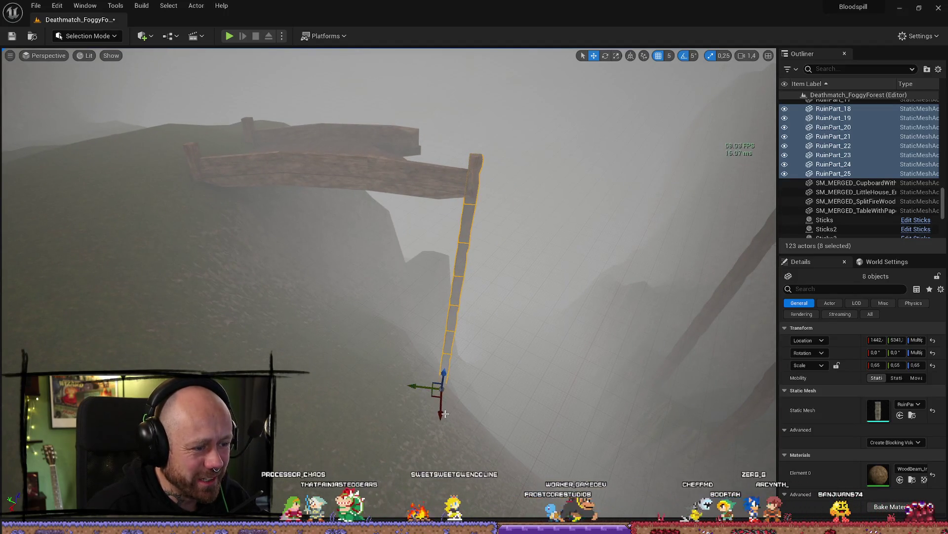
mouse_move(441, 475)
mouse_down()
mouse_move(420, 356)
mouse_move(338, 447)
mouse_up()
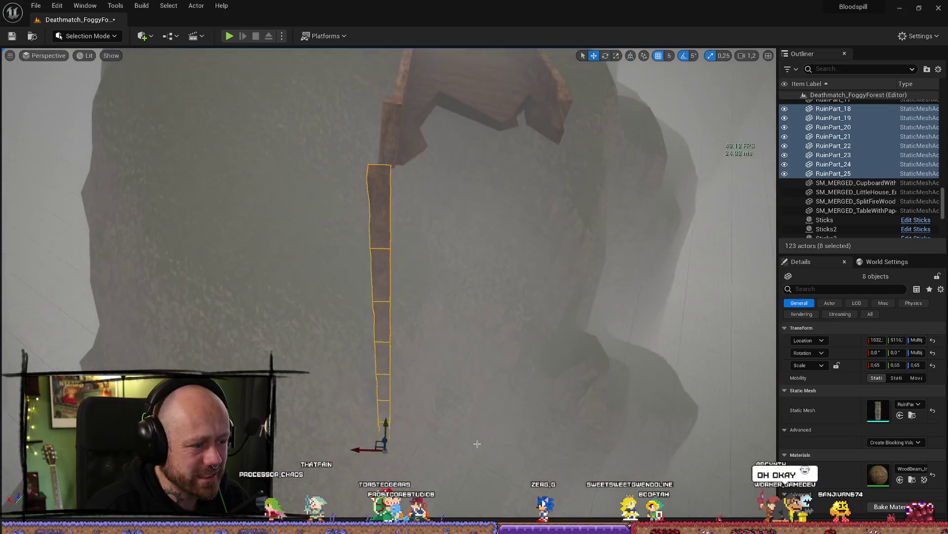
mouse_move(393, 423)
mouse_down()
mouse_move(411, 383)
mouse_move(411, 344)
mouse_move(401, 350)
mouse_up()
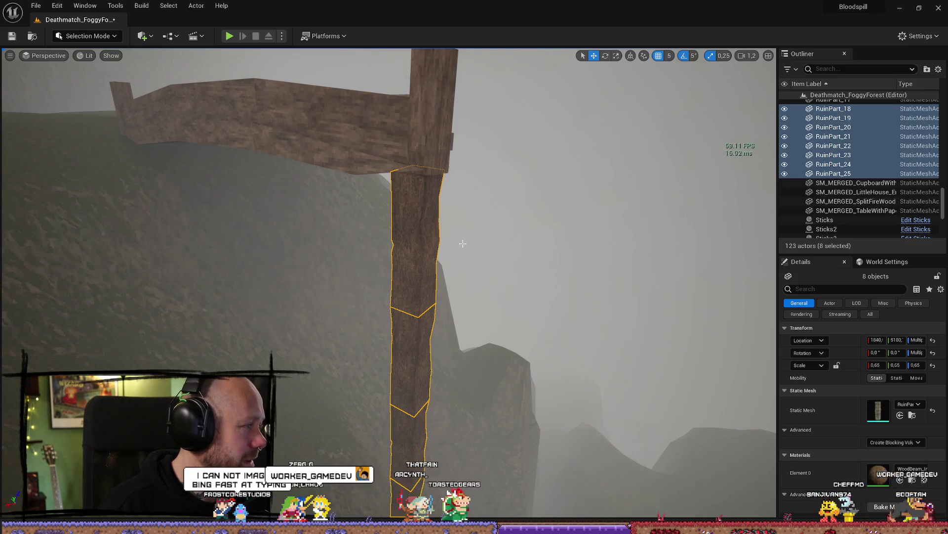
- Inspect the leaning post's segments from around the wooden frame
drag(442, 246, 359, 276)
scroll(442, 246, up, 2)
click(359, 276)
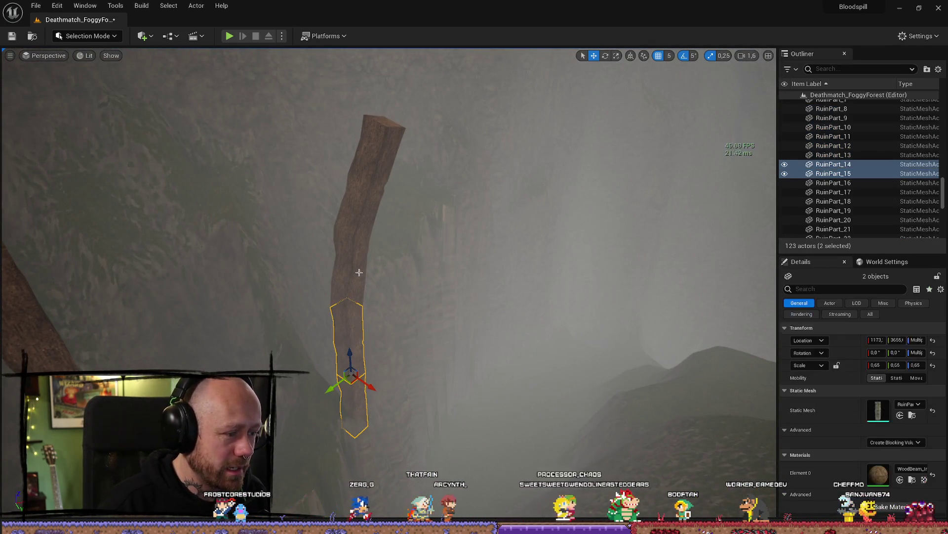
ctrl+click(360, 216)
ctrl+click(360, 215)
ctrl+click(359, 216)
mouse_move(360, 216)
mouse_down()
mouse_move(375, 232)
mouse_move(334, 262)
mouse_up()
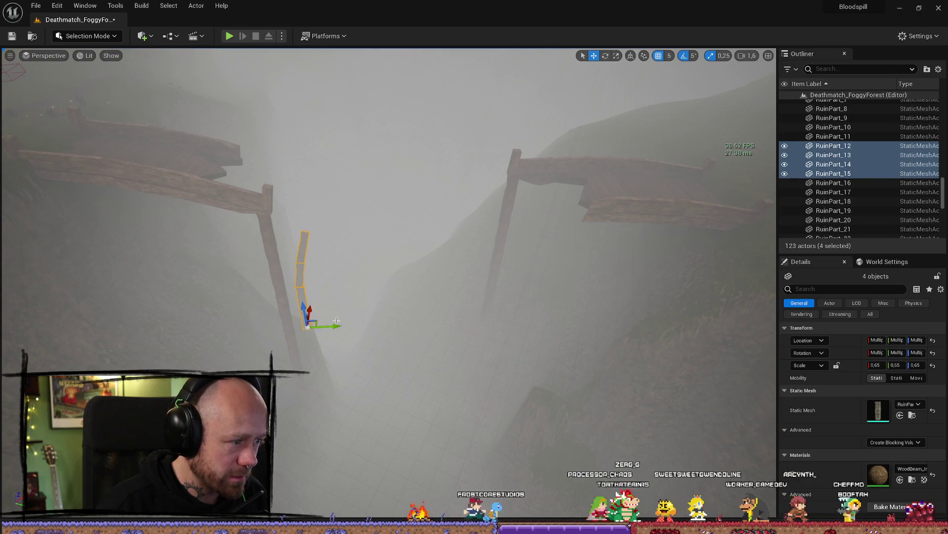
drag(502, 327, 340, 356)
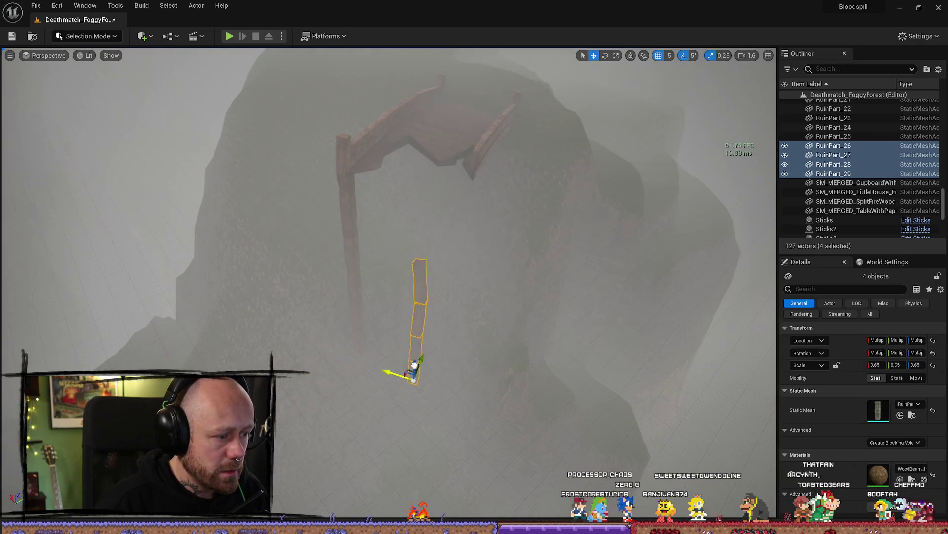
drag(445, 346, 514, 383)
click(514, 383)
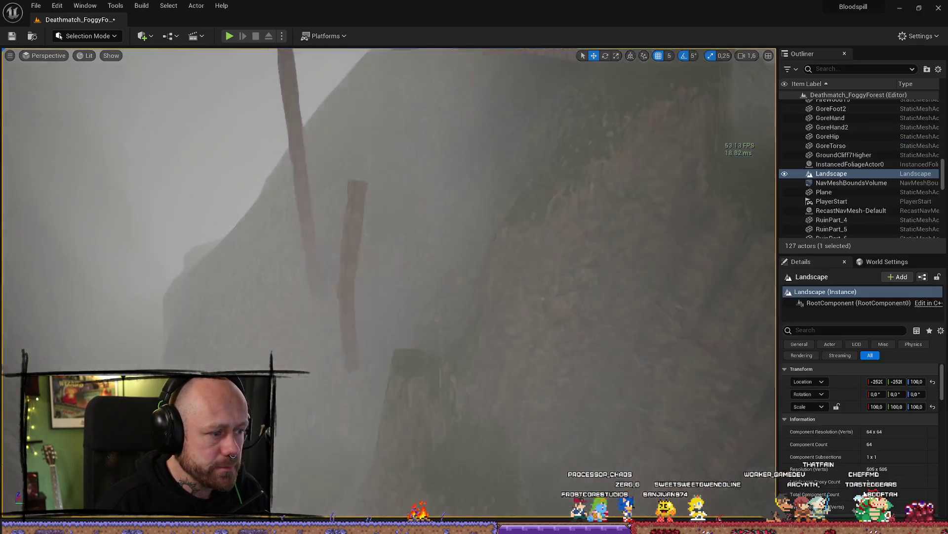
key(s)
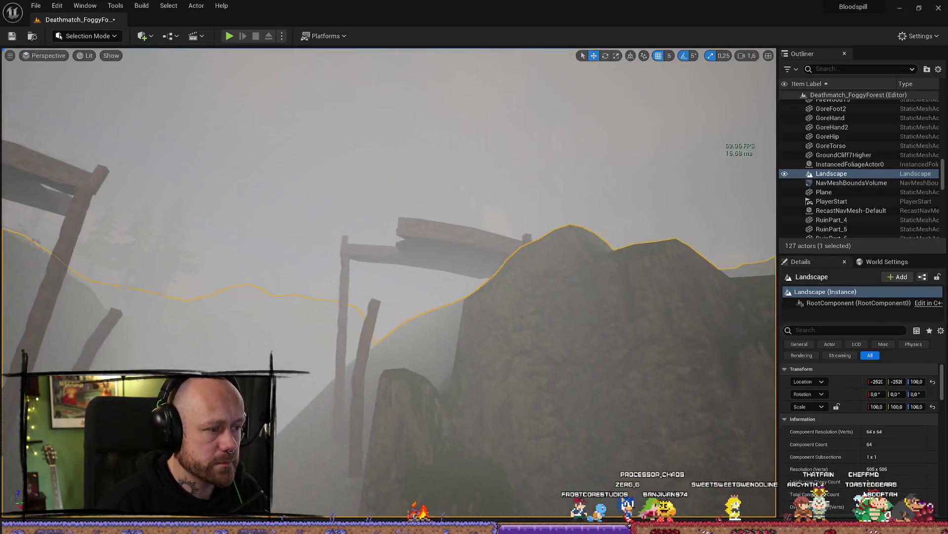
key(w)
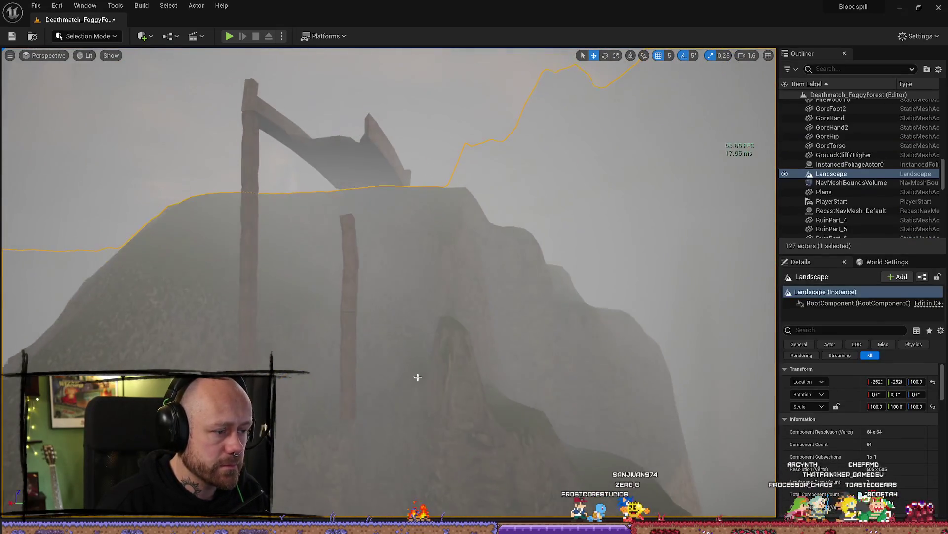
- Copy the post base RuinPart_29 and lower the copy toward the ground
click(359, 403)
alt+drag(346, 384, 367, 447)
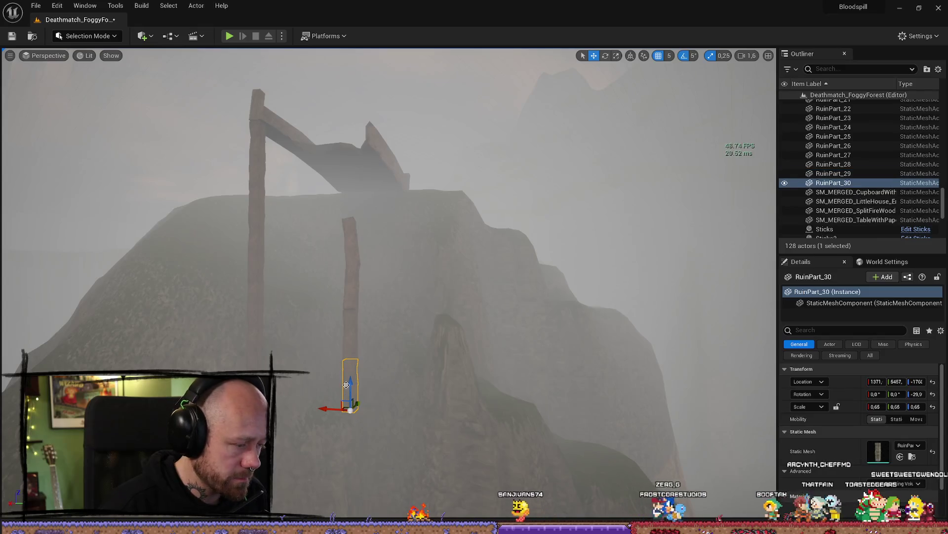
key(f)
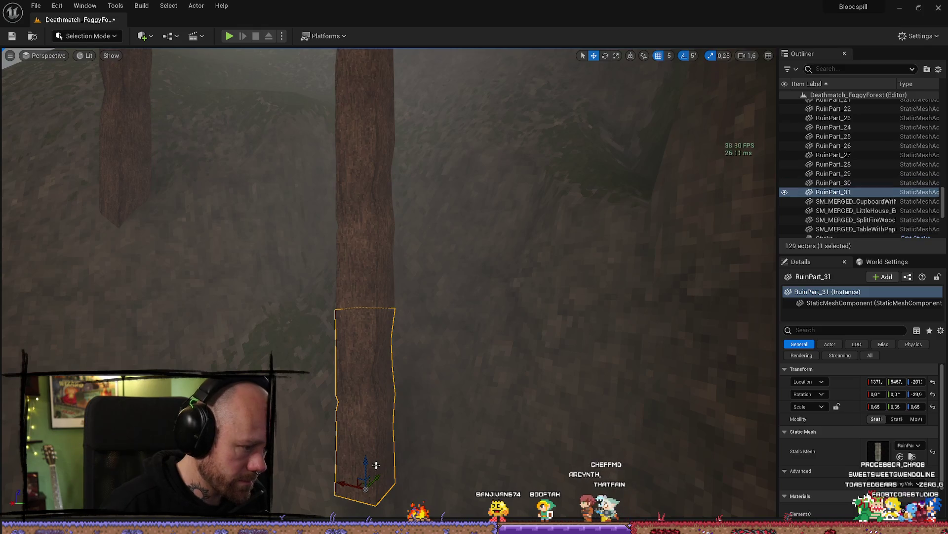
scroll(417, 268, down, 5)
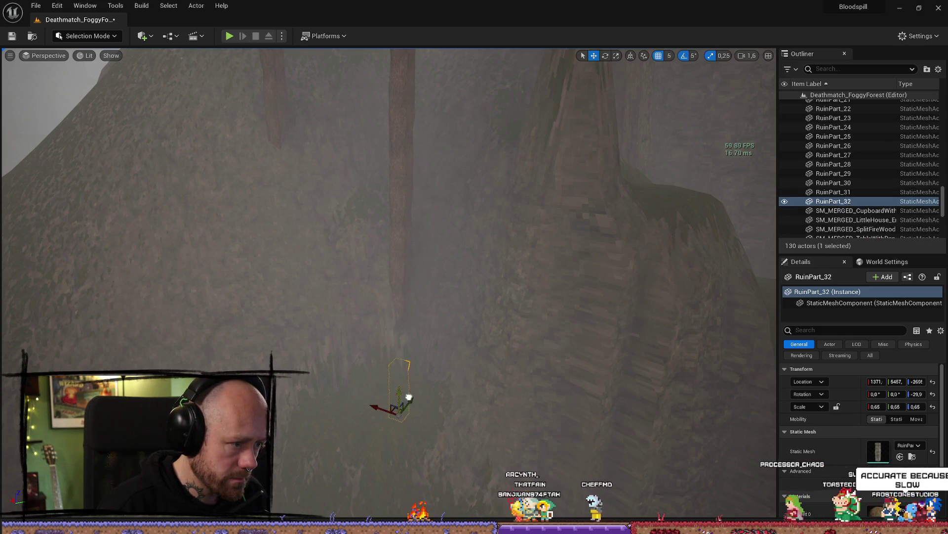
click(501, 331)
scroll(519, 334, up, 5)
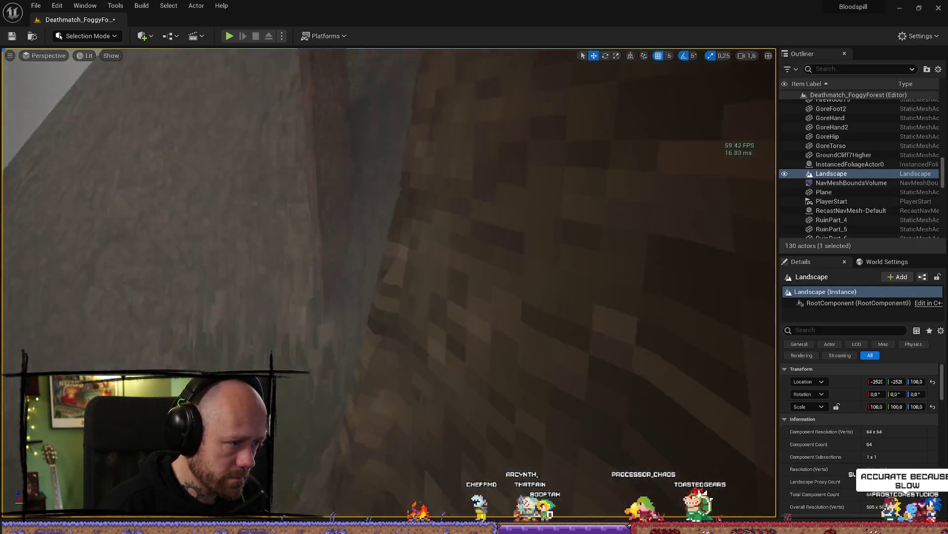
- Delete the stray extra piece RuinPart_32
click(515, 308)
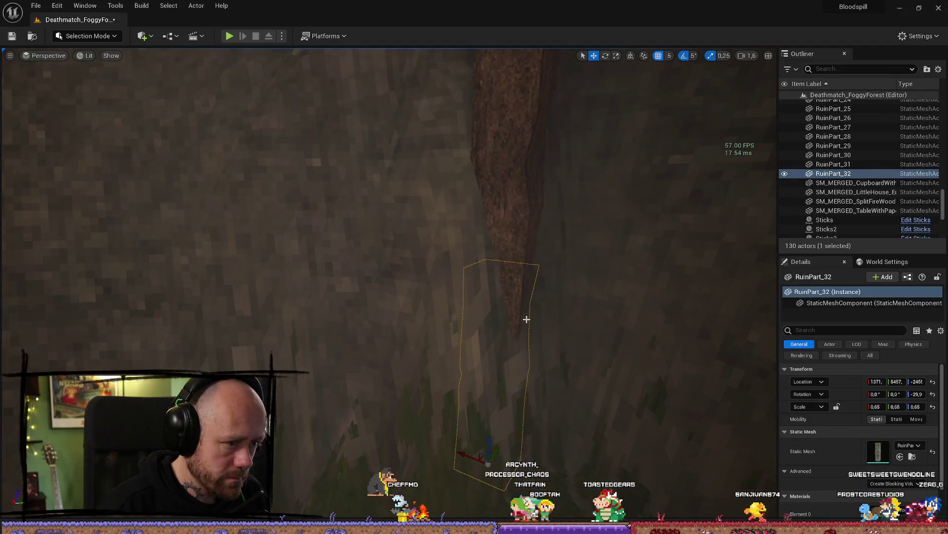
scroll(531, 328, down, 5)
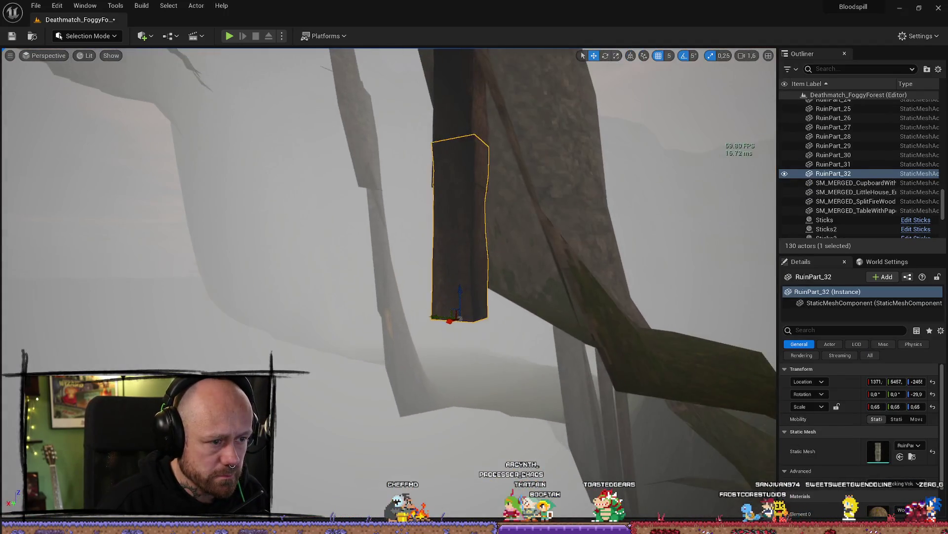
key(f)
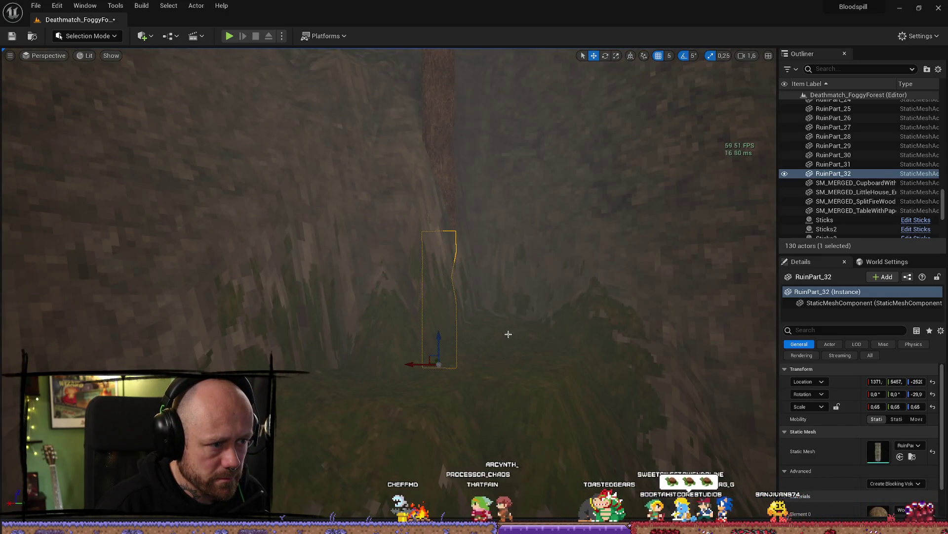
key(Delete)
scroll(507, 334, up, 2)
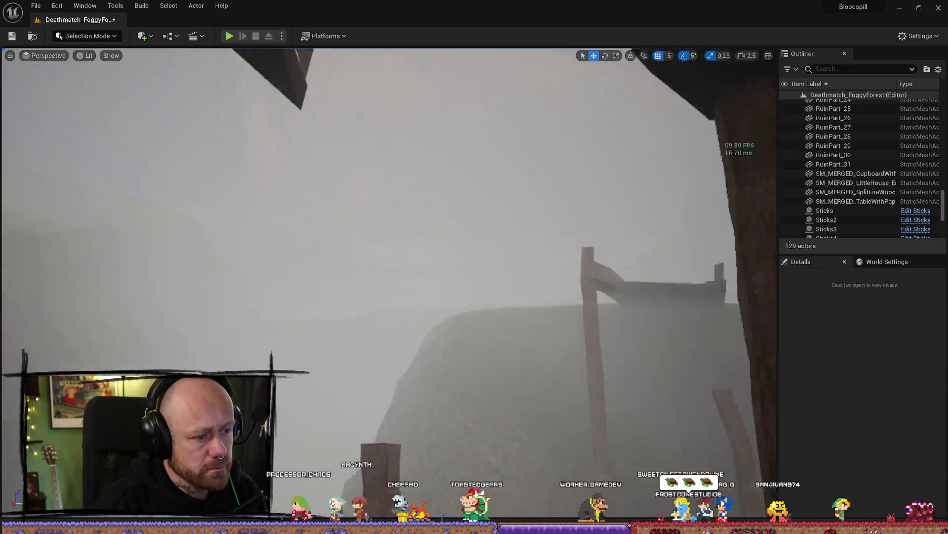
drag(385, 241, 386, 241)
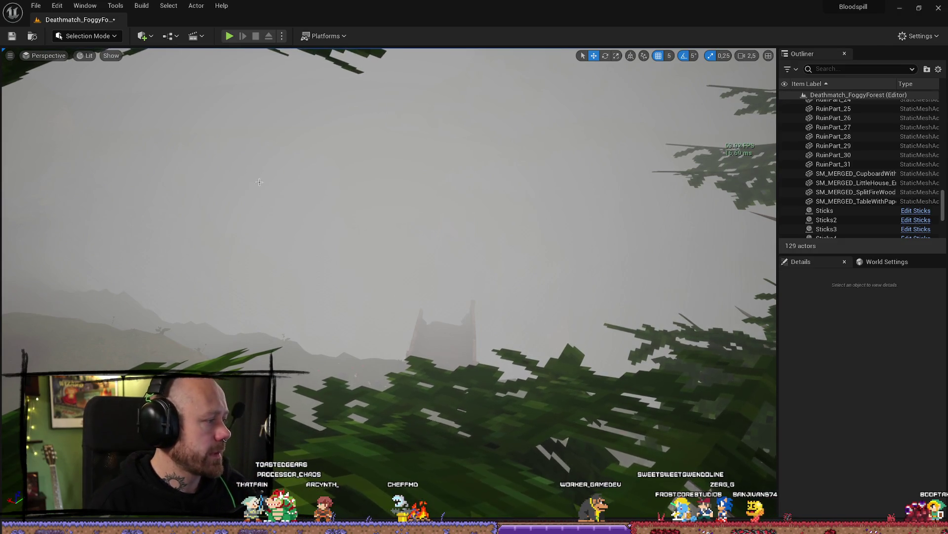
- Playtest the level, walking from the trees up the ramp and along the walkway, then stop
click(229, 36)
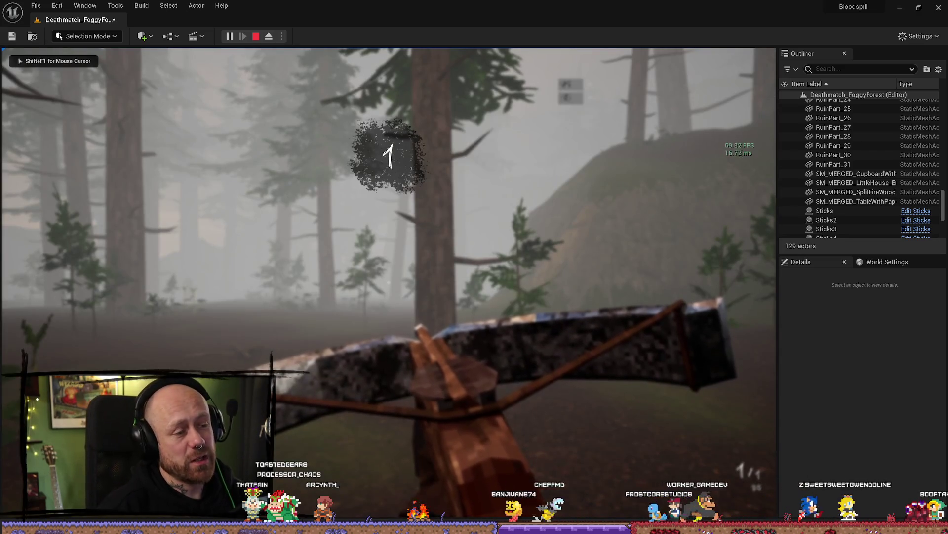
key(w)
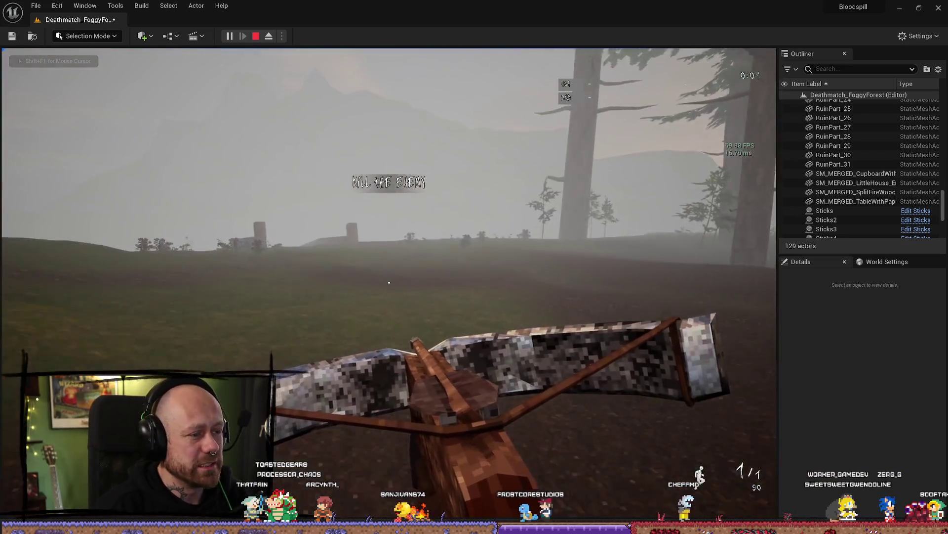
key(w)
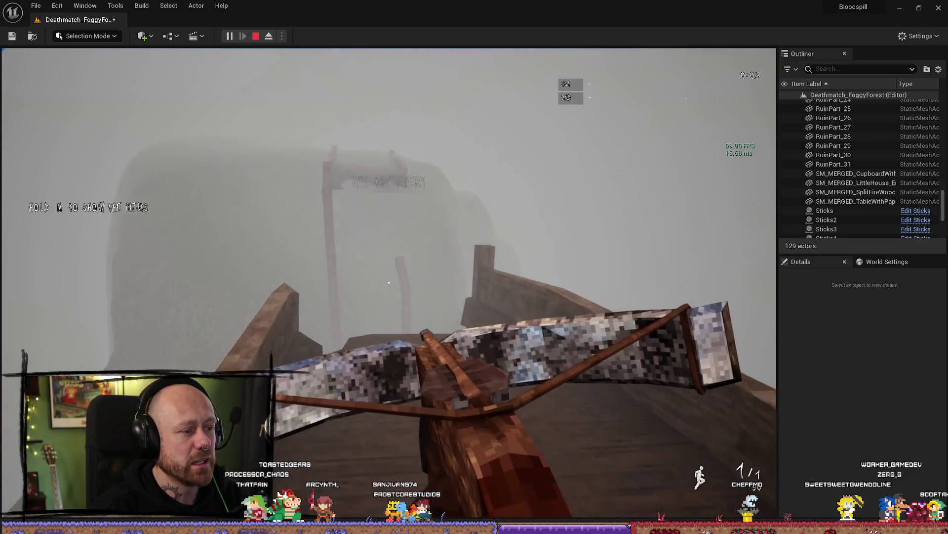
key(w)
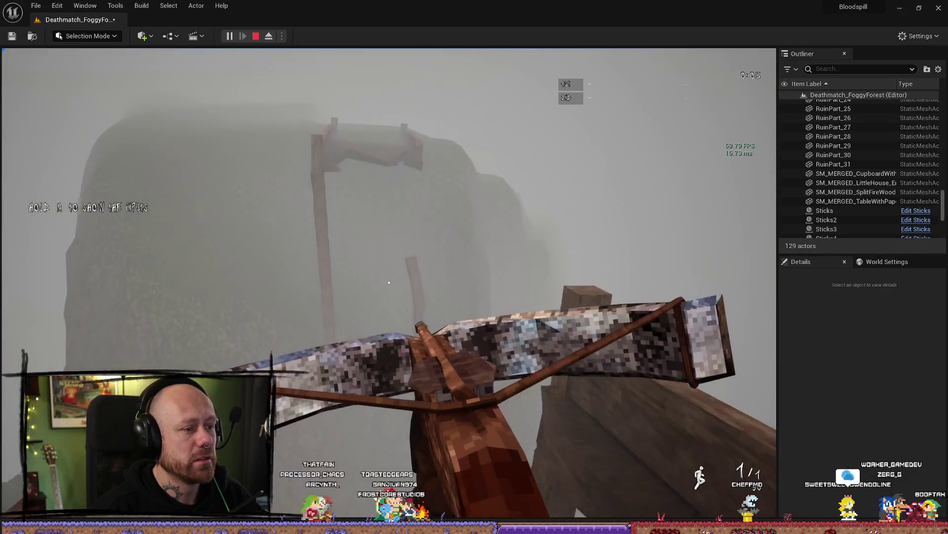
key(w)
key(w)
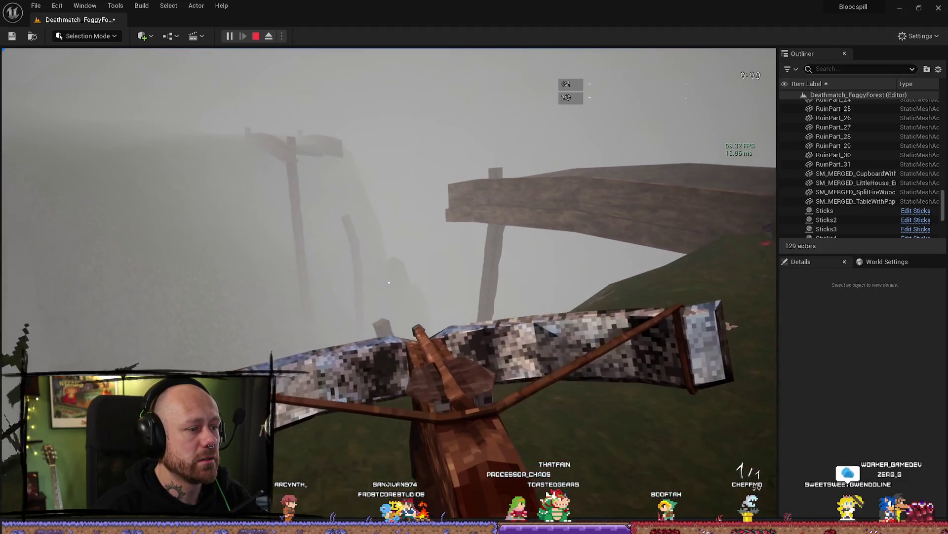
key(w)
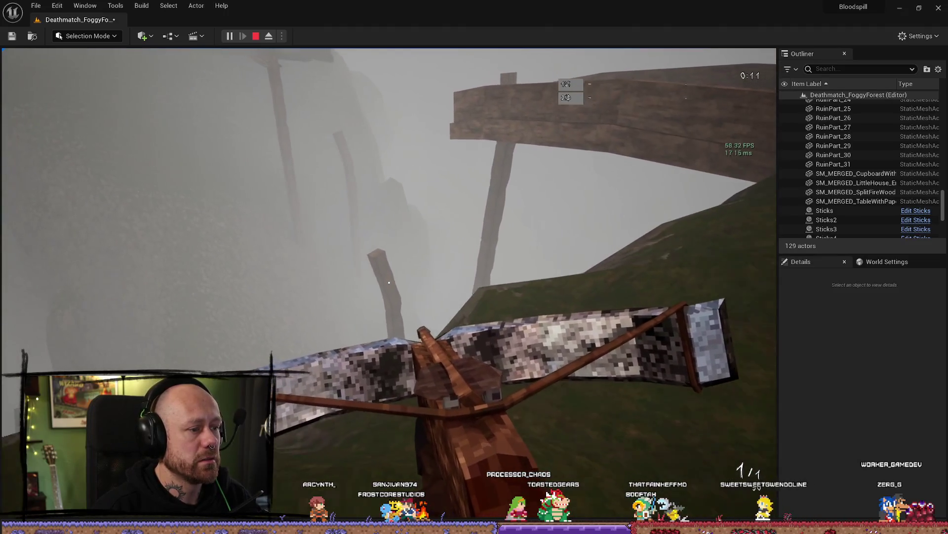
key(Escape)
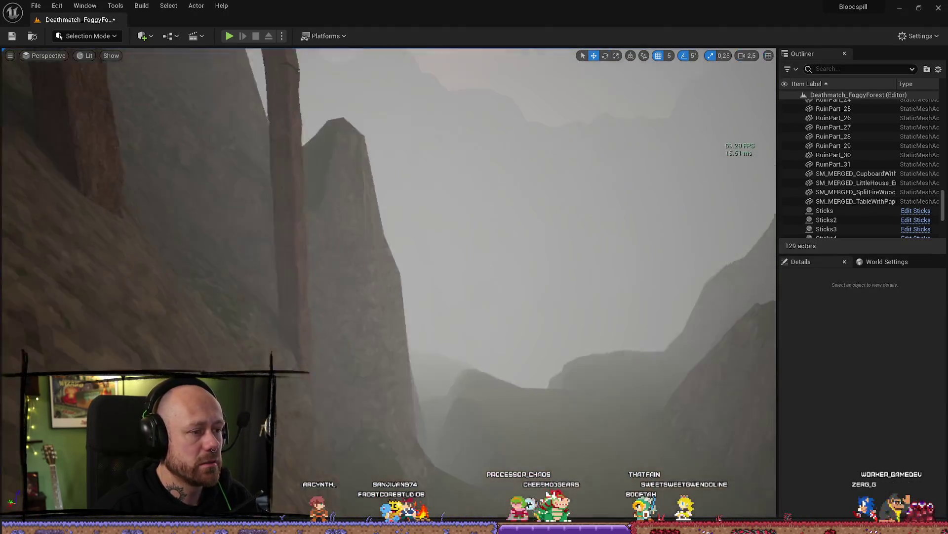
- Rotate the upper log RuinPart_26 to a more upright angle
key(w)
scroll(285, 278, down, 2)
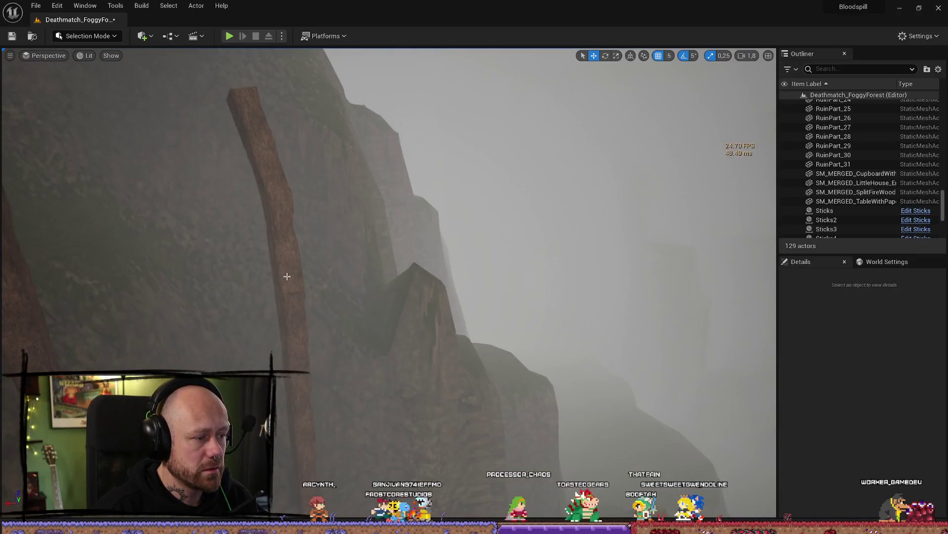
click(285, 278)
key(f)
key(e)
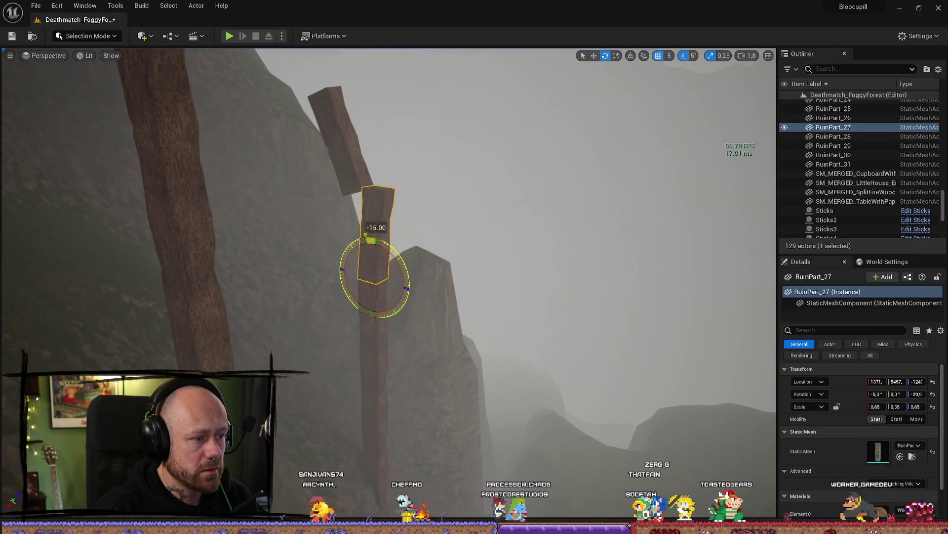
click(340, 120)
mouse_move(327, 196)
mouse_down()
mouse_move(388, 175)
mouse_move(368, 199)
mouse_up()
key(f)
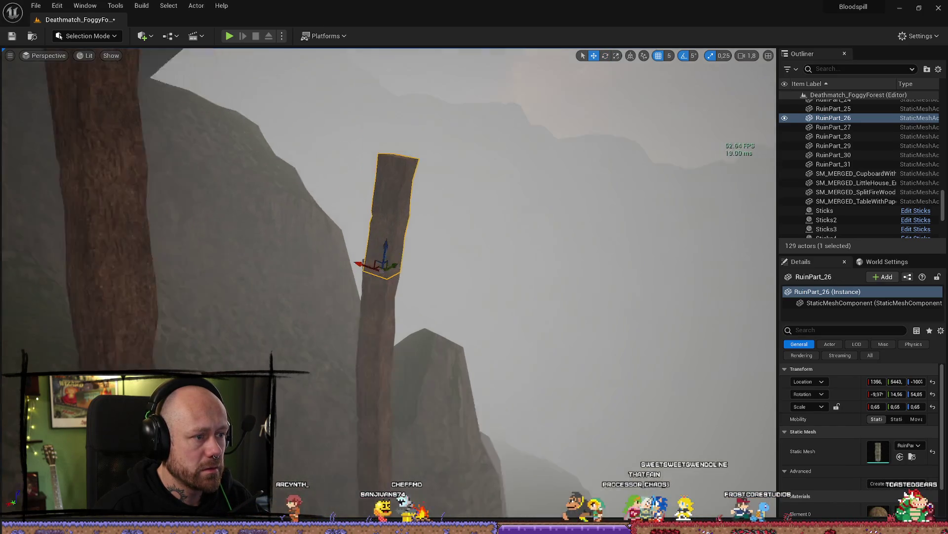
- Fly through the fog past the fence and hillside, and select the wooden bridge
scroll(477, 267, down, 5)
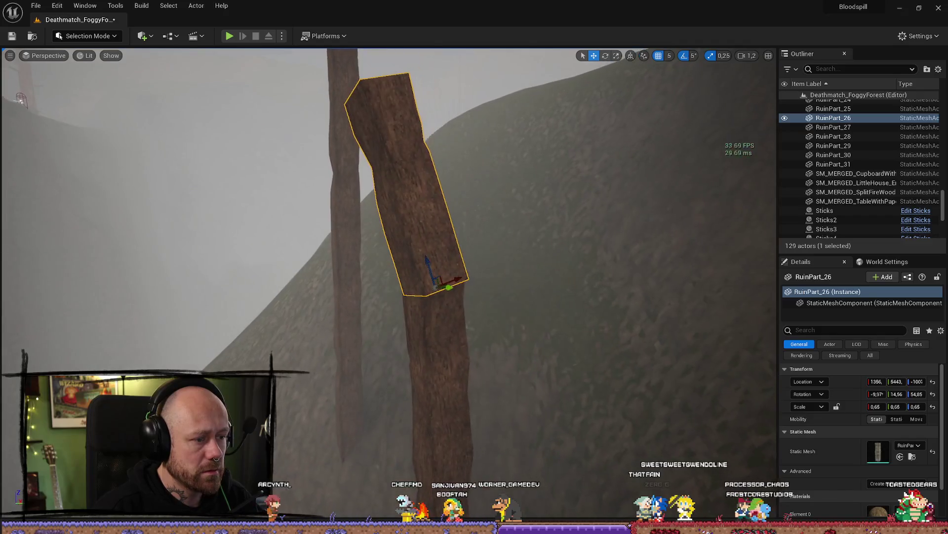
click(478, 267)
key(w)
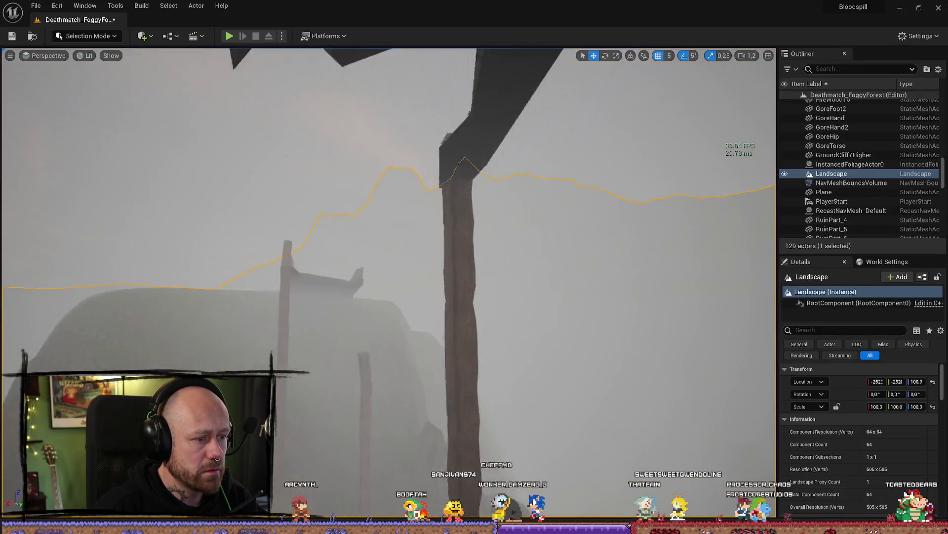
scroll(388, 284, up, 1)
key(w)
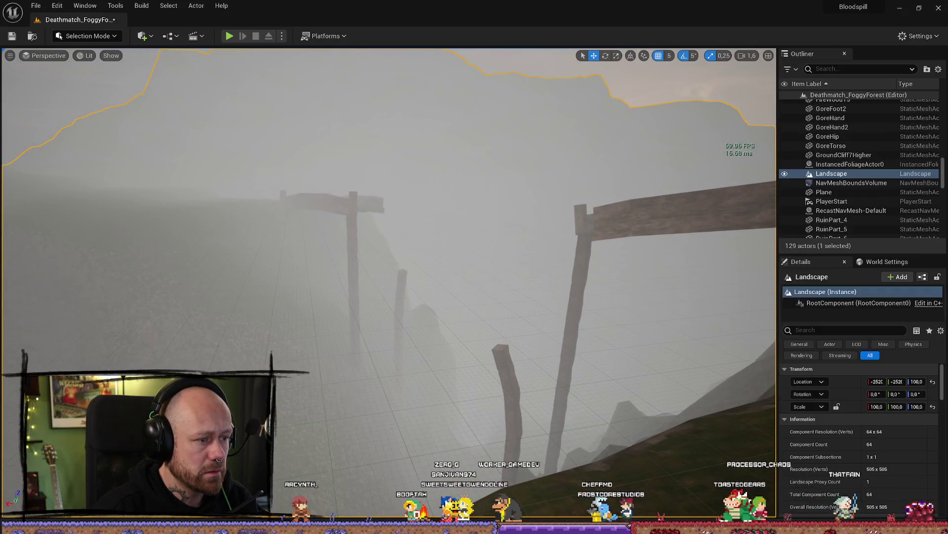
key(w)
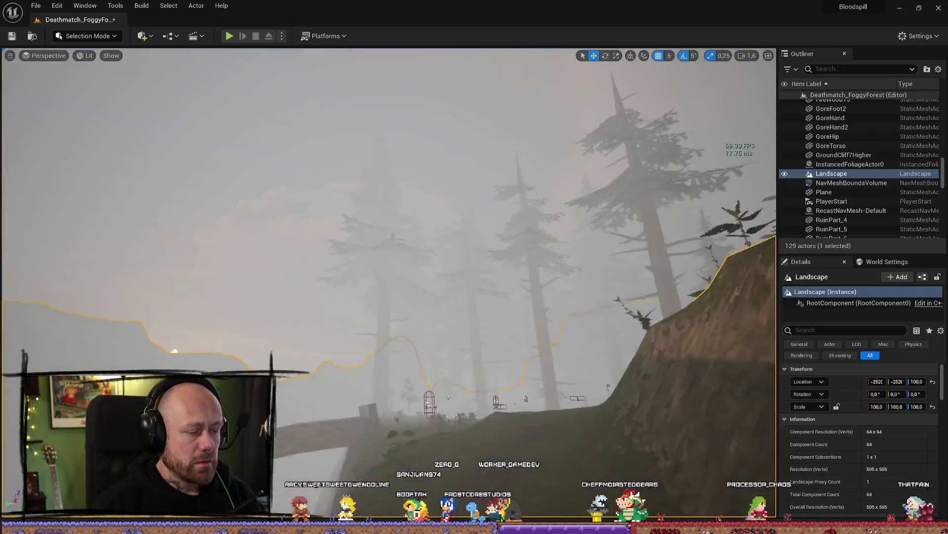
key(w)
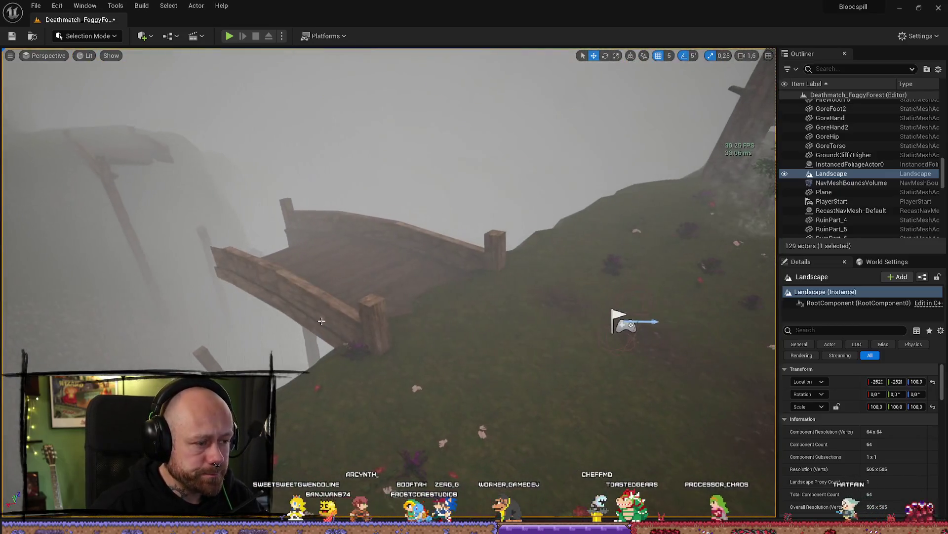
click(355, 267)
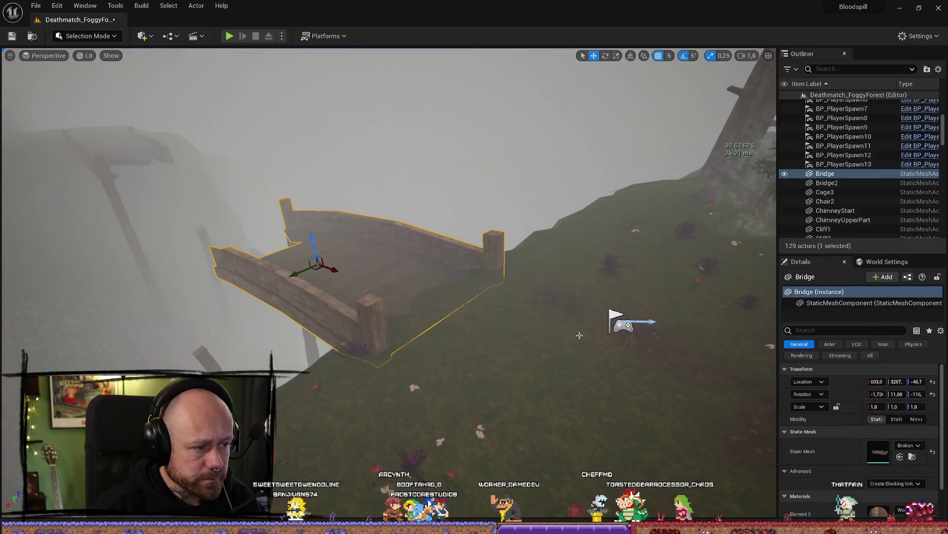
- In the BrokenBridge mesh editor, set Collision Complexity to Use Complex Collision As Simple
click(911, 457)
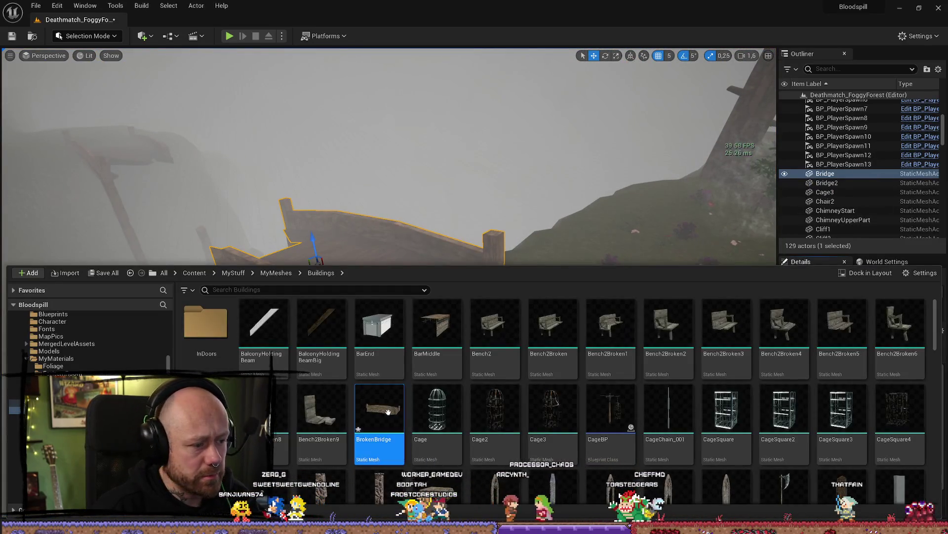
double_click(407, 409)
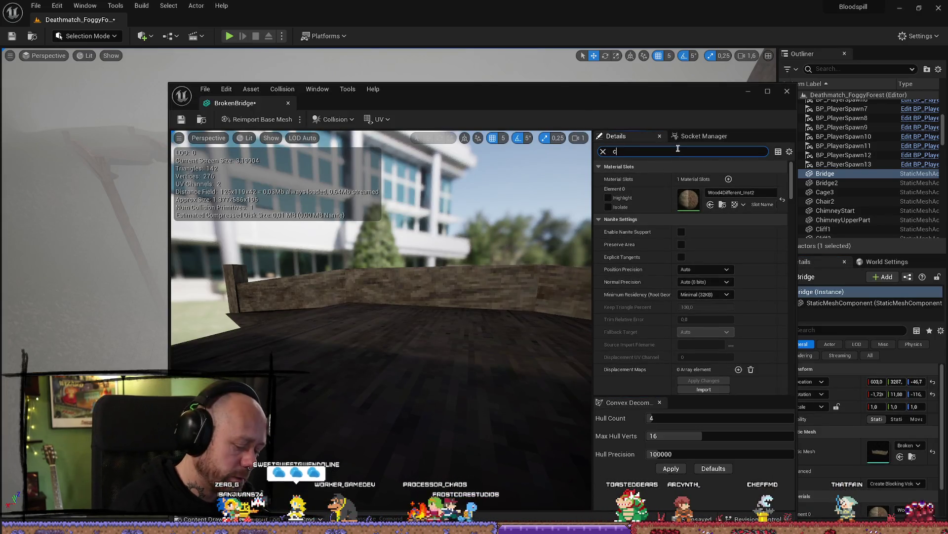
text(ollis)
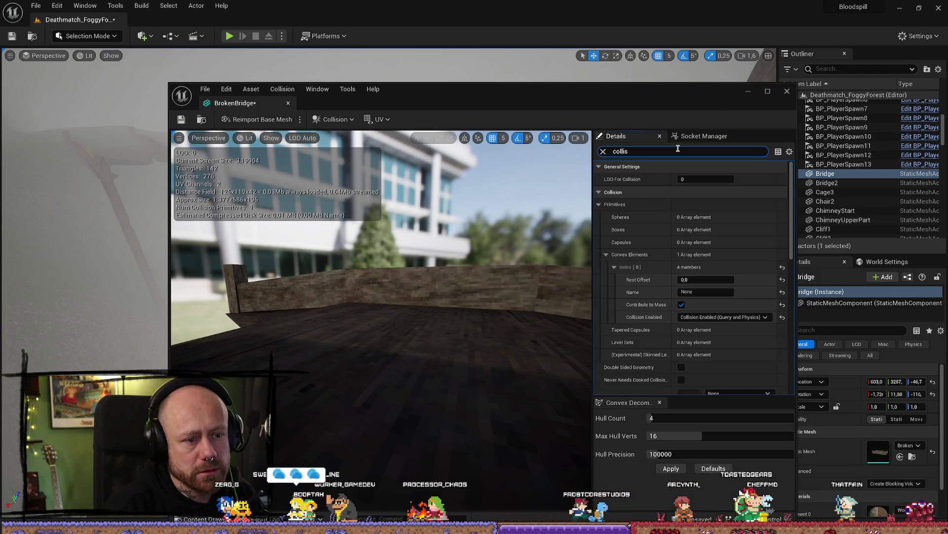
scroll(790, 310, down, 5)
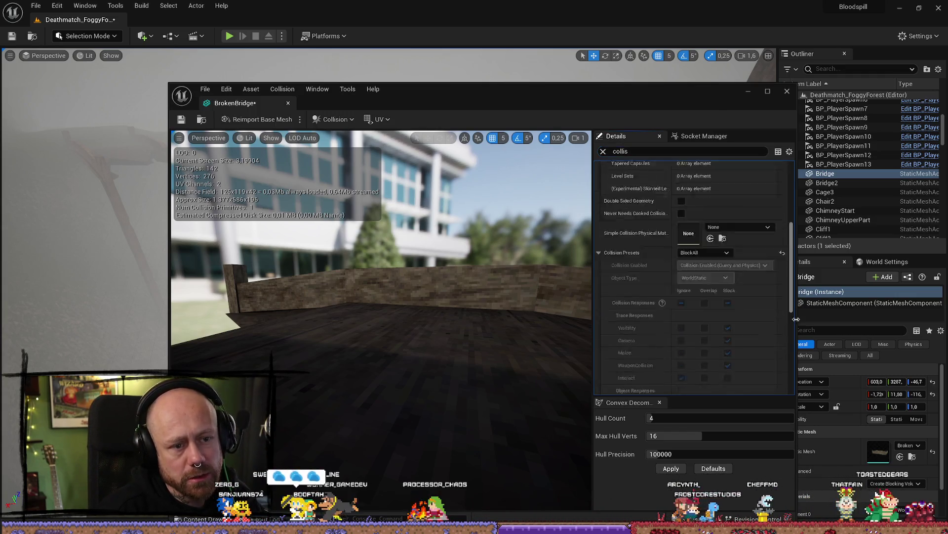
scroll(795, 310, down, 8)
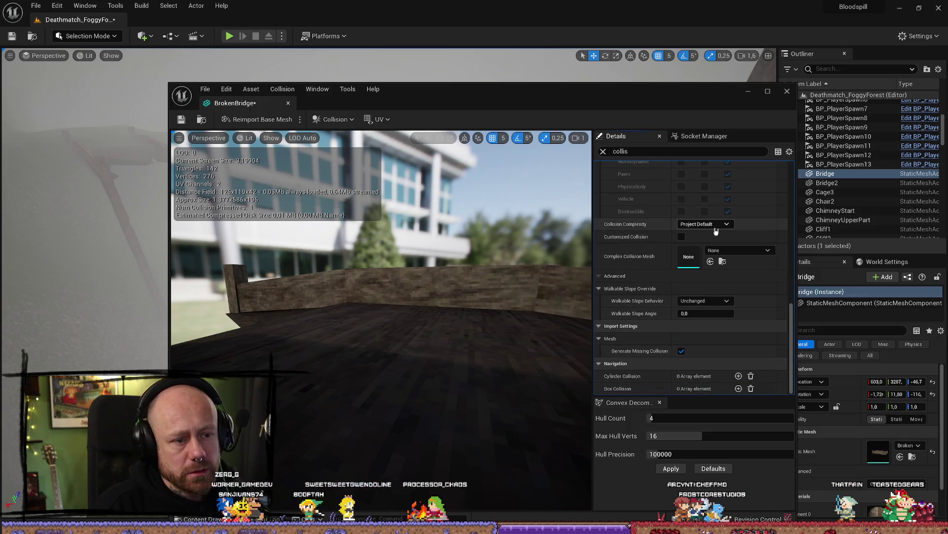
click(714, 258)
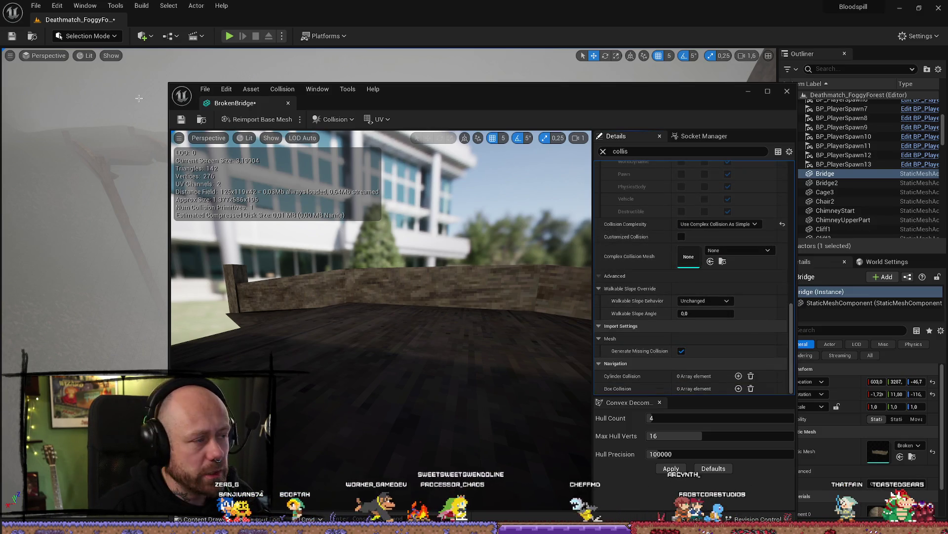
click(181, 119)
- Save the BrokenBridge mesh and close its editor
click(205, 89)
click(222, 155)
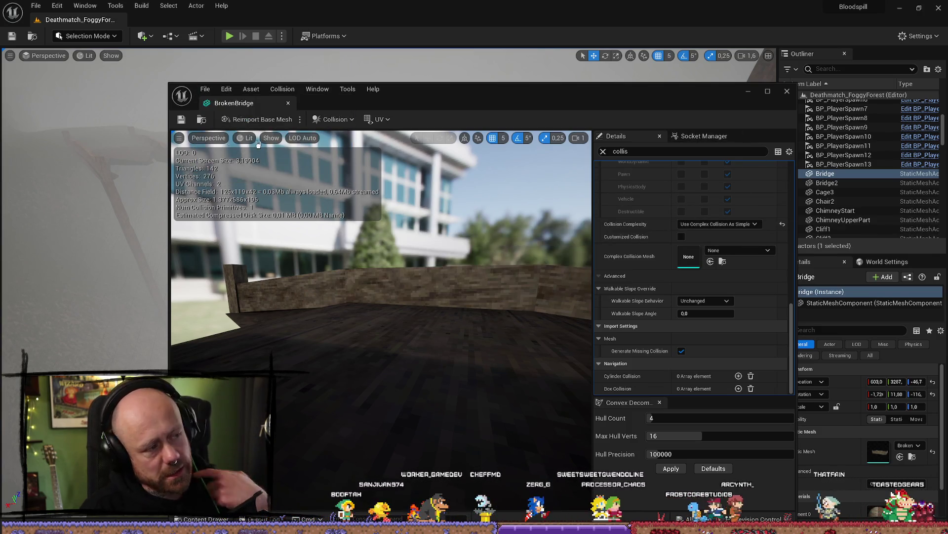
click(787, 91)
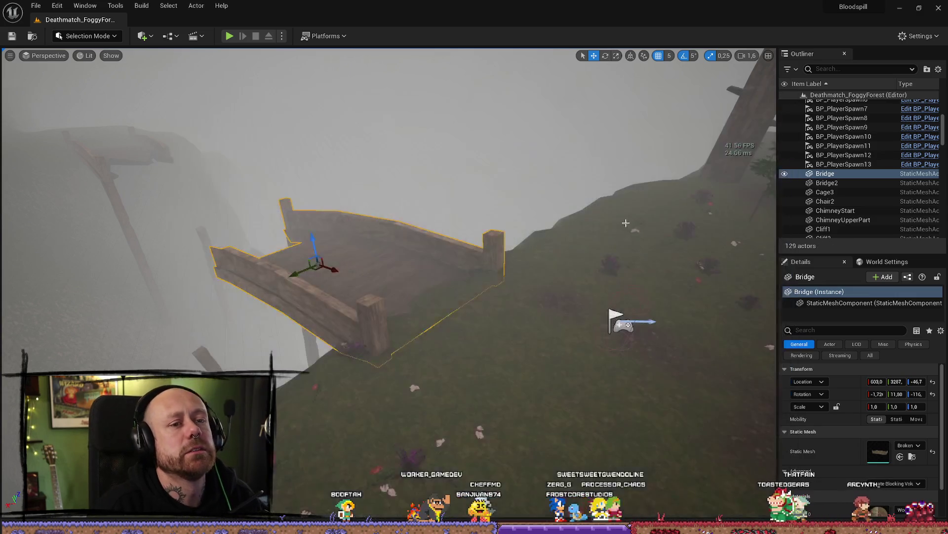
- Orbit the view around the bridge and launch a Play session of the level
mouse_move(444, 296)
mouse_down()
mouse_move(485, 286)
mouse_move(454, 297)
mouse_up()
mouse_move(382, 259)
mouse_down()
mouse_move(365, 259)
mouse_move(382, 258)
mouse_up()
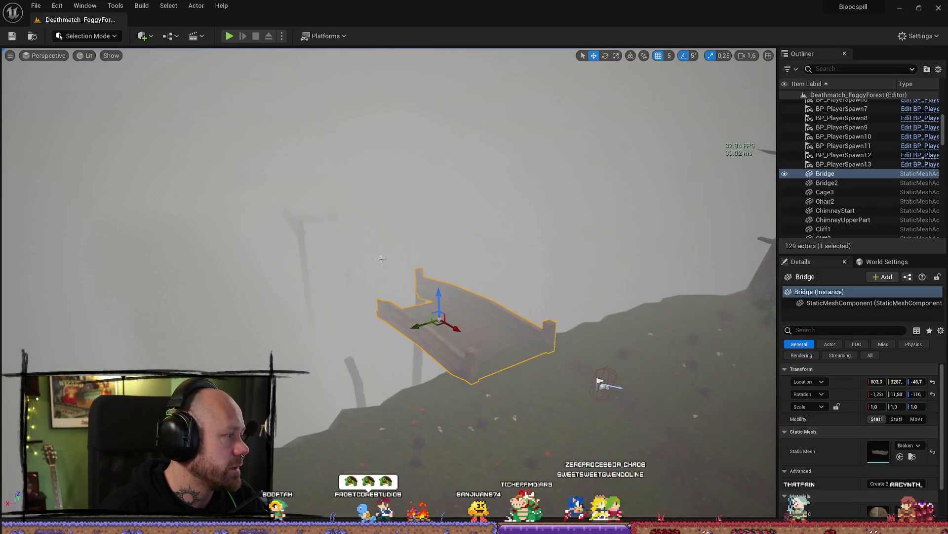
click(230, 35)
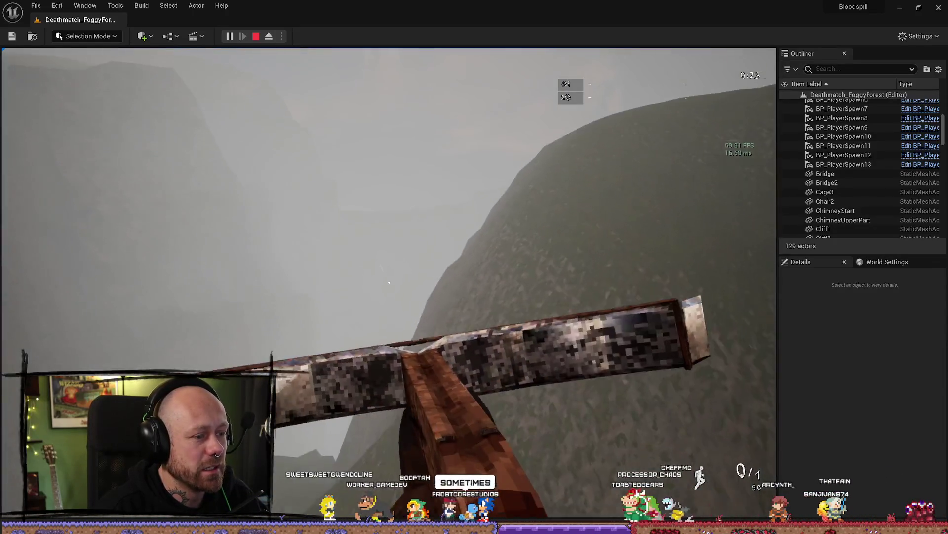
- Stop the running playtest, restart it with Alt+P, and stop it again
key(Escape)
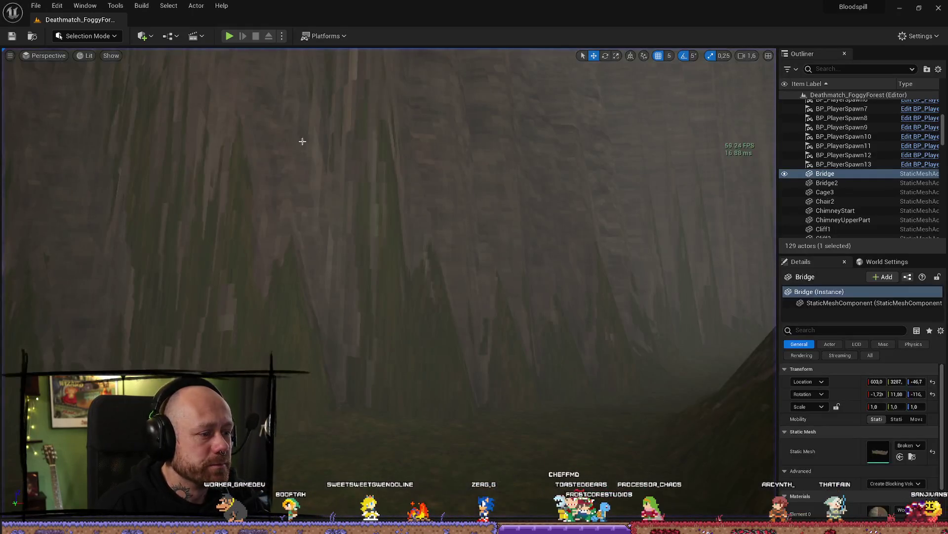
key(alt+p)
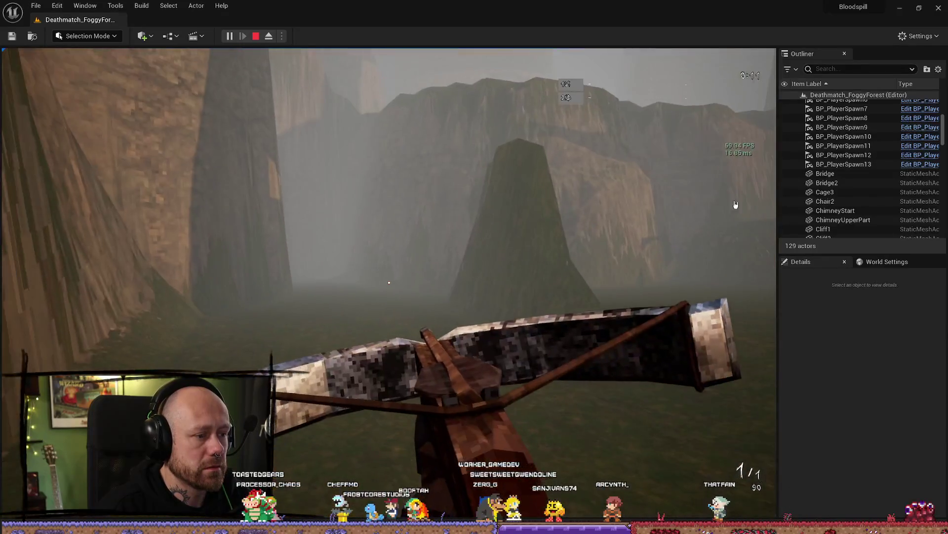
key(Escape)
- Replay and walk toward the ruins and bridge, then exit and reframe the bridge in the editor
click(230, 36)
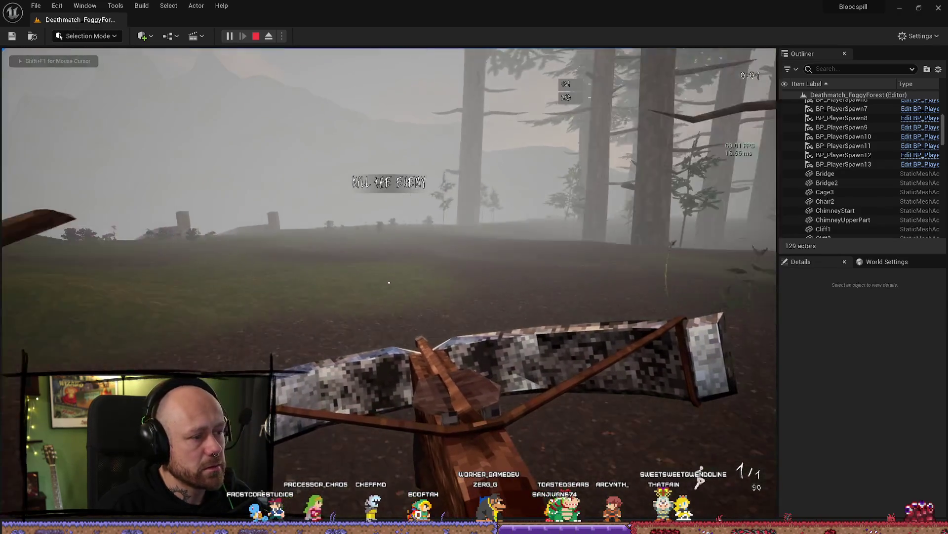
key(w)
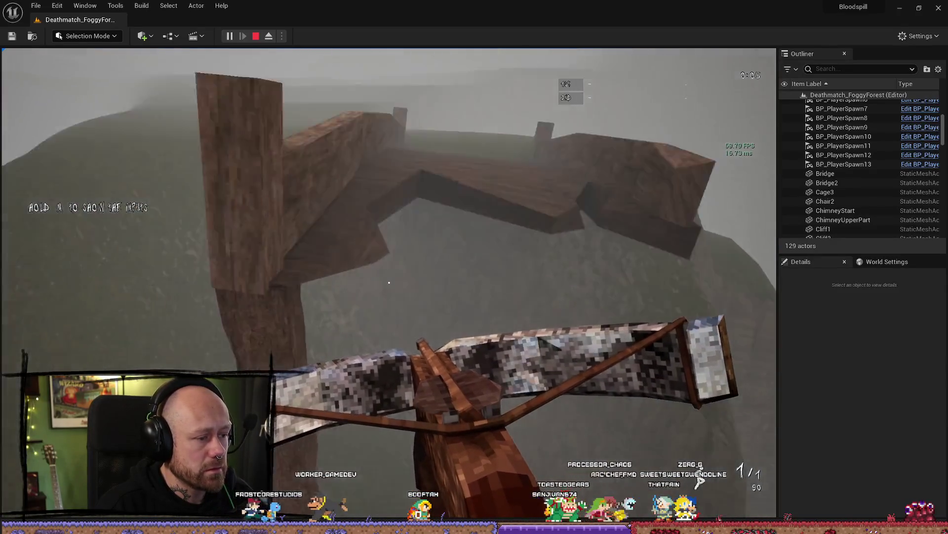
key(s)
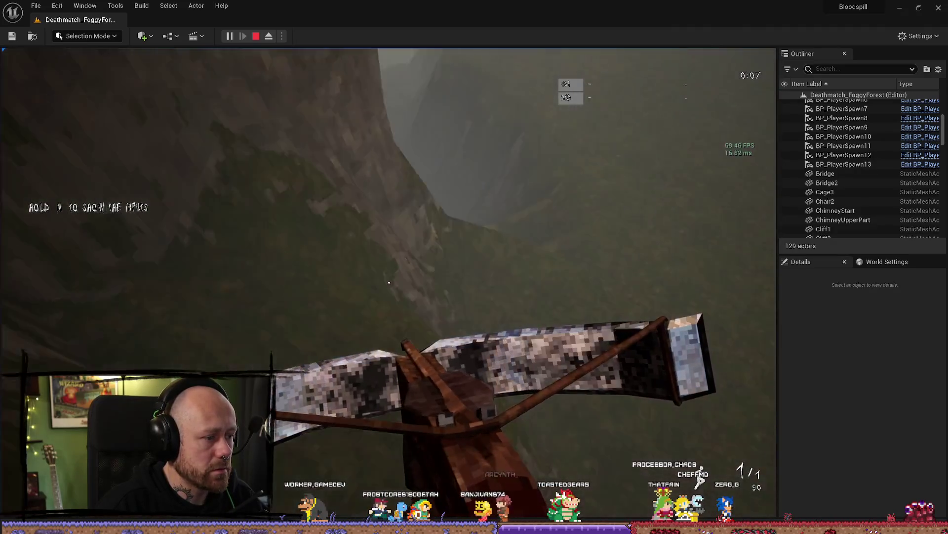
key(Escape)
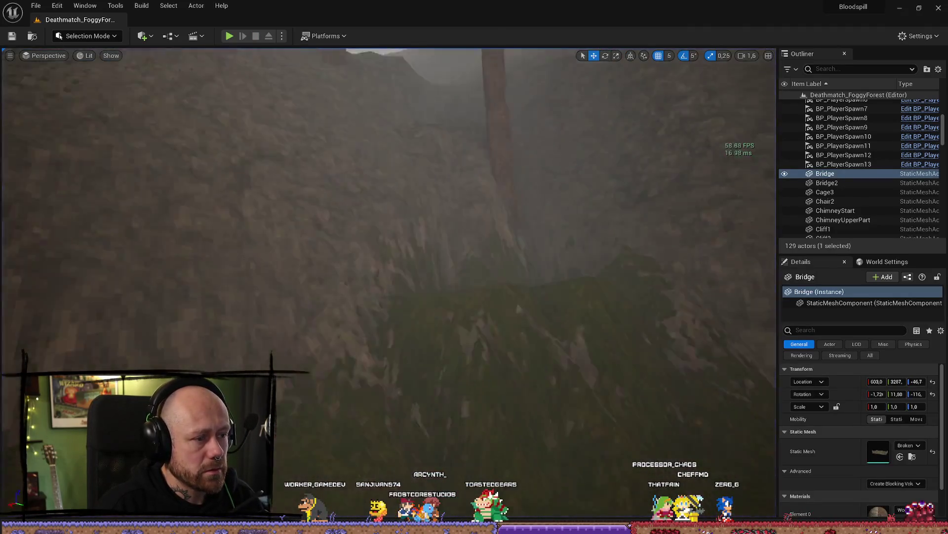
key(f)
key(s)
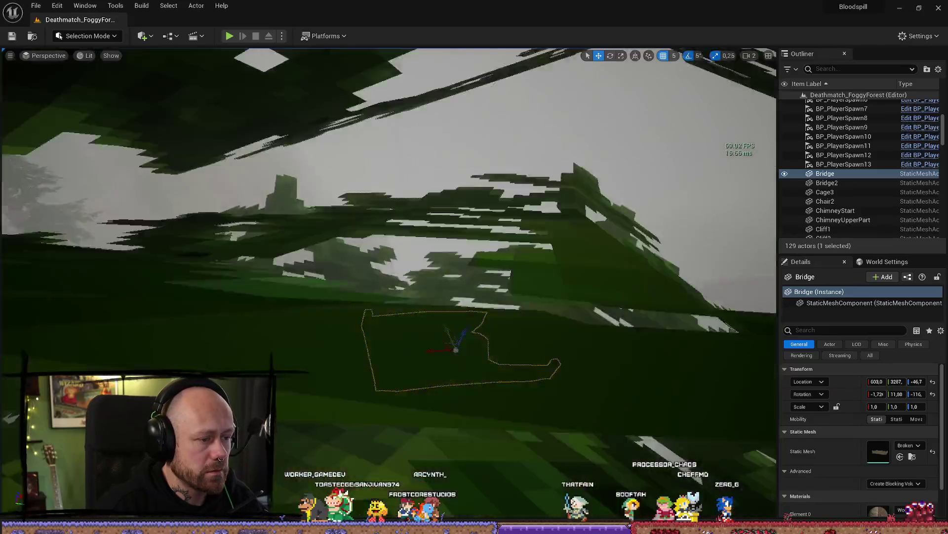
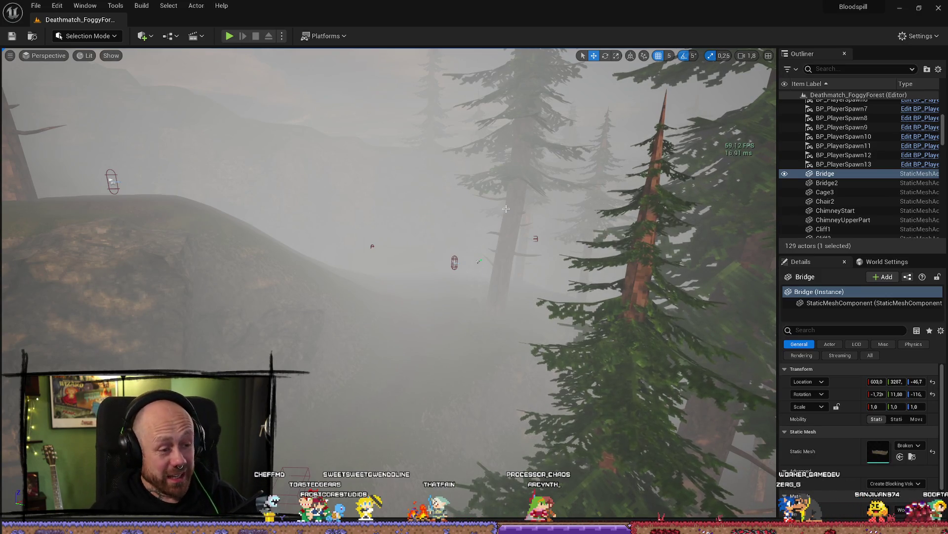
- Frame the Bridge, then swing the view over the foggy forest toward the hill and house
key(f)
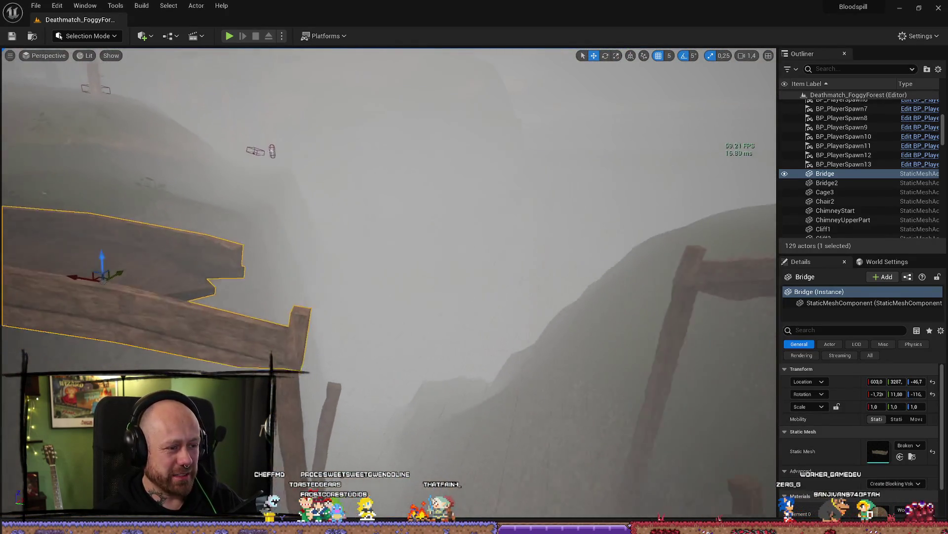
scroll(406, 421, down, 2)
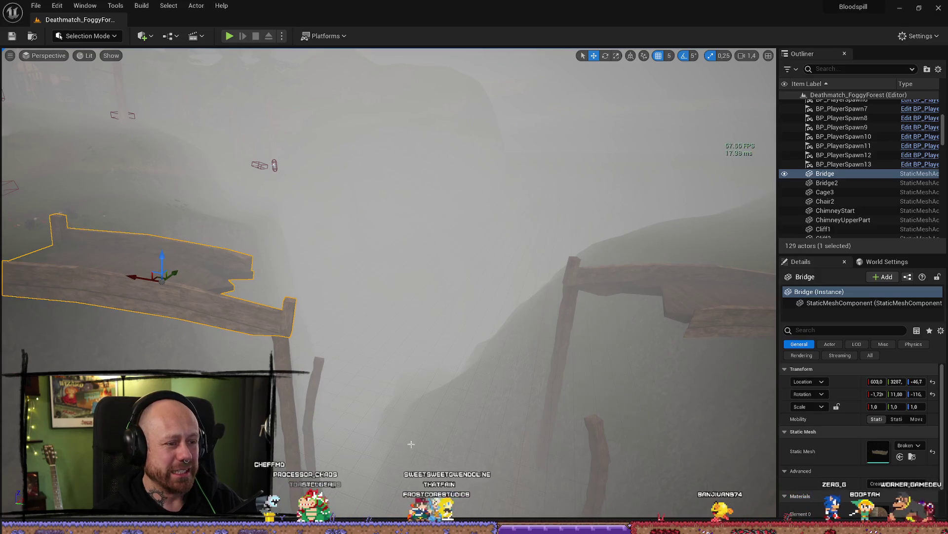
mouse_move(406, 420)
mouse_down()
mouse_move(397, 390)
mouse_move(370, 400)
mouse_move(331, 380)
mouse_up()
drag(441, 309, 441, 308)
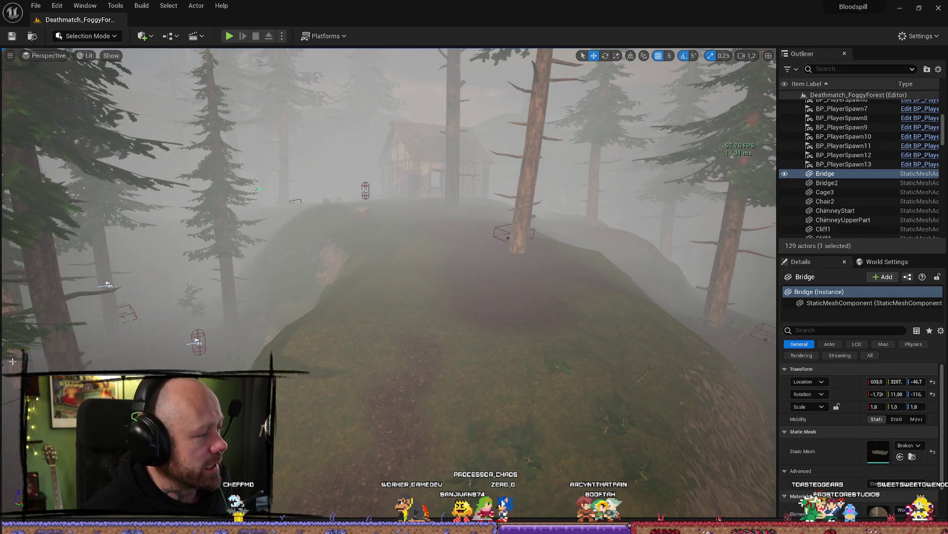
- Discard the unsaved blood-splatter texture in Affinity Photo and return to the Unreal level editor
key(alt+Tab)
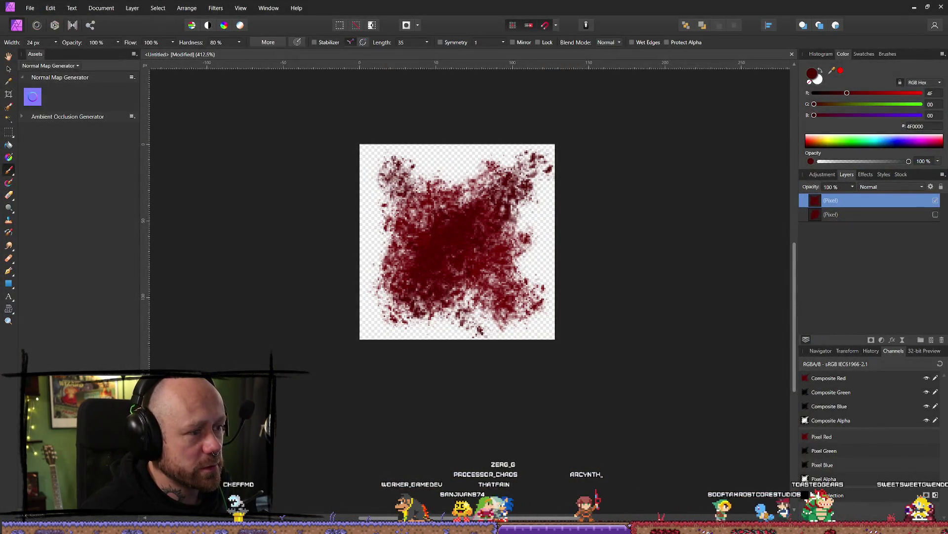
click(941, 7)
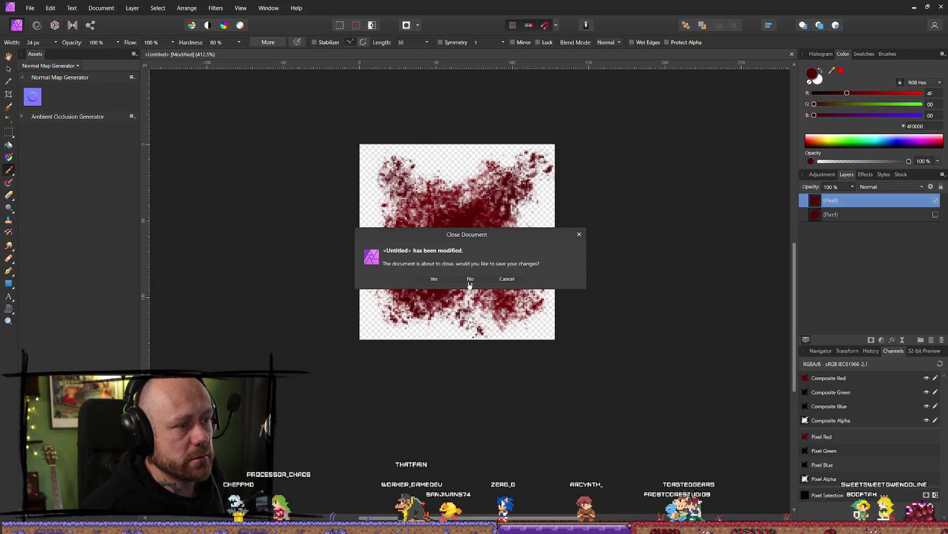
click(470, 279)
key(alt+Tab)
key(w)
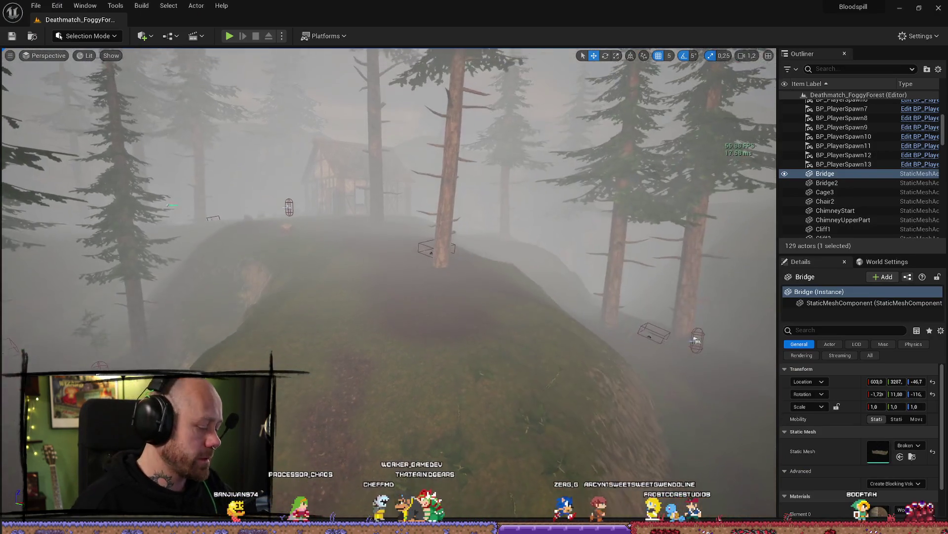
key(w)
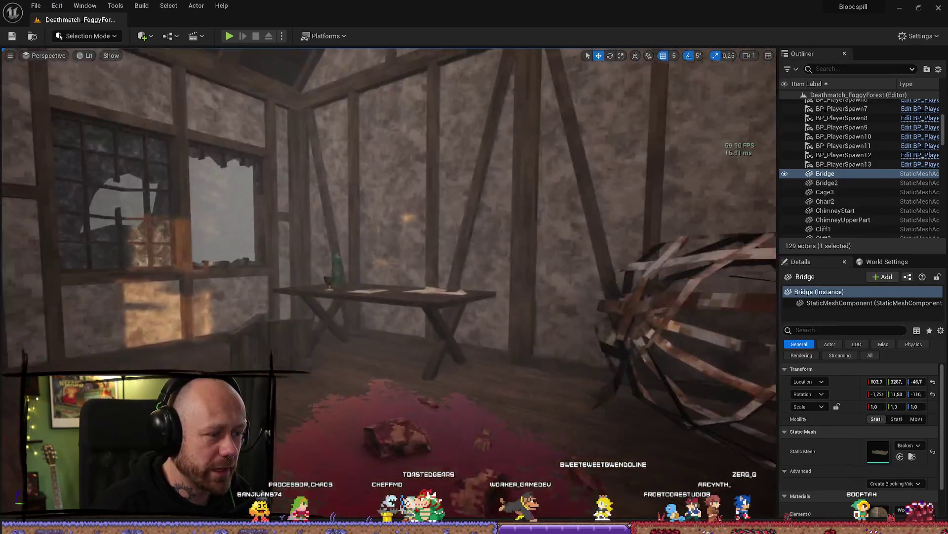
key(s)
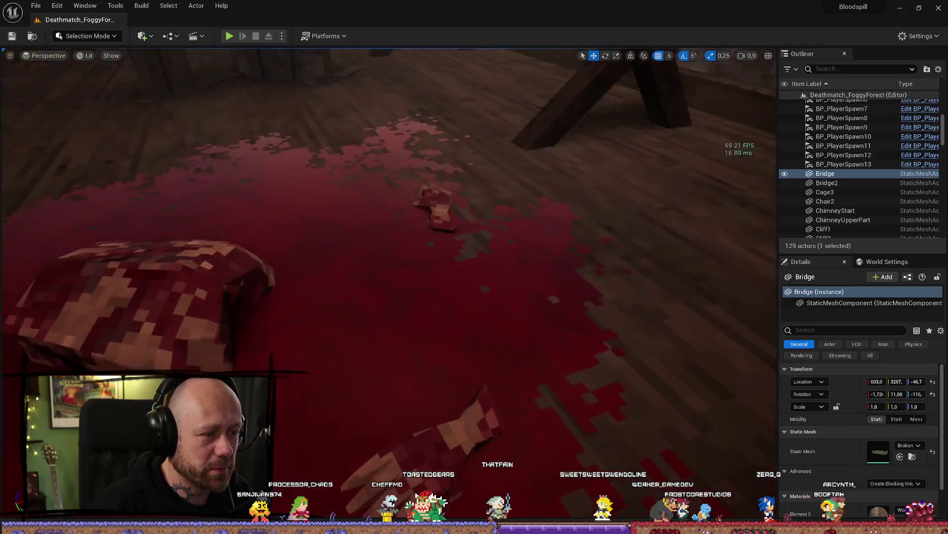
key(w)
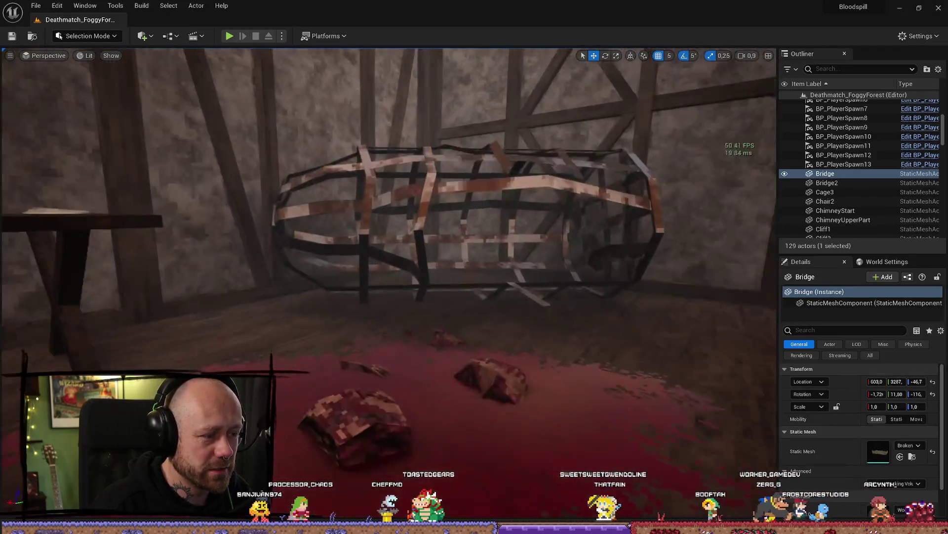
scroll(388, 212, down, 2)
scroll(388, 277, down, 1)
key(q)
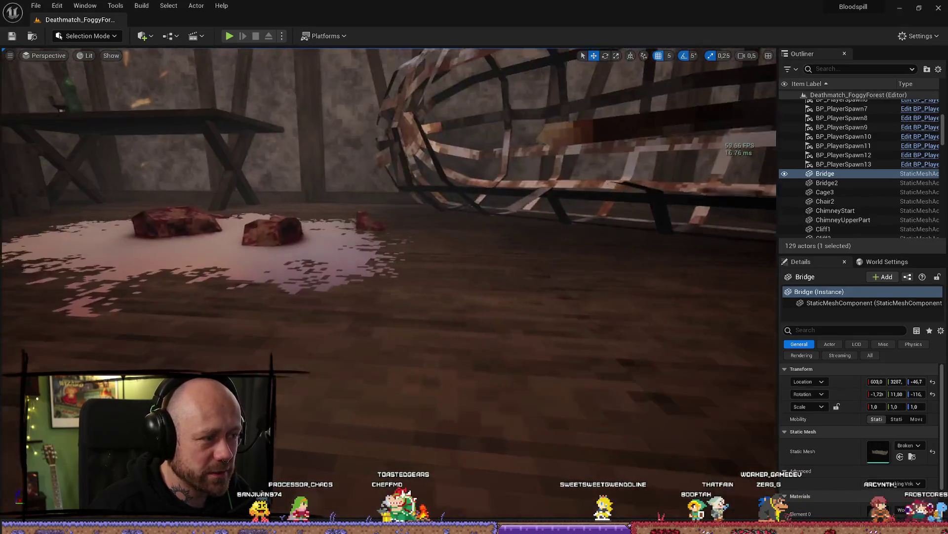
key(e)
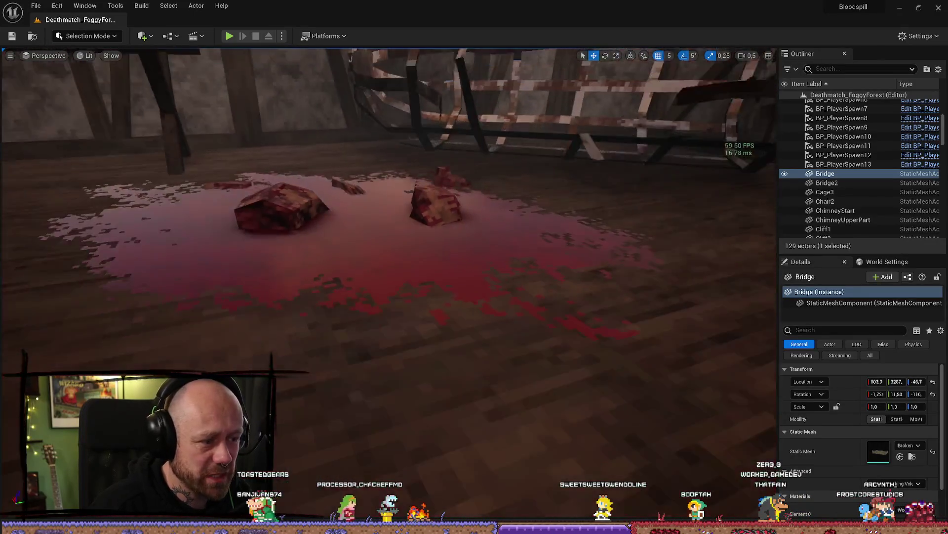
key(s)
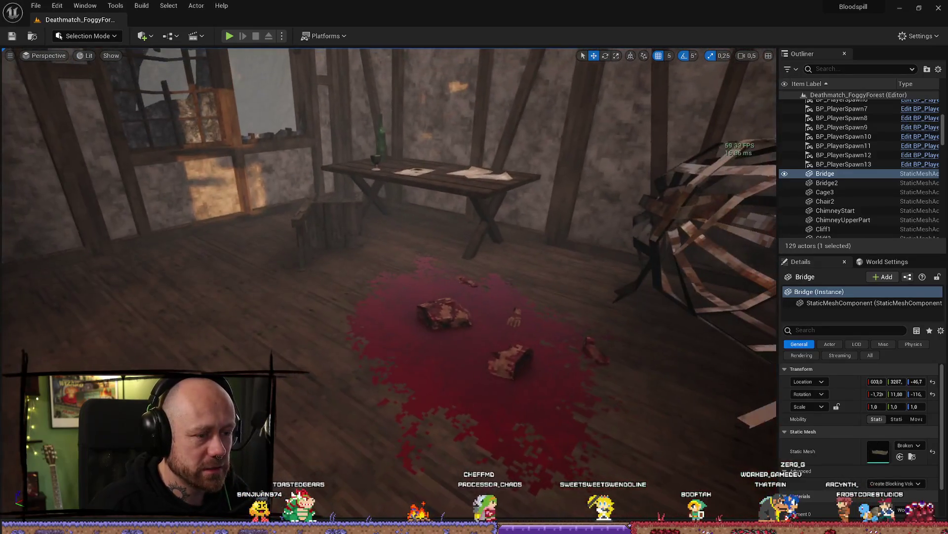